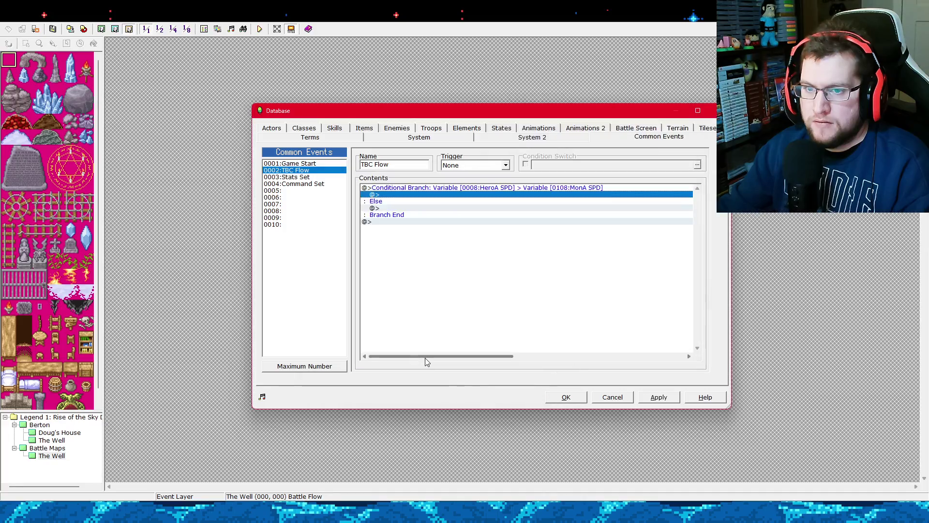
# Nest a conditional branch testing Variable 0008 Less than Variable 0108 under the outer Else, then apply.
pyautogui.click(656, 397)
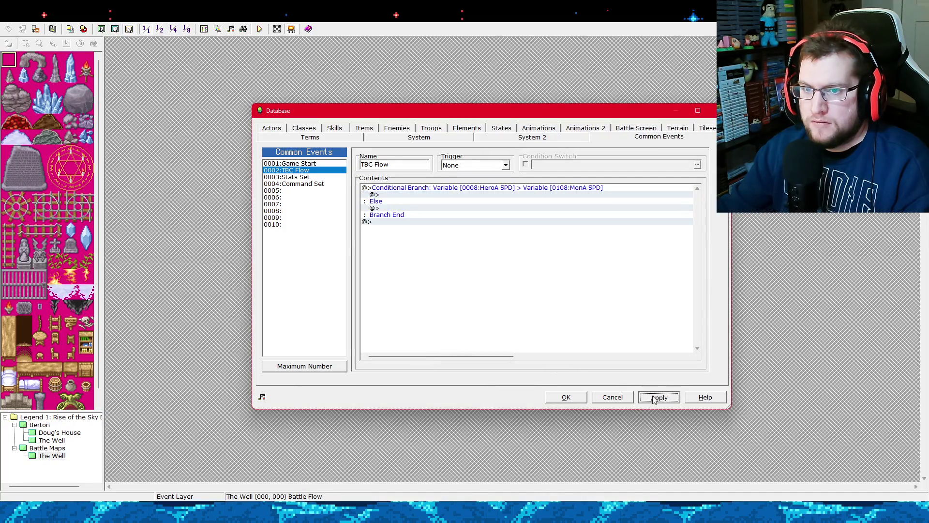
pyautogui.click(396, 194)
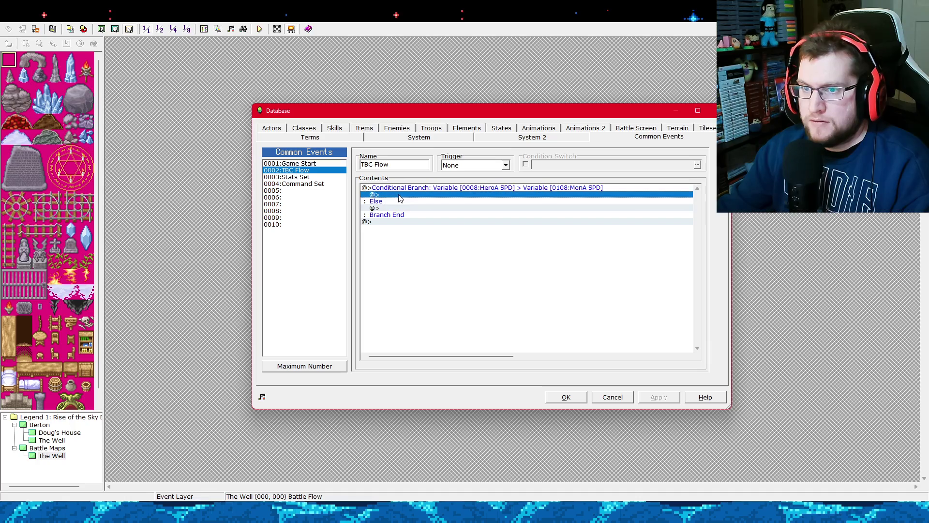
pyautogui.click(396, 207)
pyautogui.click(398, 195)
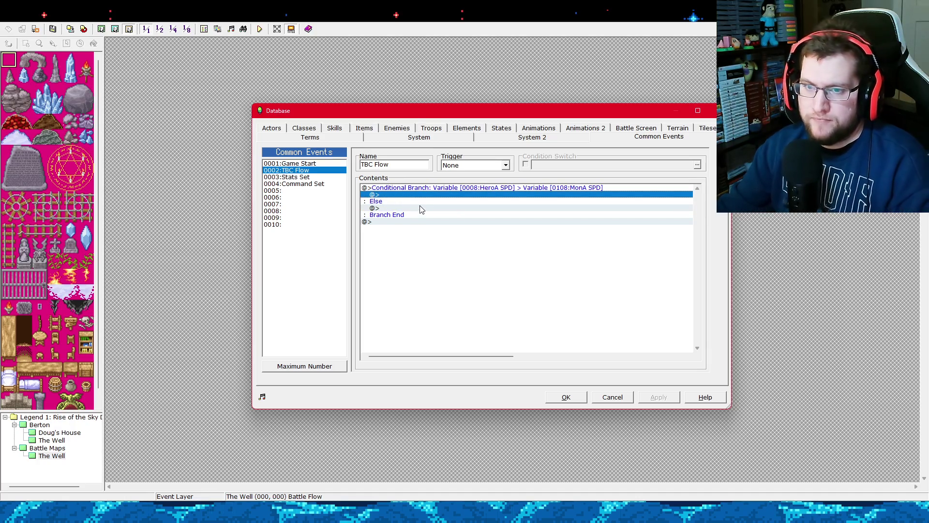
pyautogui.click(417, 208)
pyautogui.rightClick(418, 207)
pyautogui.click(436, 211)
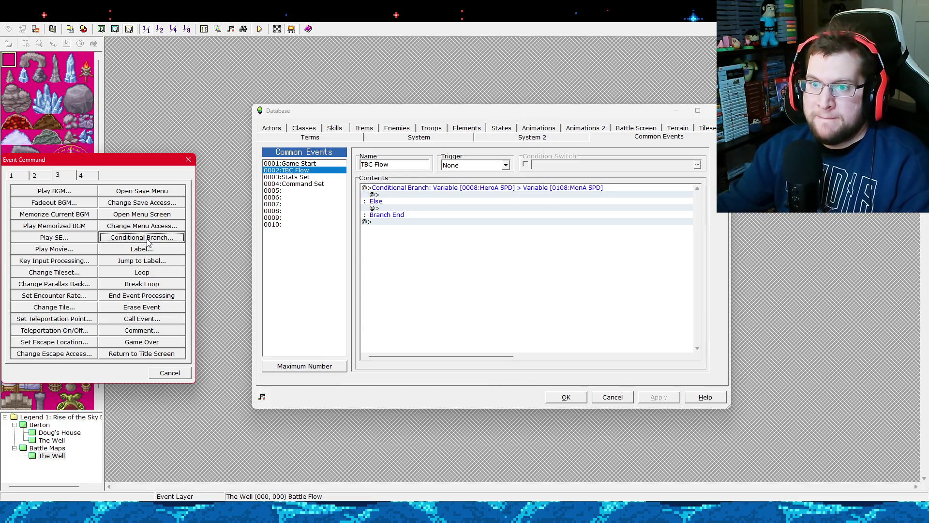
pyautogui.click(148, 242)
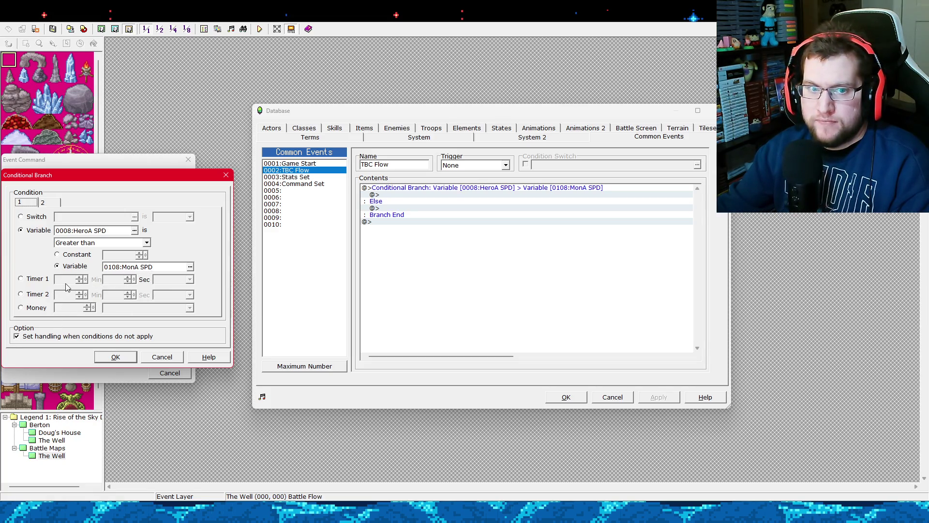
pyautogui.click(142, 244)
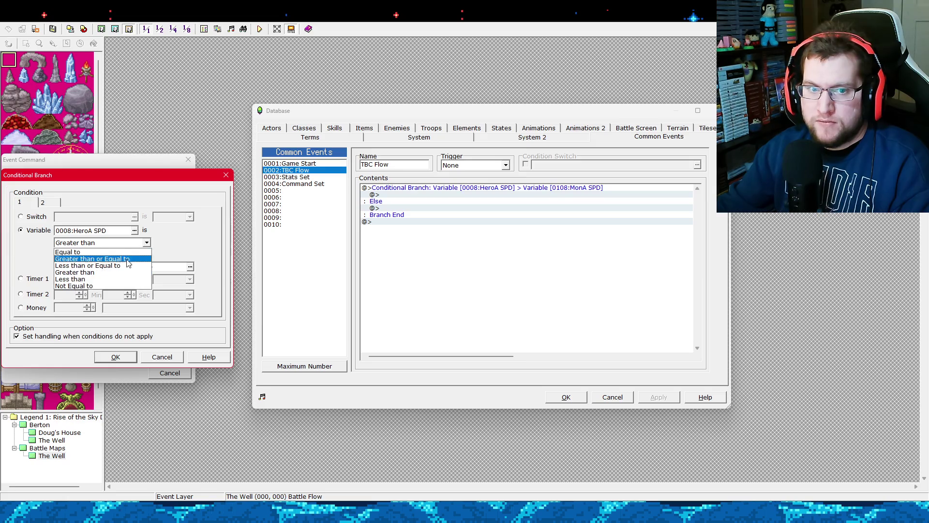
pyautogui.click(109, 280)
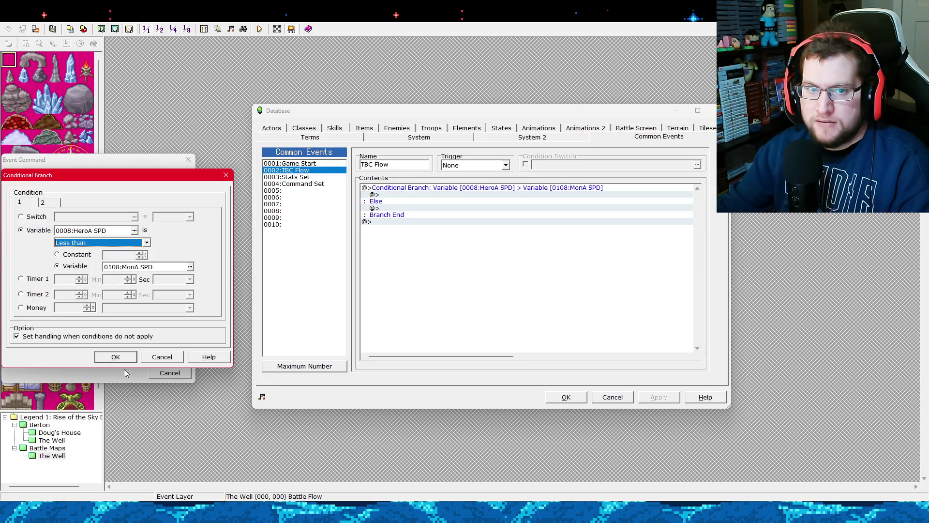
pyautogui.click(115, 357)
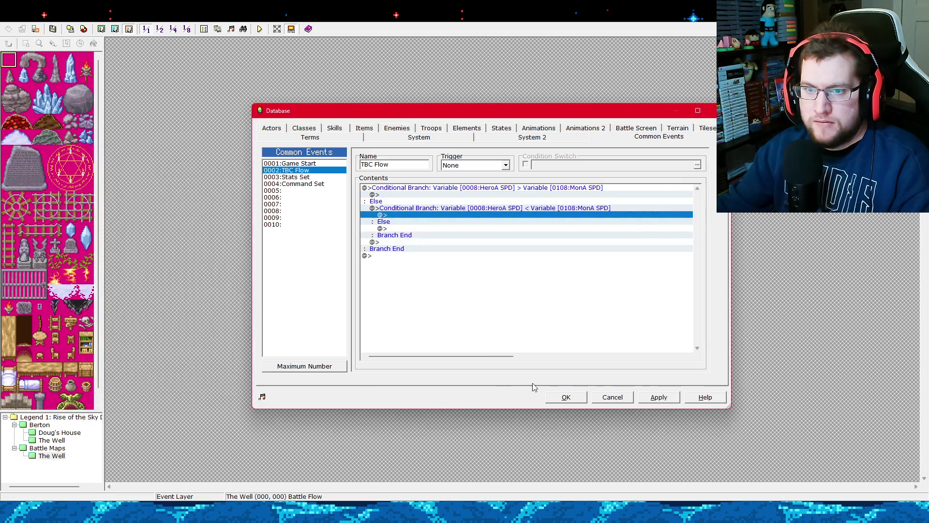
pyautogui.click(653, 397)
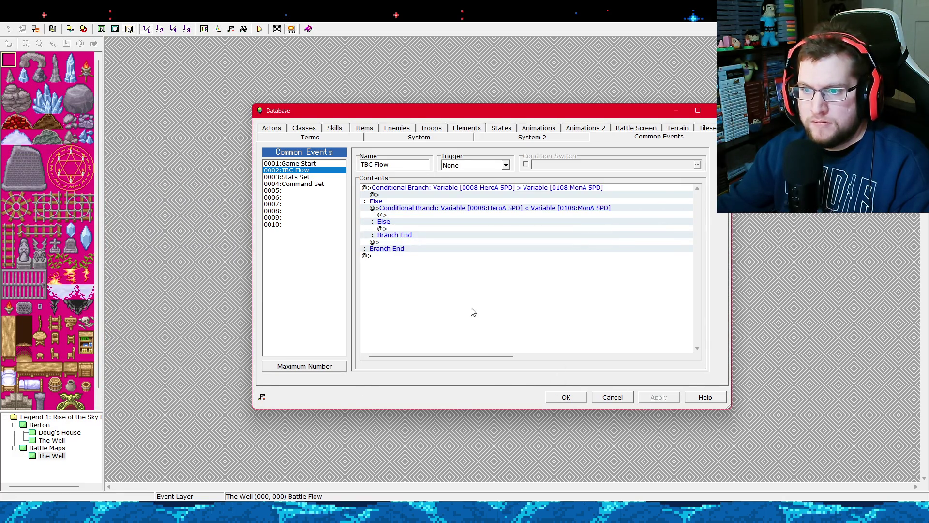
# Start an Equal to conditional branch under the inner Else, then cancel it without adding anything.
pyautogui.moveTo(442, 209); pyautogui.dragTo(442, 189)
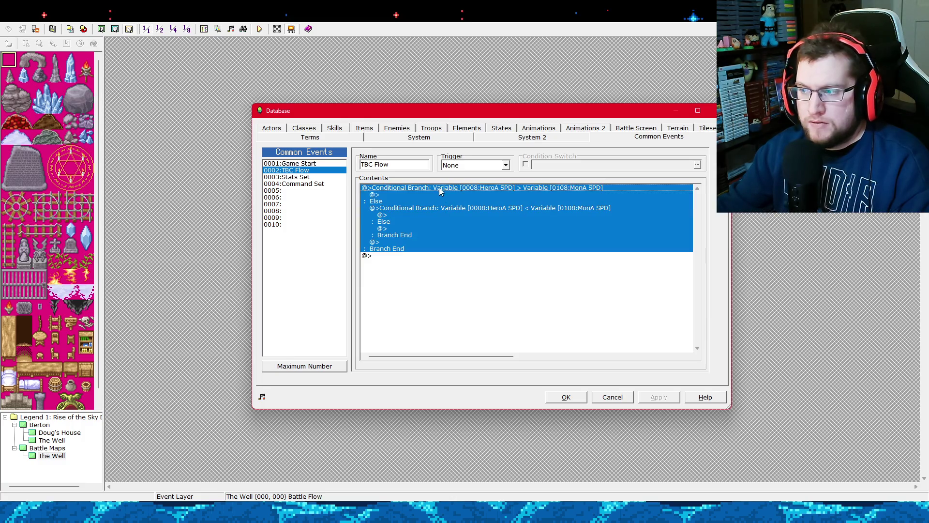
pyautogui.click(440, 228)
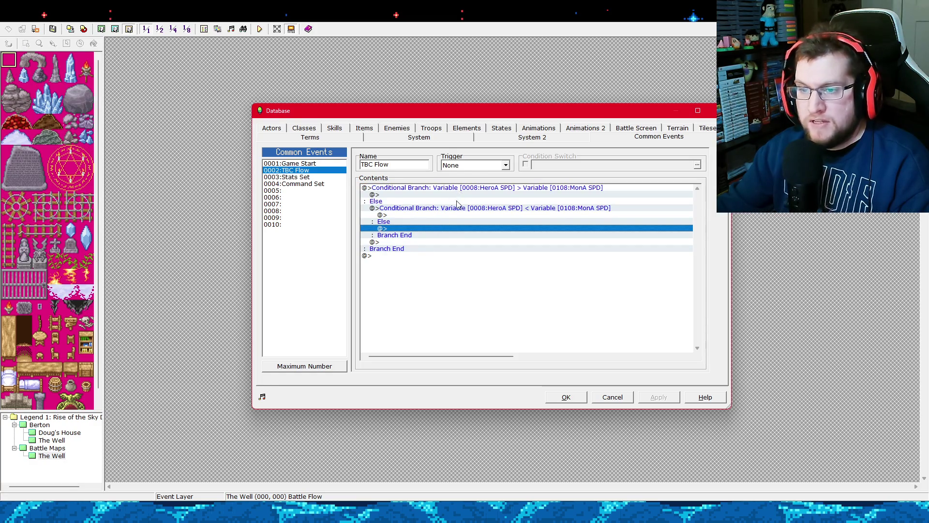
pyautogui.click(456, 207)
pyautogui.click(452, 228)
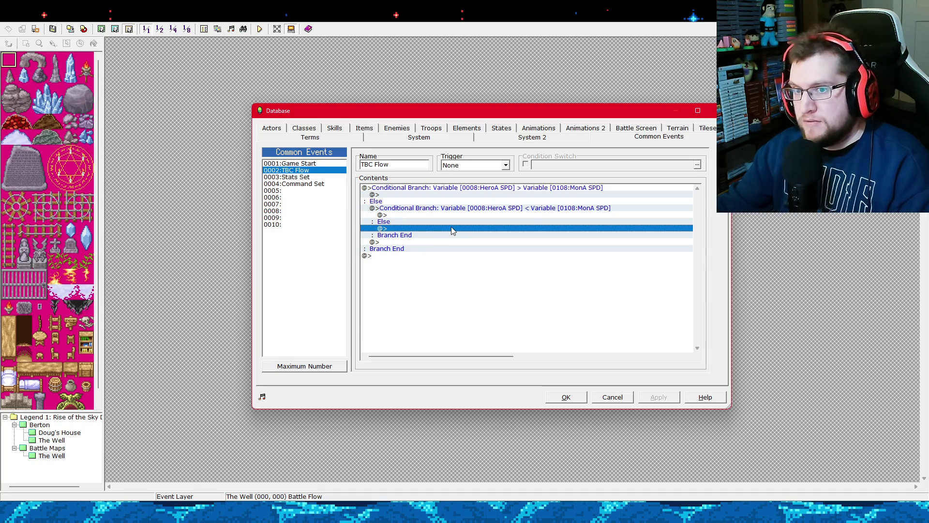
pyautogui.rightClick(451, 226)
pyautogui.click(456, 232)
pyautogui.click(179, 239)
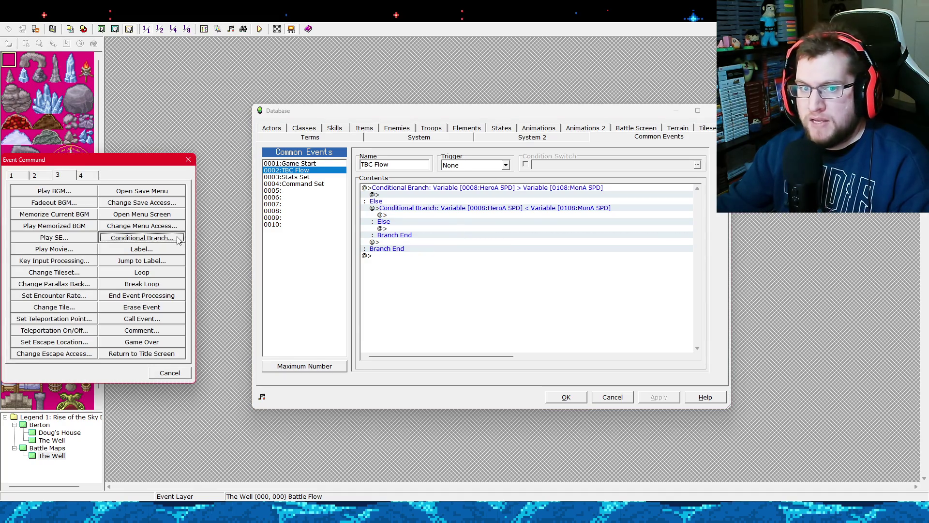
pyautogui.click(125, 243)
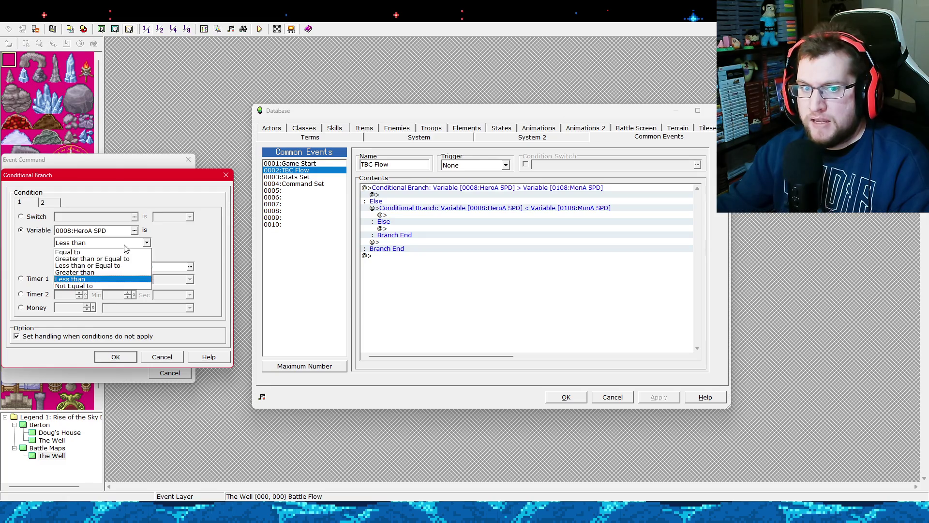
pyautogui.click(98, 252)
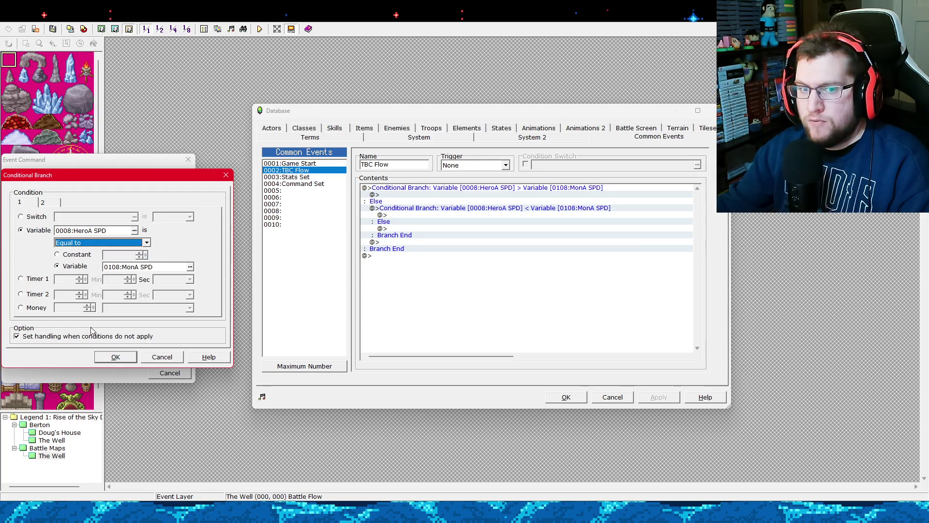
pyautogui.click(151, 356)
pyautogui.click(181, 376)
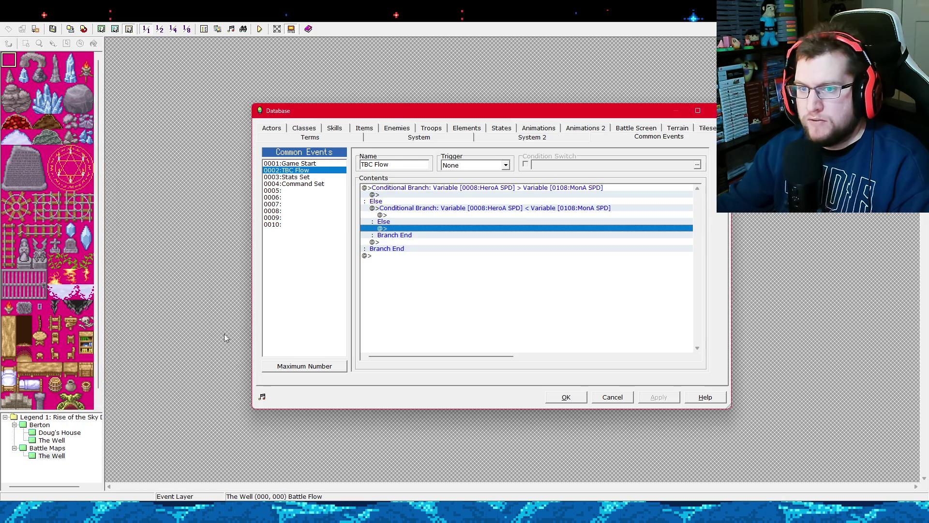
# Add the comment '---resolve speed tie---' under the inner Else and apply the change.
pyautogui.doubleClick(392, 230)
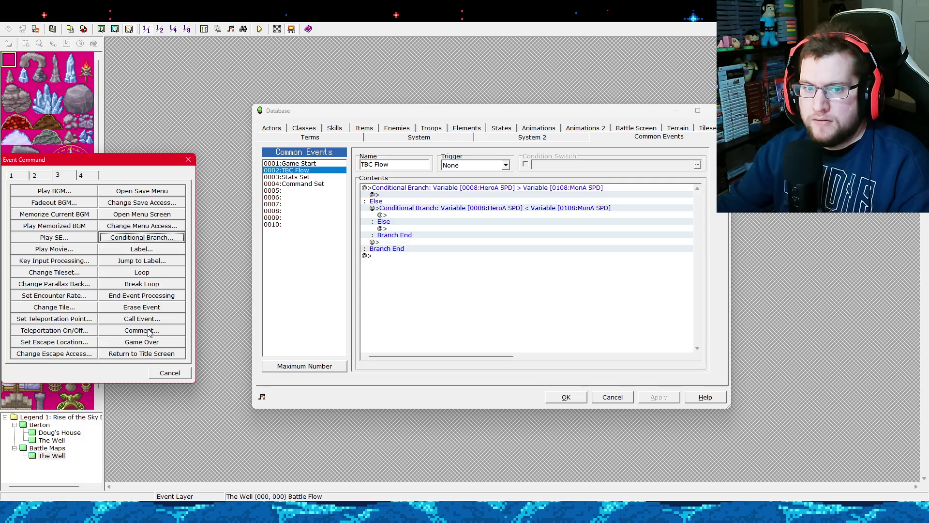
pyautogui.click(149, 331)
pyautogui.write('---resol')
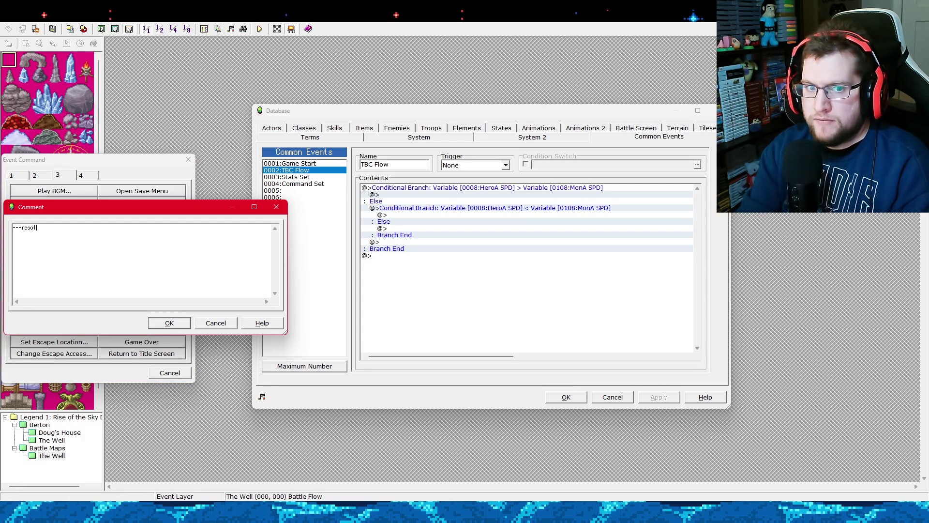
pyautogui.write('ve speed tie')
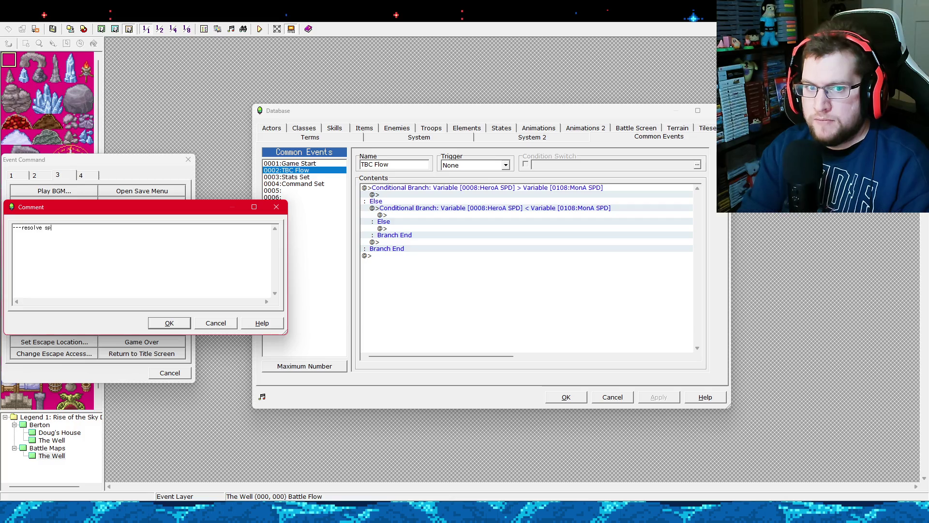
pyautogui.write('---')
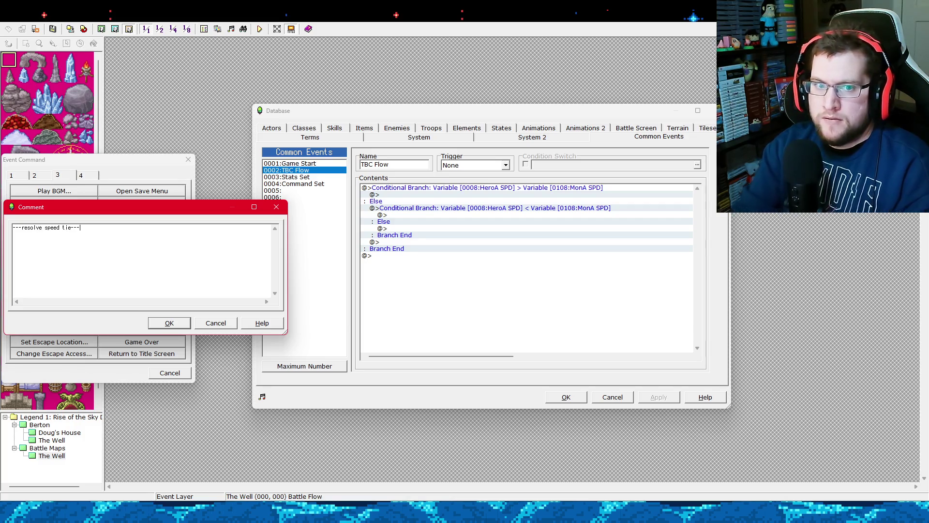
pyautogui.click(160, 324)
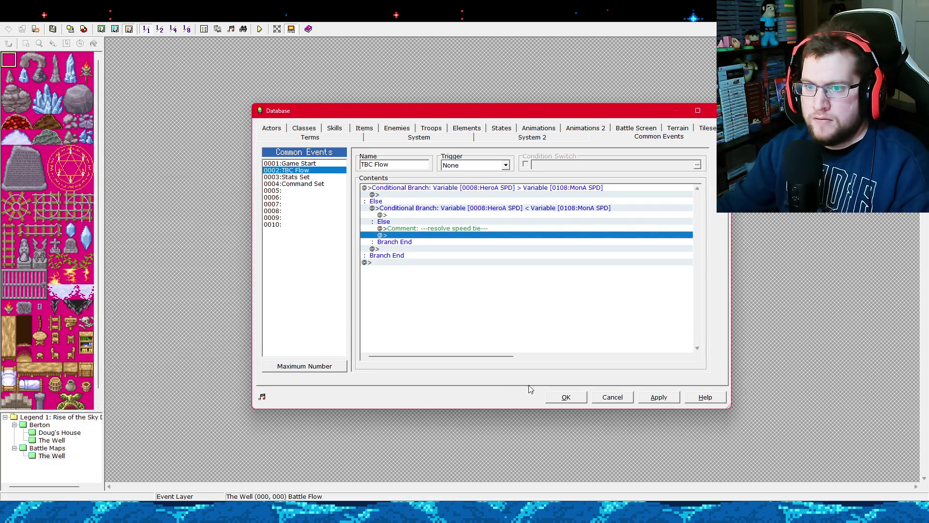
pyautogui.click(648, 398)
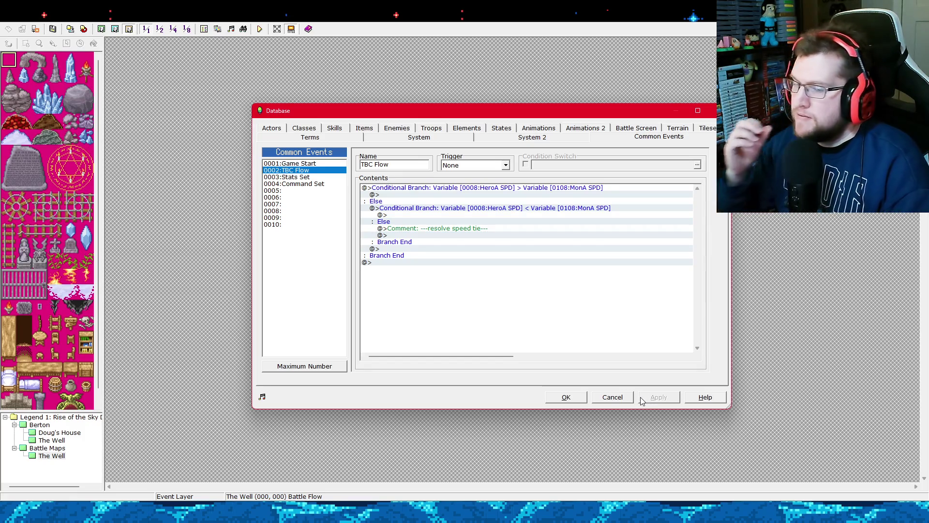
pyautogui.click(445, 235)
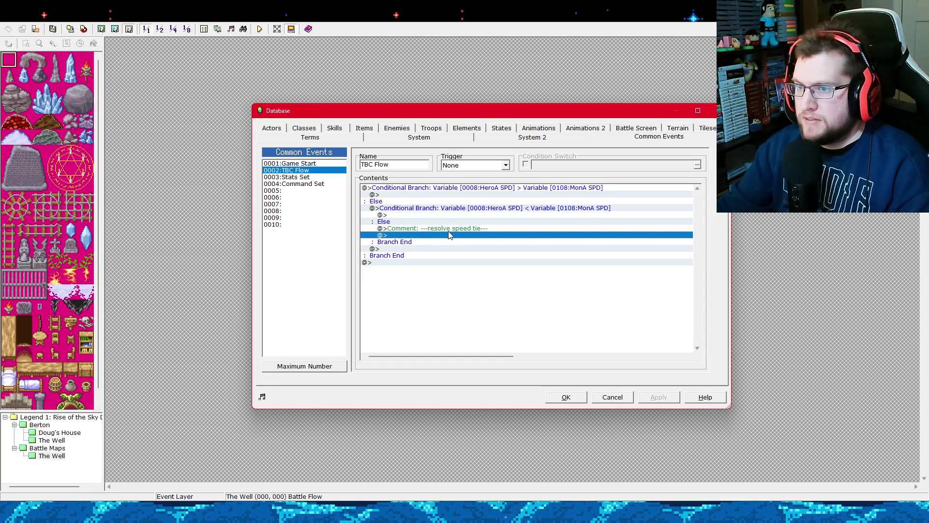
# Select the empty line under the HeroA-faster branch and bring up the event command list.
pyautogui.click(447, 195)
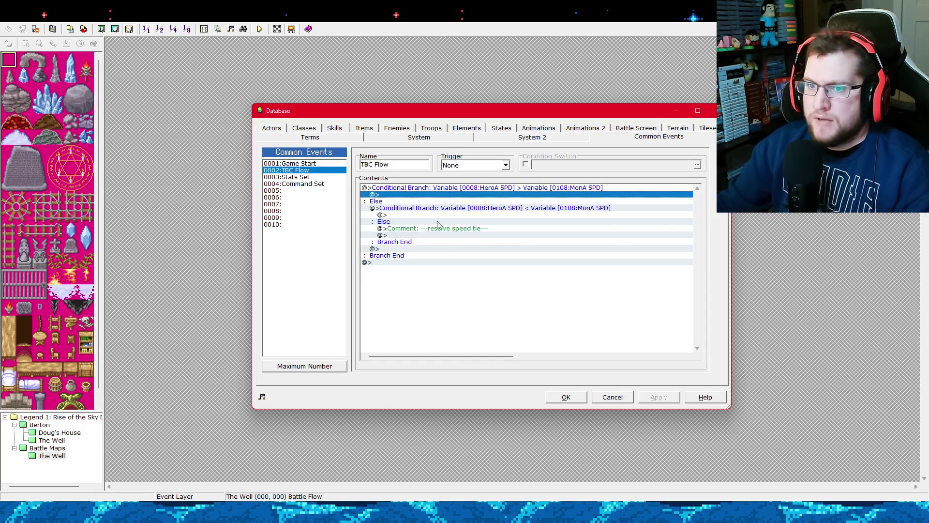
pyautogui.click(417, 215)
pyautogui.click(406, 195)
pyautogui.rightClick(406, 200)
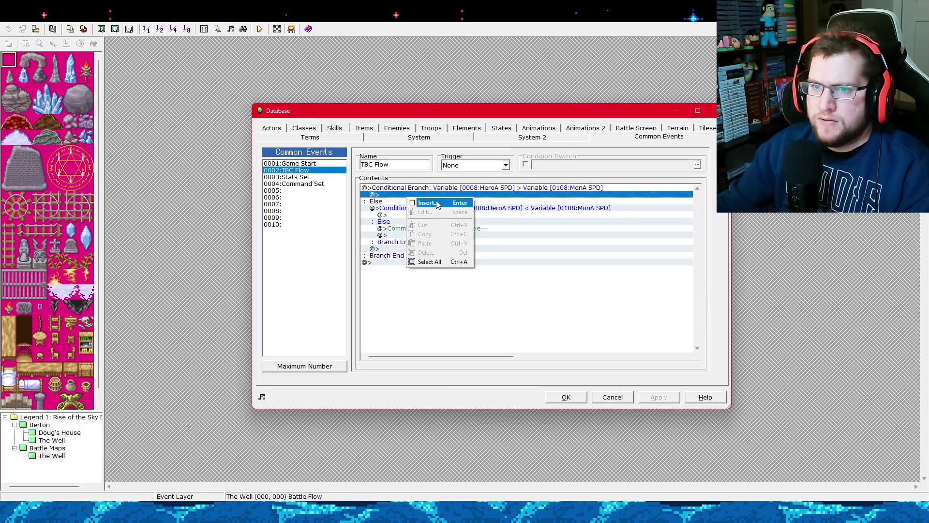
pyautogui.click(425, 202)
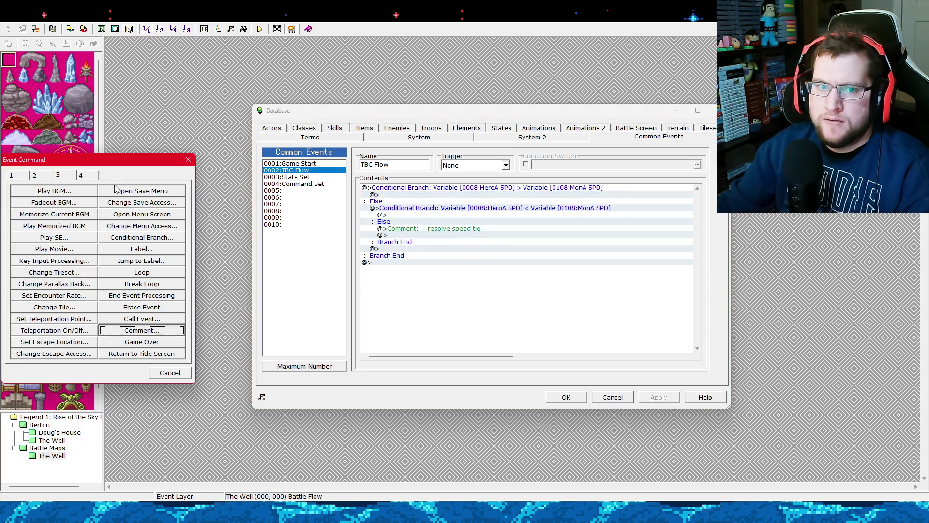
# From command page 1, start Control Variables and browse the variable picker to range 0081–0100.
pyautogui.click(28, 177)
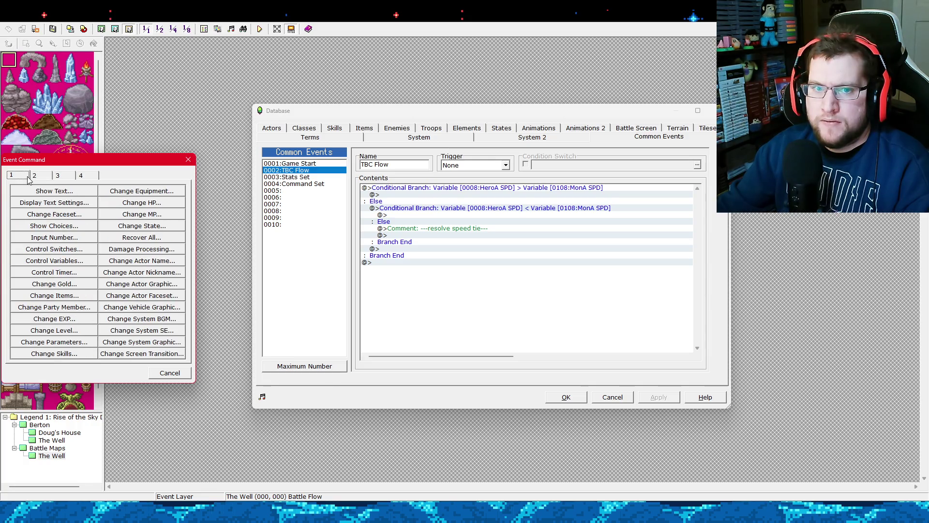
pyautogui.click(37, 178)
pyautogui.click(28, 178)
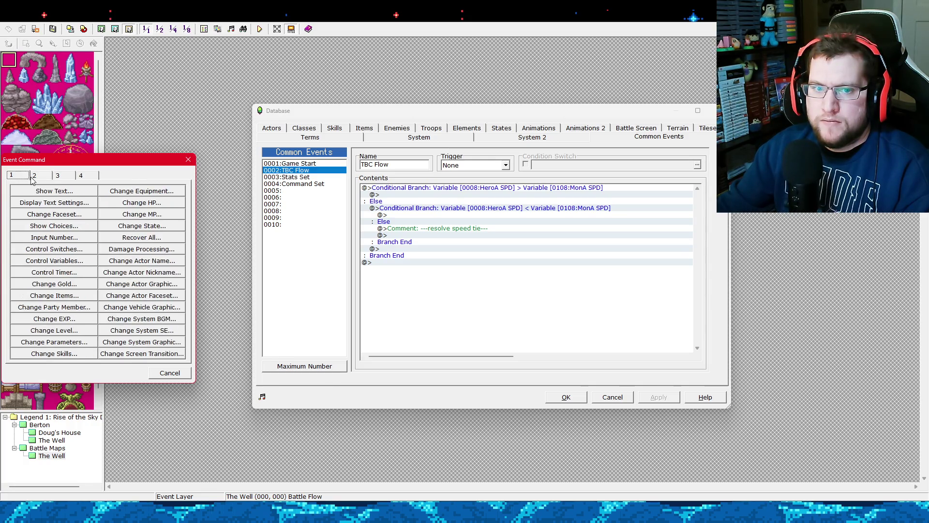
pyautogui.click(36, 179)
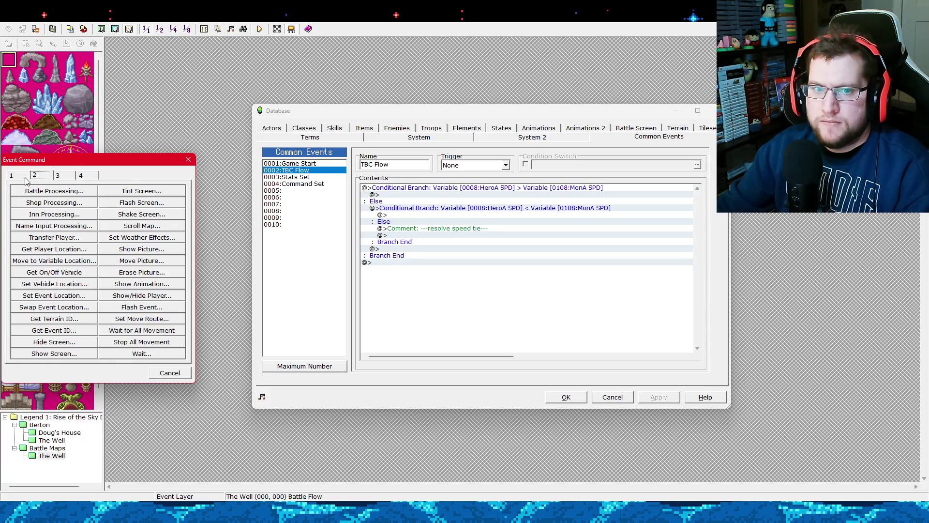
pyautogui.click(27, 179)
pyautogui.click(62, 264)
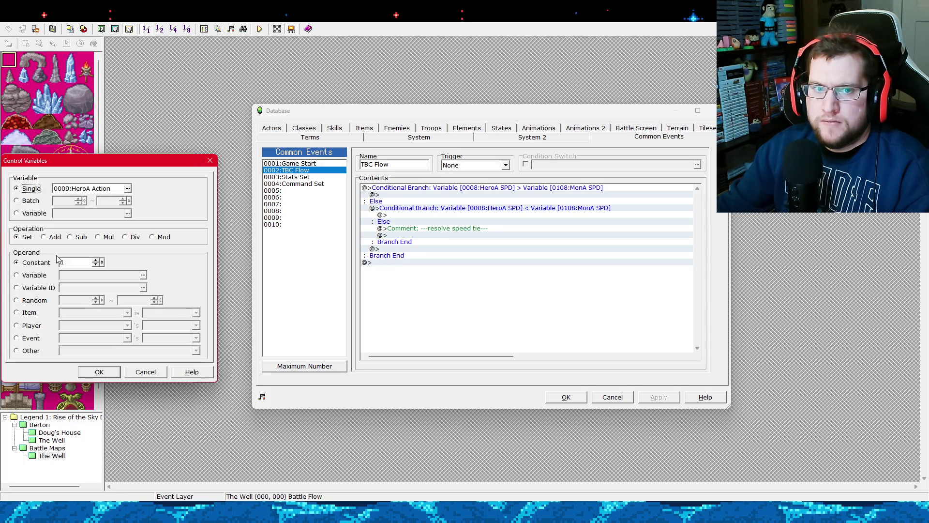
pyautogui.click(127, 192)
pyautogui.click(54, 234)
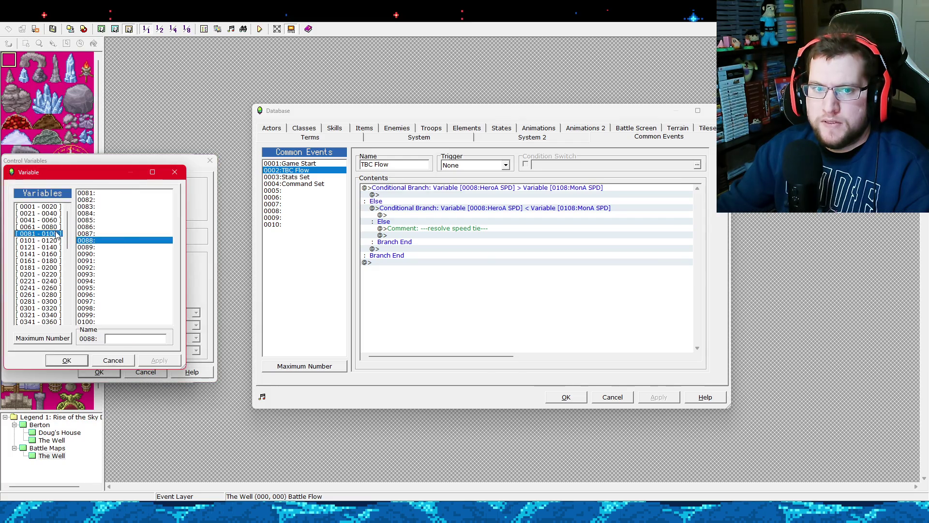
# Name variable 0081 'Action1' and 0082 'Action2', then select 0081:Action1.
pyautogui.click(53, 241)
pyautogui.click(54, 234)
pyautogui.click(116, 193)
pyautogui.click(138, 339)
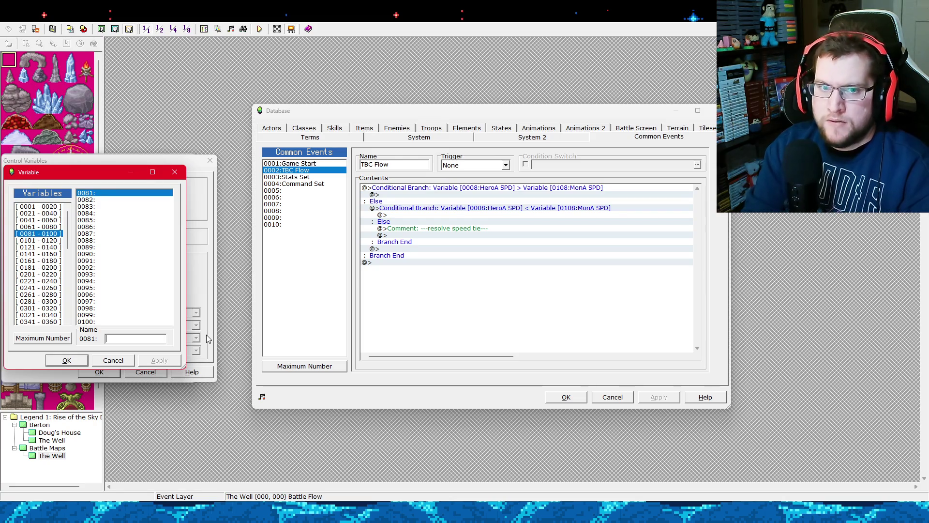
pyautogui.write('AS')
pyautogui.press('BackSpace')
pyautogui.press('BackSpace')
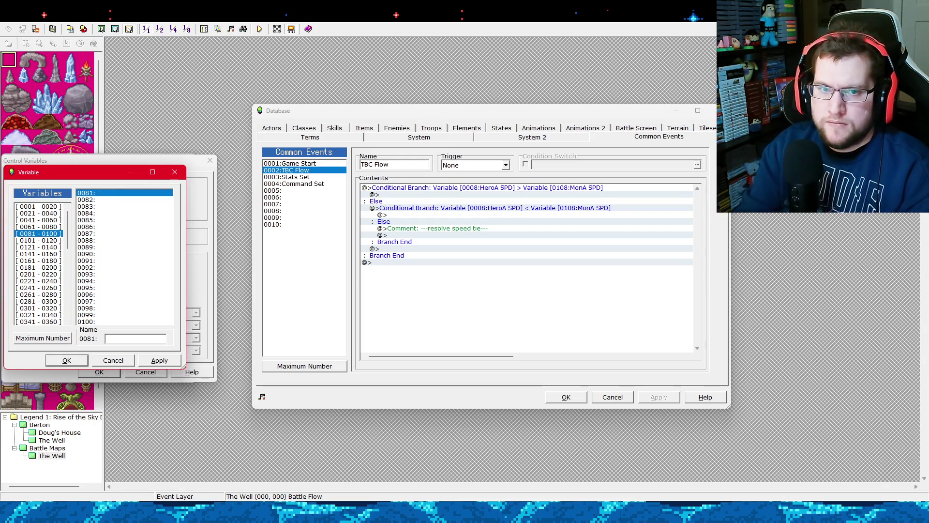
pyautogui.write('Action1')
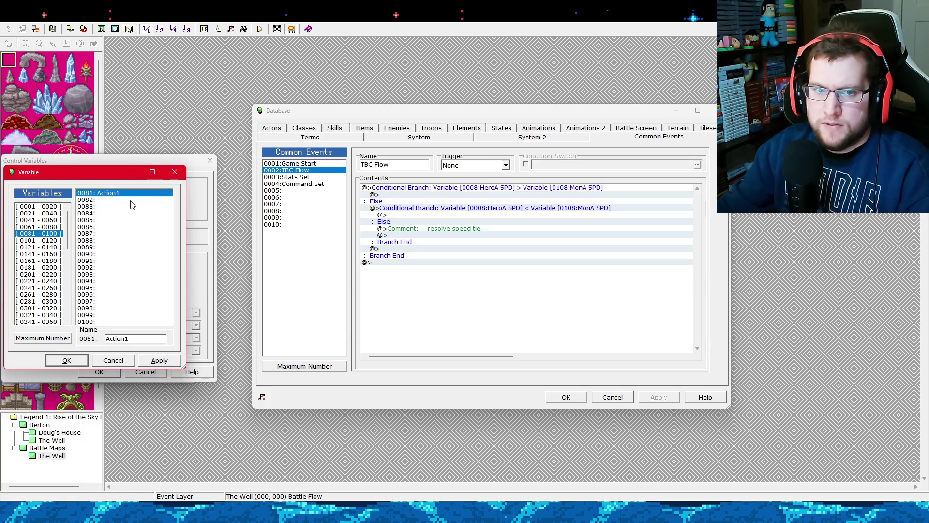
pyautogui.click(129, 202)
pyautogui.write('A?')
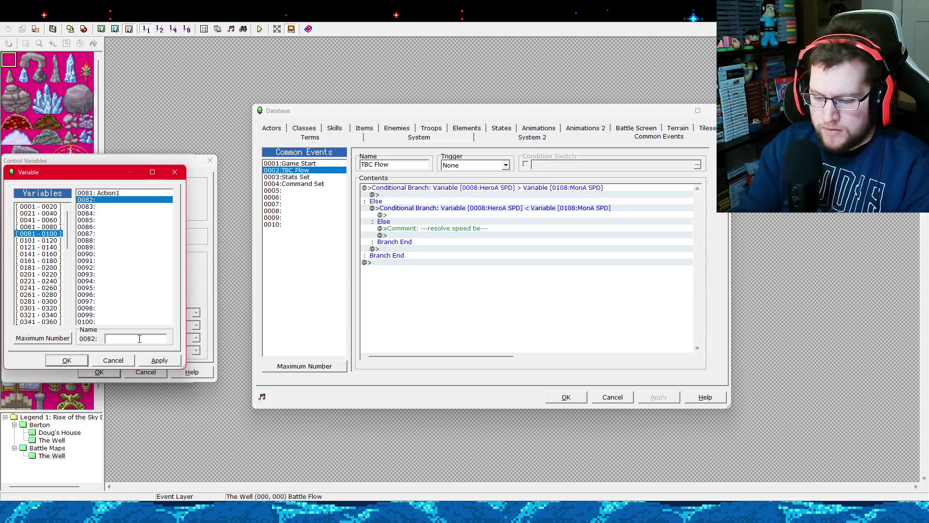
pyautogui.write('2')
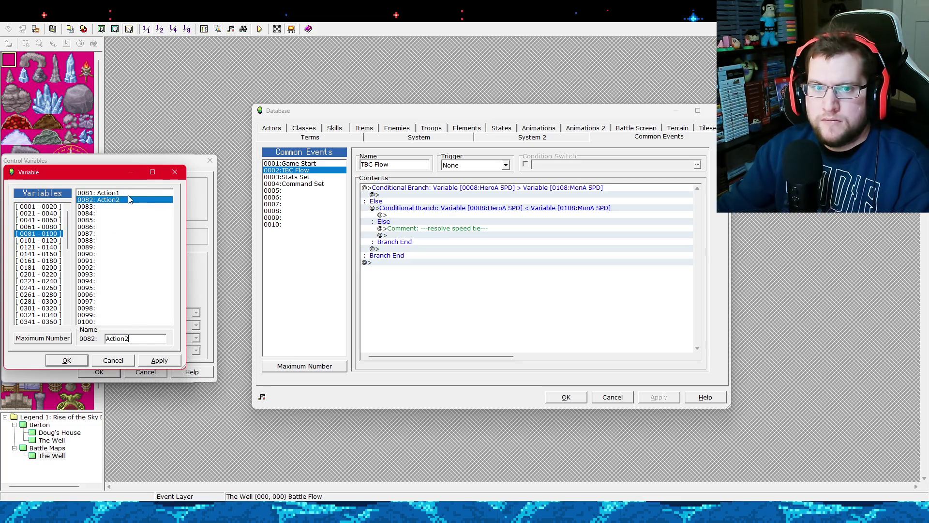
pyautogui.click(141, 193)
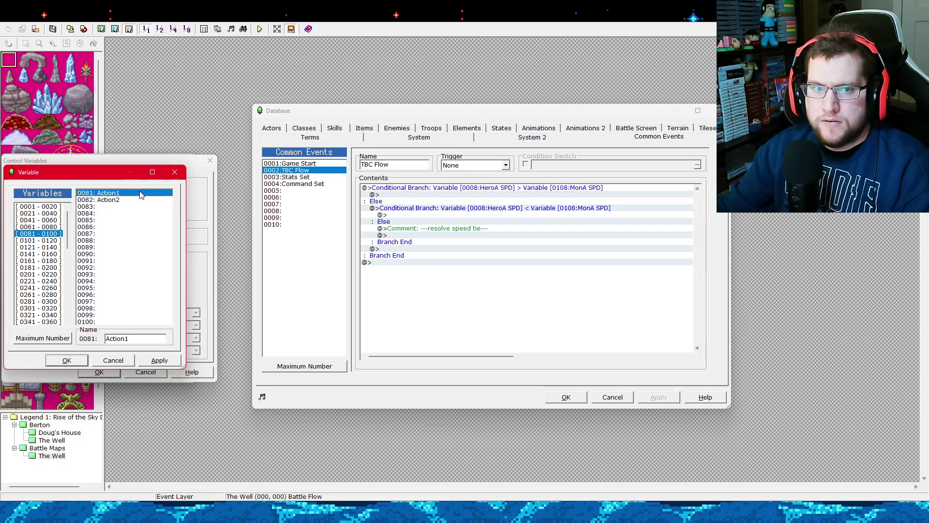
# Set 0081:Action1 to Constant 1 in the HeroA-faster branch.
pyautogui.click(76, 355)
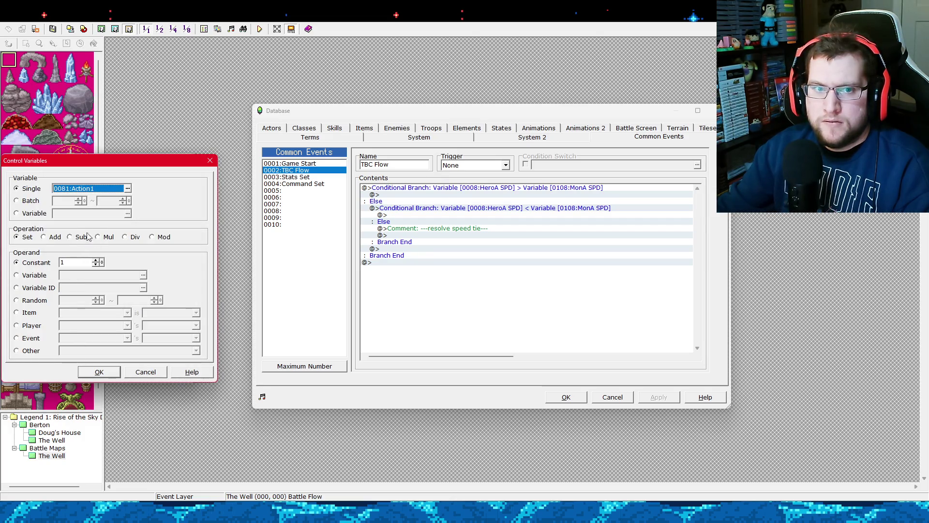
pyautogui.click(36, 328)
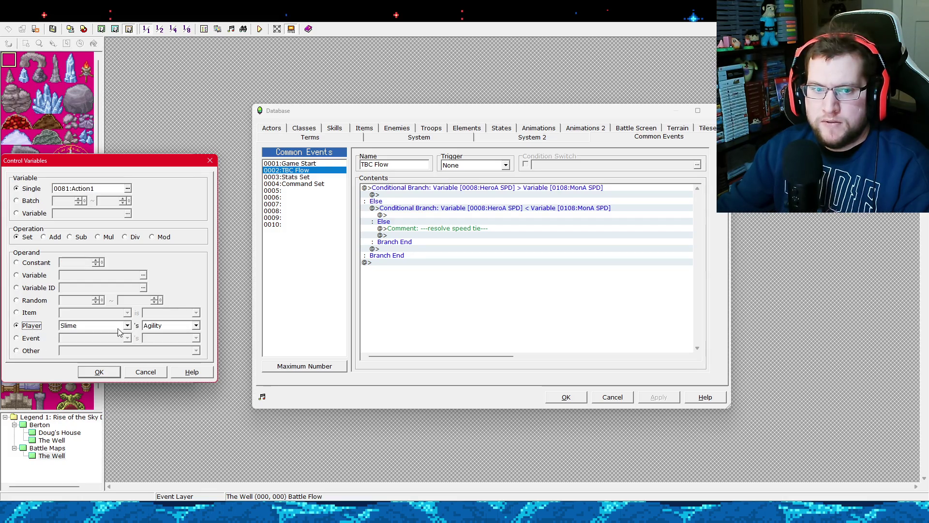
pyautogui.click(124, 327)
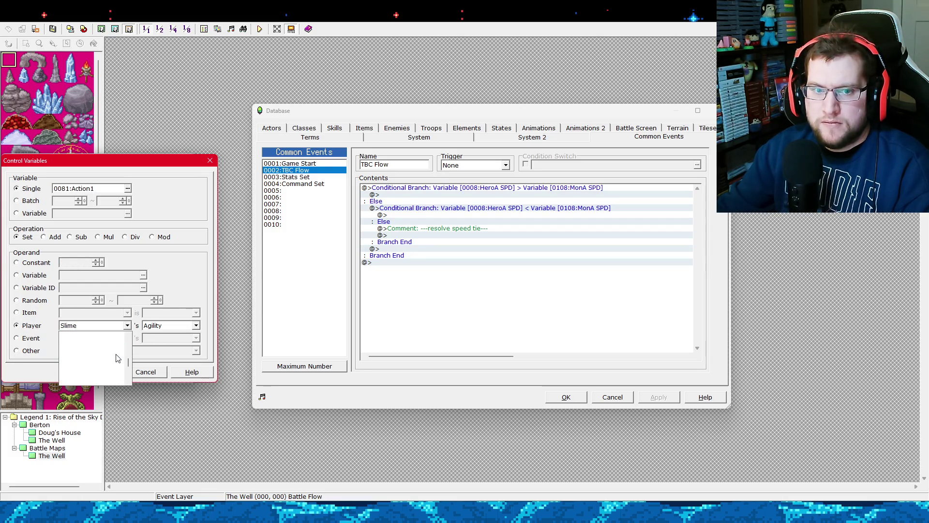
pyautogui.scroll(3, 136, 342)
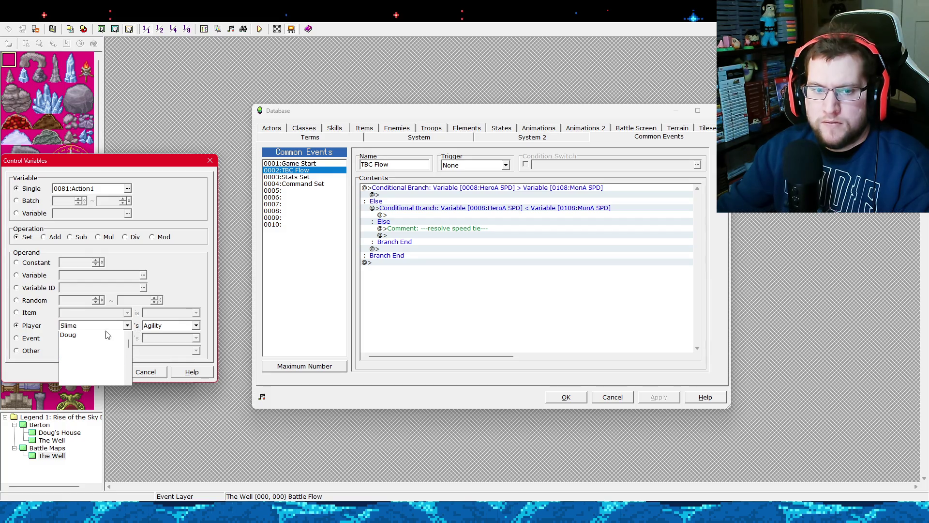
pyautogui.click(91, 335)
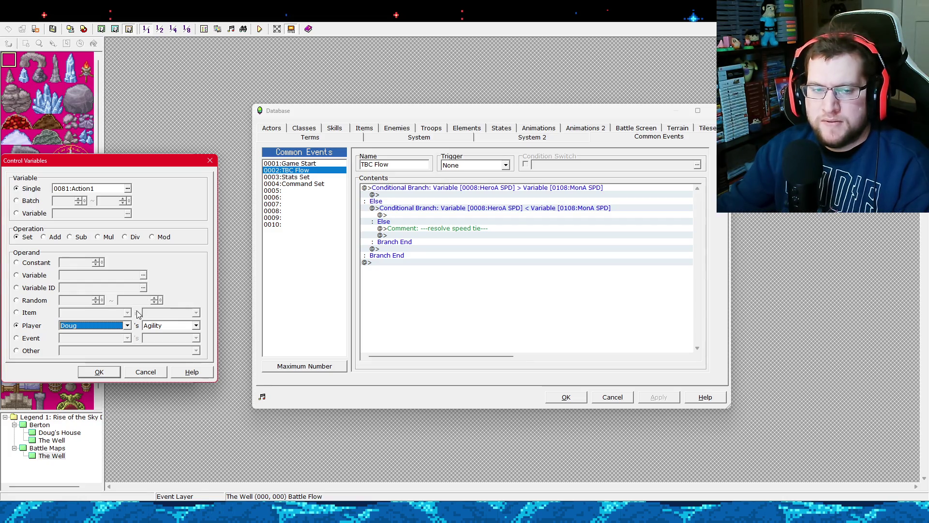
pyautogui.click(42, 265)
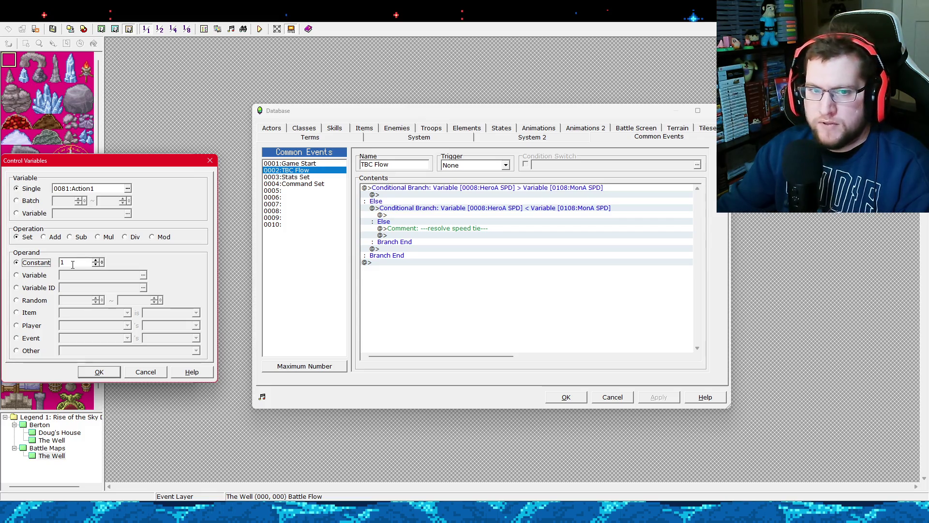
pyautogui.doubleClick(72, 264)
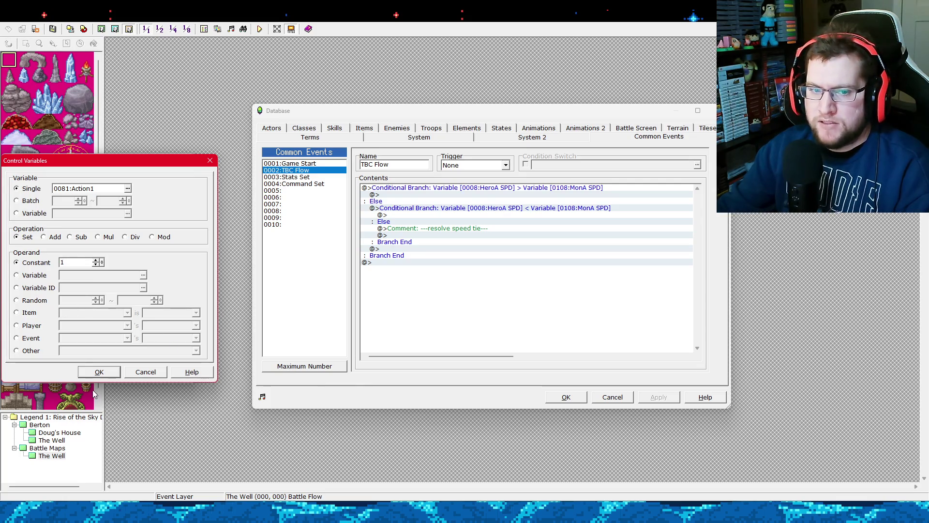
pyautogui.click(100, 372)
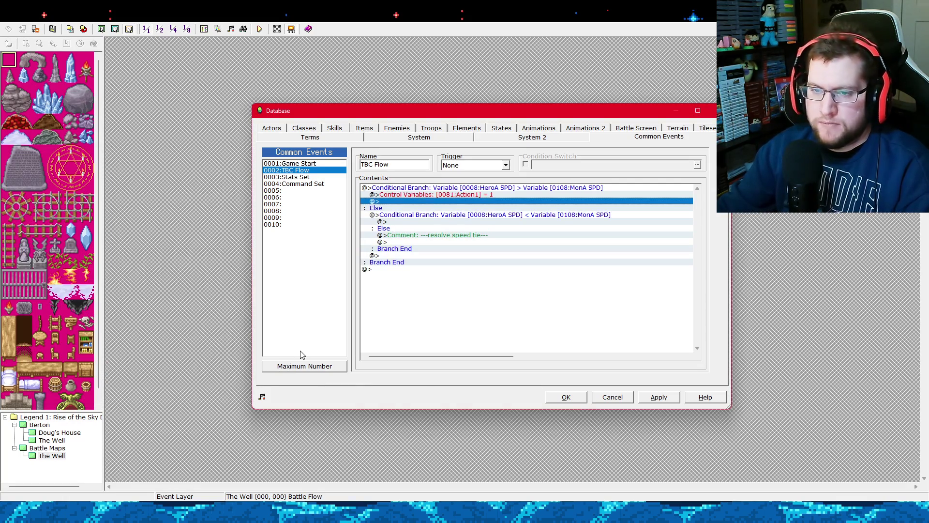
# Copy the Action1 command and paste a duplicate on the line below it.
pyautogui.click(430, 195)
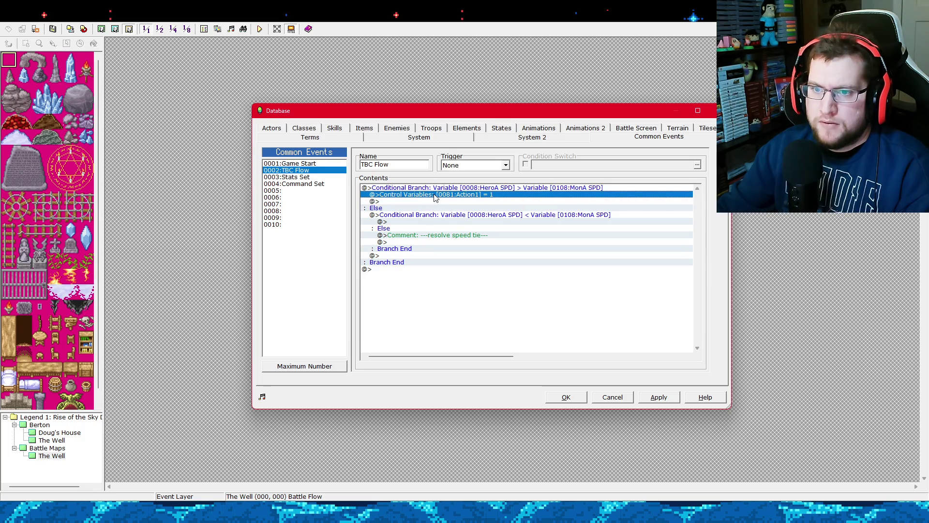
pyautogui.rightClick(434, 195)
pyautogui.press('Escape')
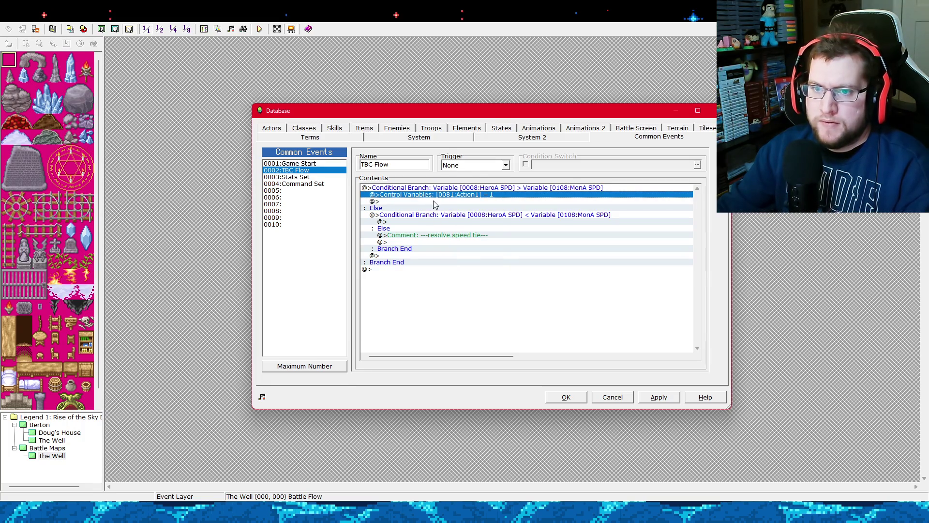
pyautogui.click(147, 374)
pyautogui.click(400, 201)
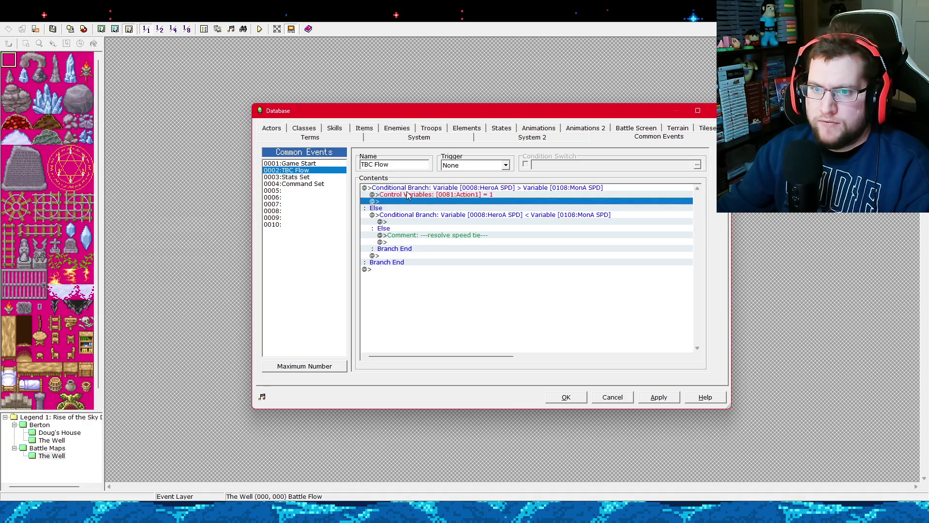
pyautogui.rightClick(408, 203)
pyautogui.click(418, 195)
pyautogui.rightClick(418, 195)
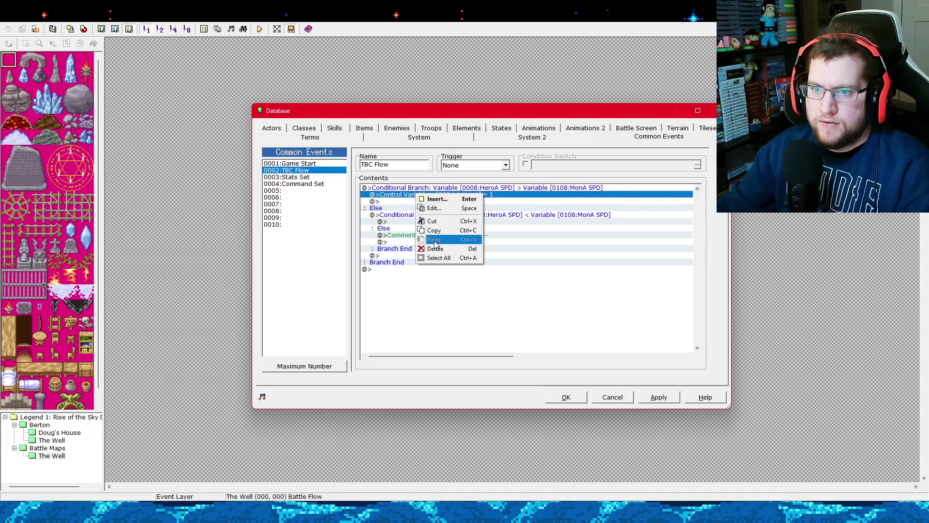
pyautogui.click(443, 231)
pyautogui.click(407, 202)
pyautogui.rightClick(406, 201)
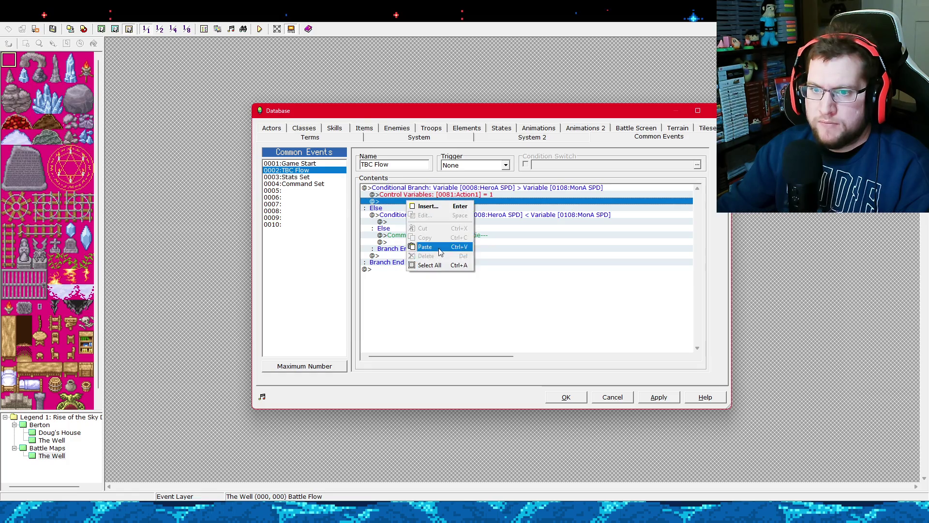
pyautogui.click(426, 246)
# Change the duplicate to set 0082:Action2 to 5, then apply the event.
pyautogui.click(453, 201)
pyautogui.rightClick(453, 202)
pyautogui.click(465, 218)
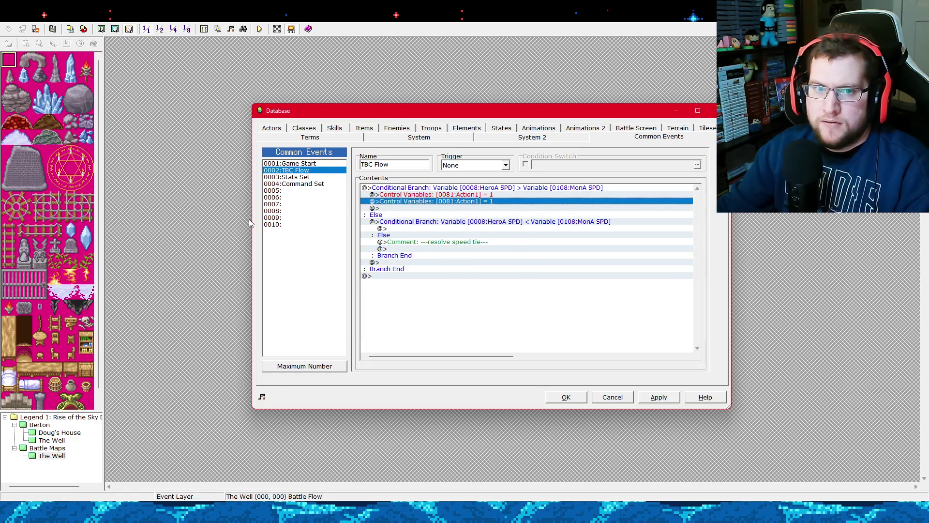
pyautogui.click(127, 188)
pyautogui.doubleClick(84, 198)
pyautogui.write('5')
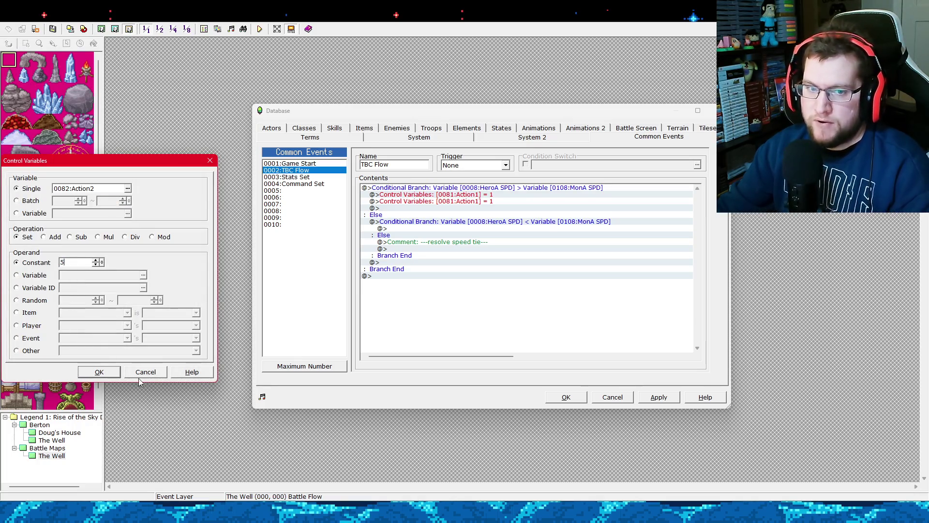
pyautogui.click(108, 375)
pyautogui.click(648, 400)
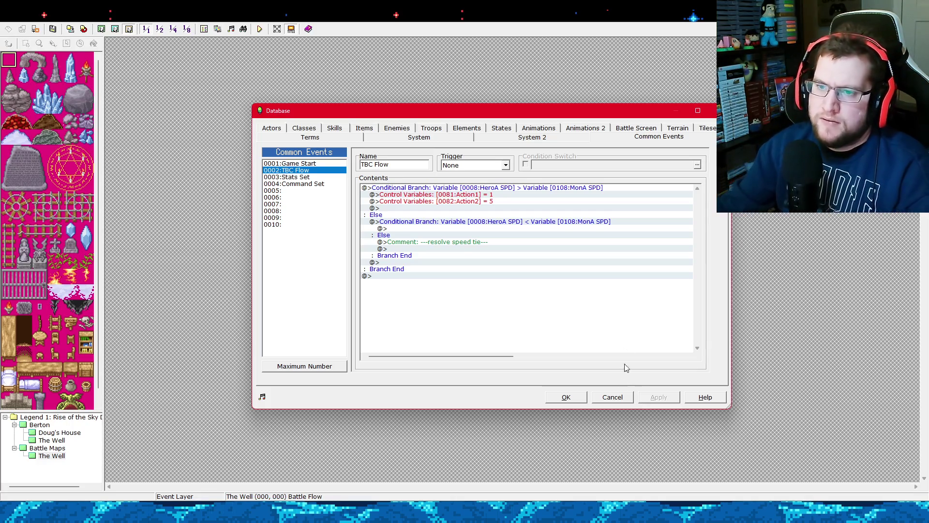
# Paste both Action1 and Action2 commands into the HeroA-slower branch.
pyautogui.click(488, 195)
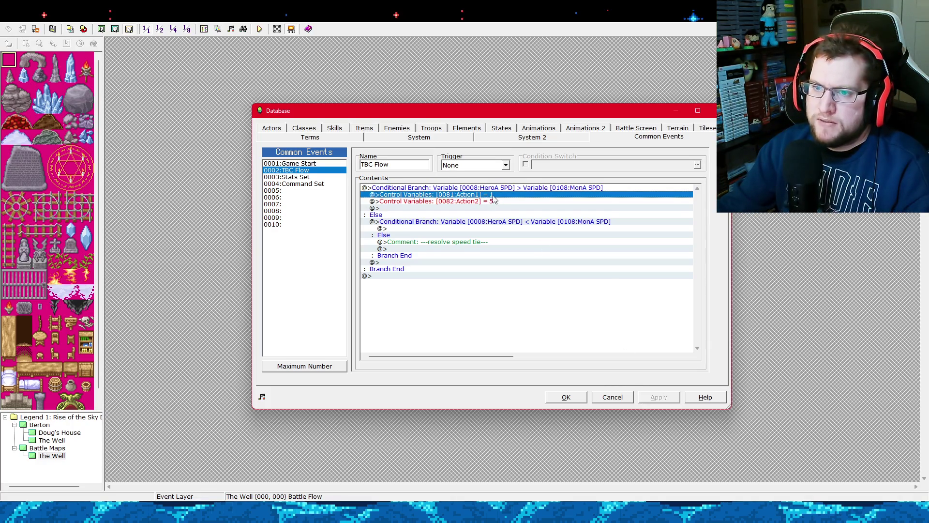
pyautogui.click(491, 201)
pyautogui.click(495, 194)
pyautogui.click(490, 202)
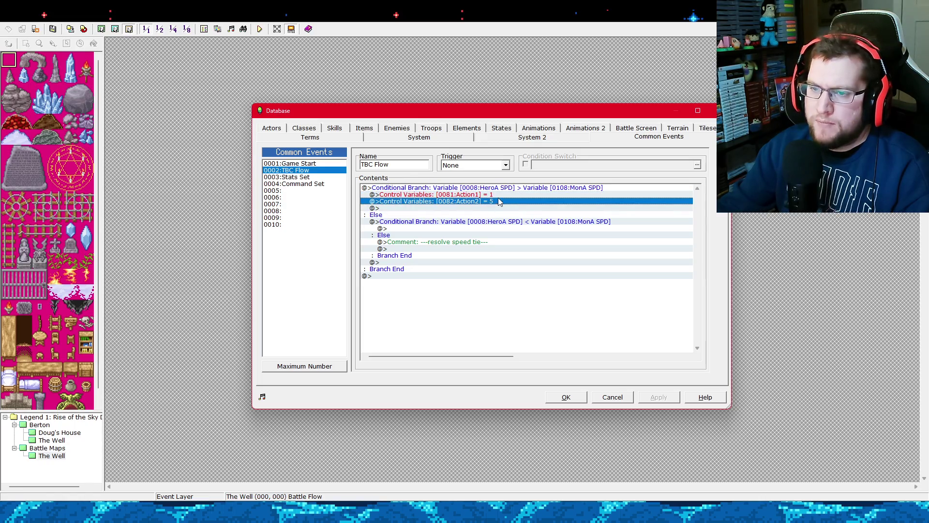
pyautogui.press('Up')
pyautogui.press('Down')
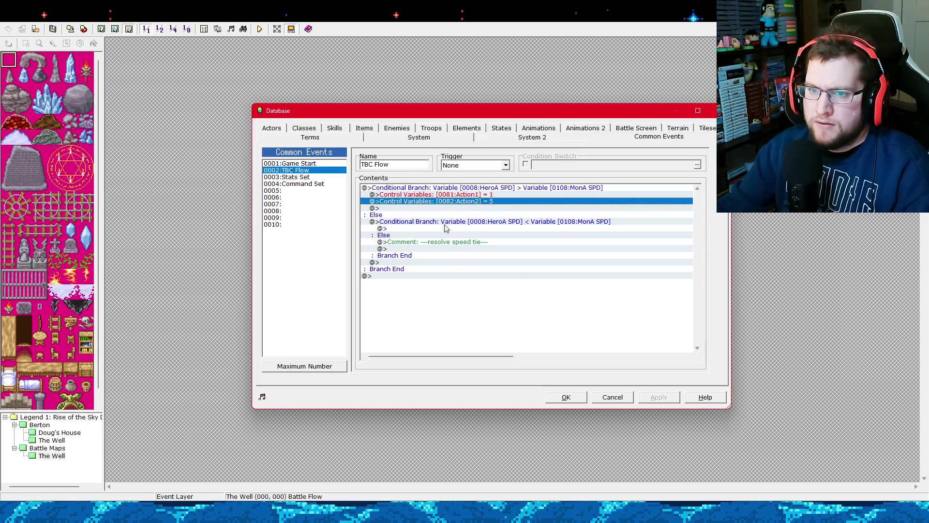
pyautogui.click(464, 194)
pyautogui.keyDown('shift'); pyautogui.click(473, 203); pyautogui.keyUp('shift')
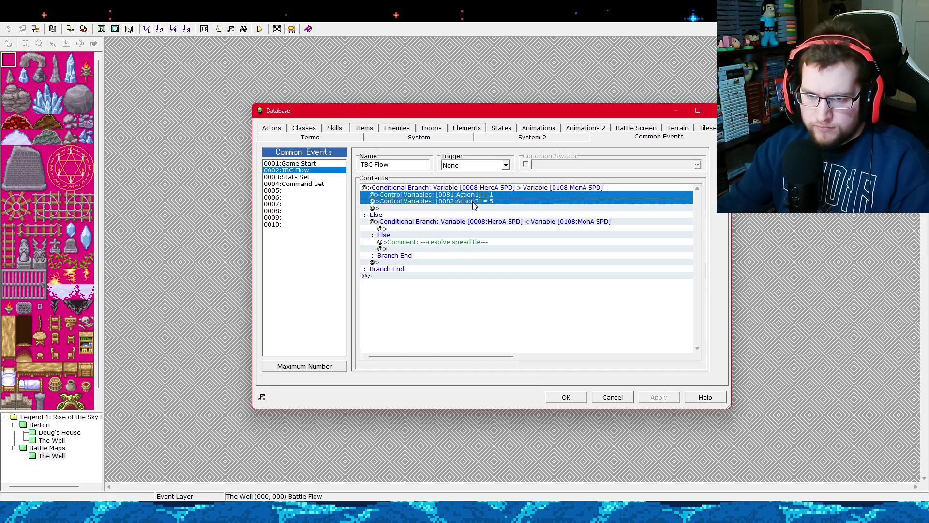
pyautogui.click(457, 229)
pyautogui.hotkey('ctrl', 'v')
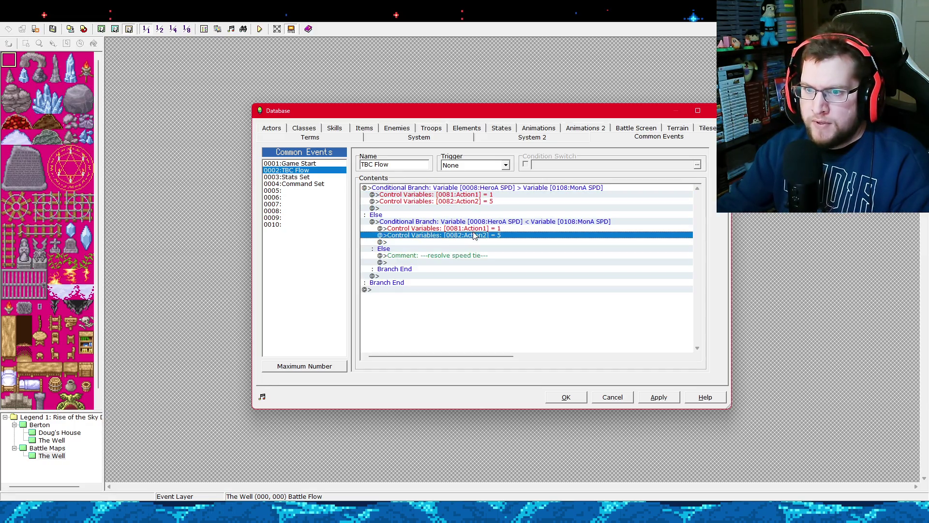
# Change the pasted Action1 command's value to 5.
pyautogui.click(477, 228)
pyautogui.rightClick(479, 229)
pyautogui.press('Escape')
pyautogui.press('Return')
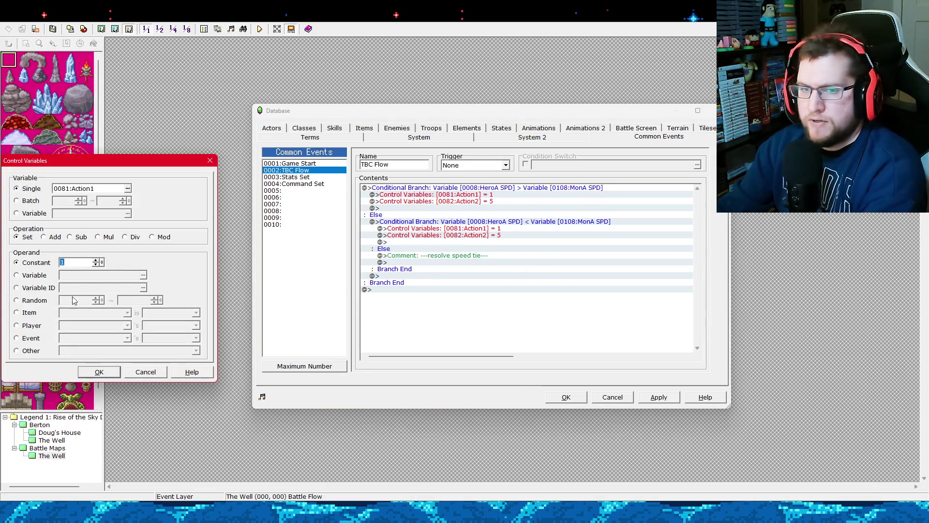
pyautogui.write('5')
pyautogui.press('Return')
# Change the pasted Action2 command's value to 1 and apply the event.
pyautogui.click(461, 237)
pyautogui.rightClick(461, 238)
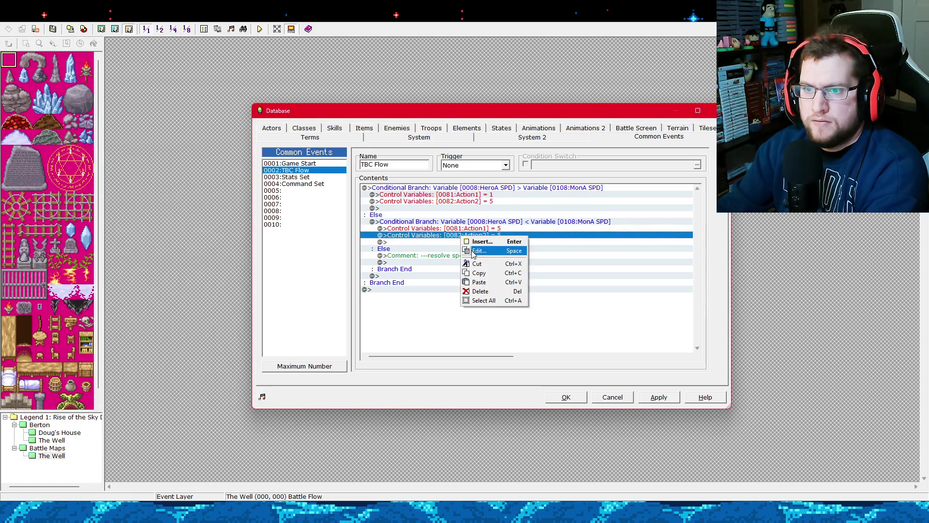
pyautogui.press('Escape')
pyautogui.press('Return')
pyautogui.write('1')
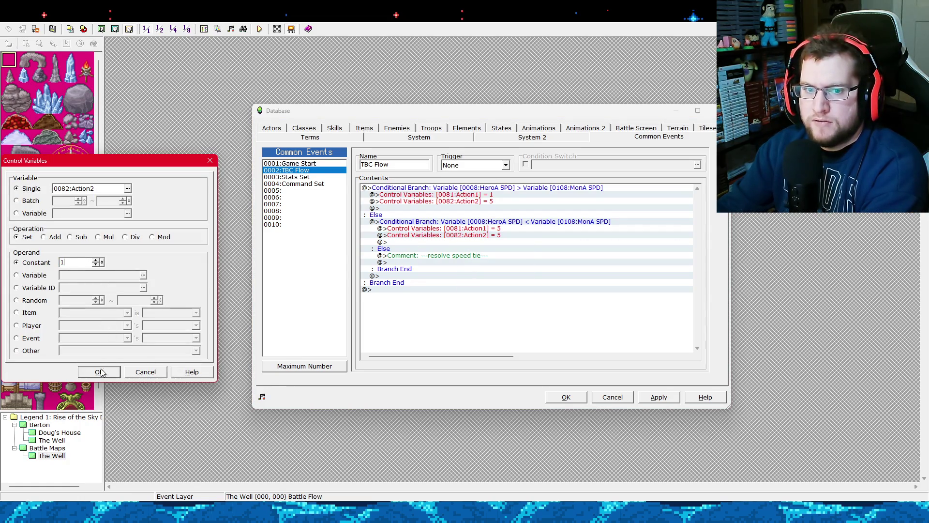
pyautogui.click(99, 372)
pyautogui.click(651, 399)
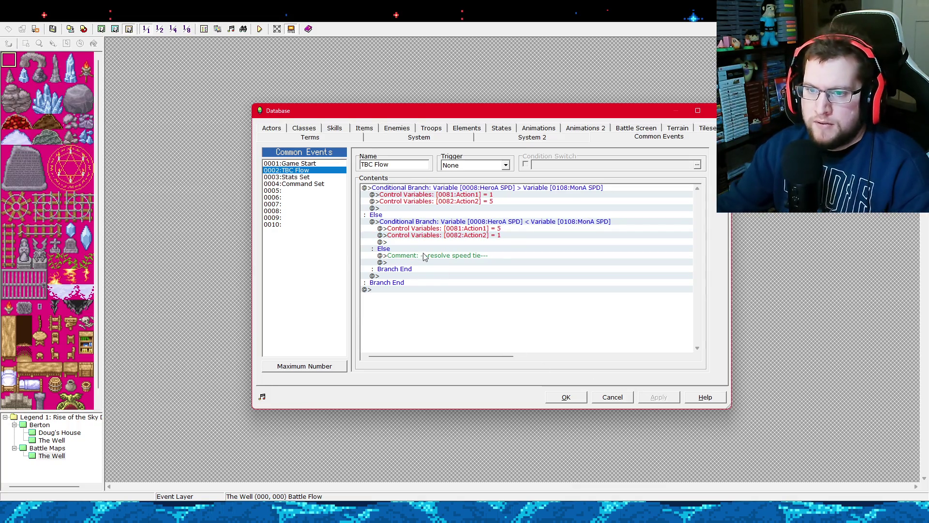
pyautogui.click(433, 262)
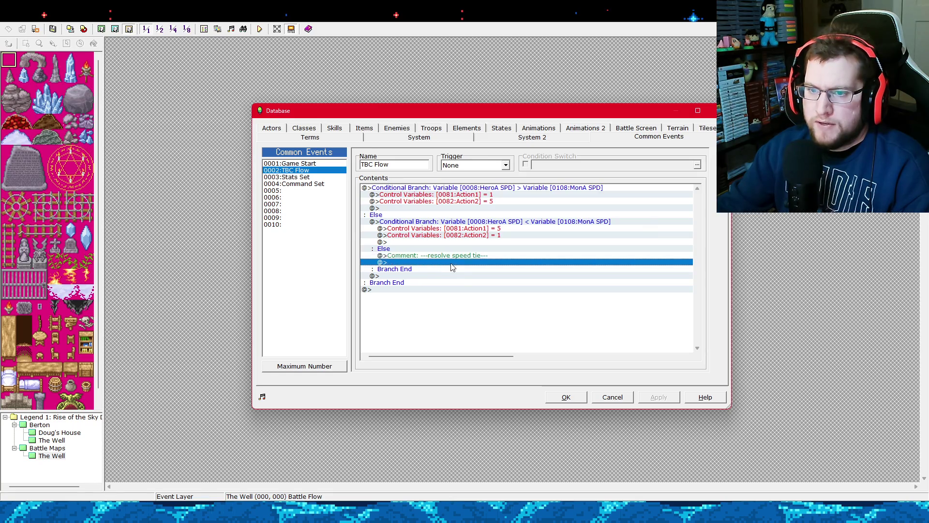
# Insert a Control Variables command under the speed-tie comment and pick unused variable 0091.
pyautogui.rightClick(455, 266)
pyautogui.click(472, 270)
pyautogui.moveTo(87, 159)
pyautogui.mouseDown()
pyautogui.moveTo(144, 166)
pyautogui.moveTo(707, 153)
pyautogui.moveTo(747, 144)
pyautogui.mouseUp()
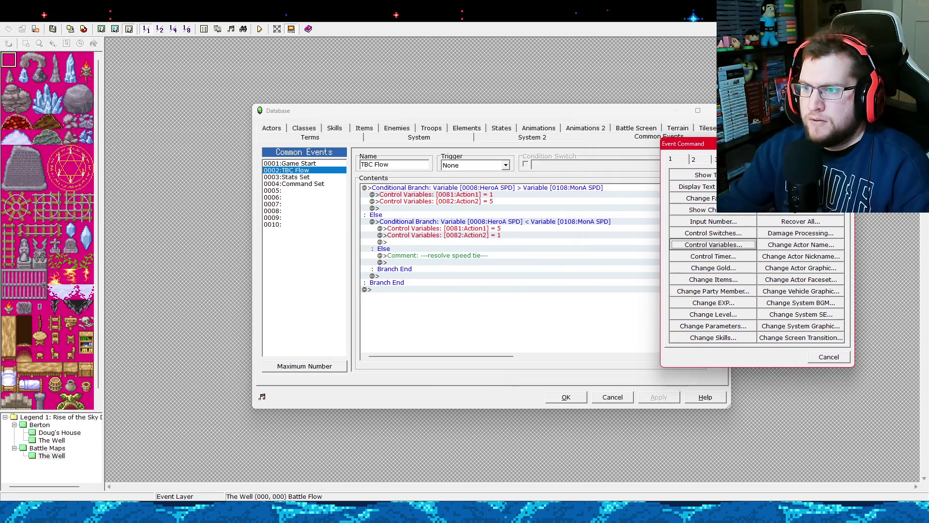
pyautogui.click(727, 247)
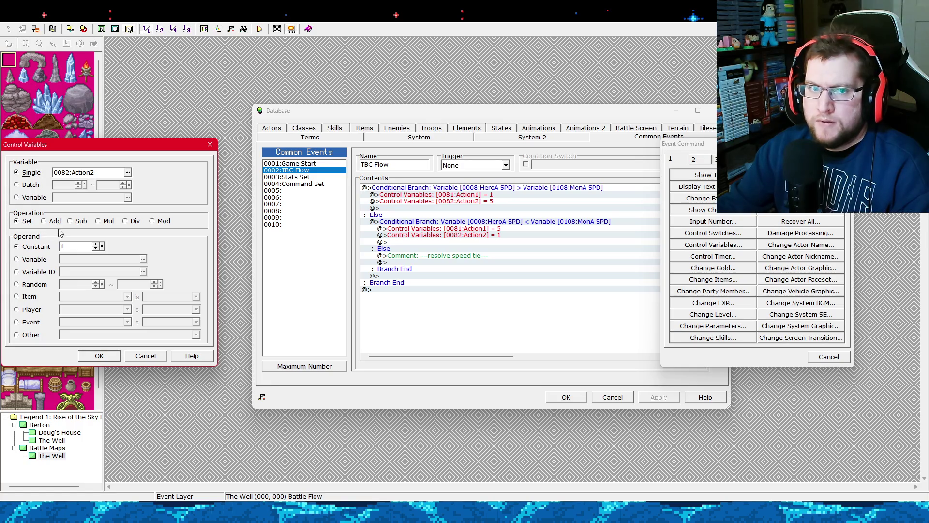
pyautogui.click(128, 173)
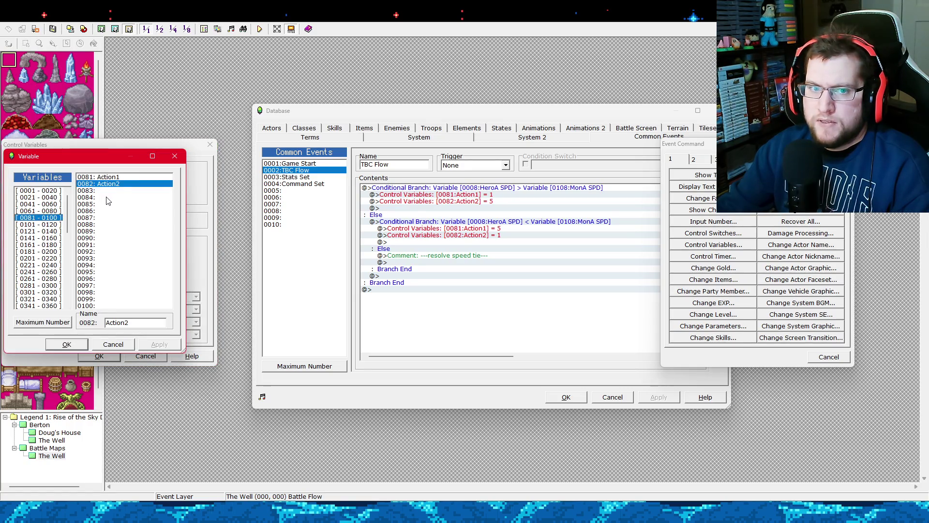
pyautogui.click(102, 245)
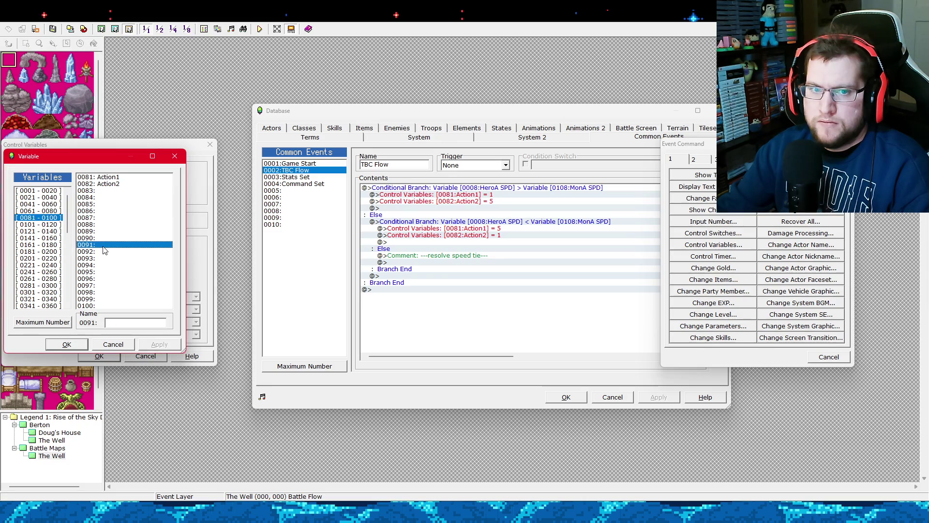
# Name 0091 'SpeedTie1' and 0092 'SpeedTie2', then confirm SpeedTie1 as the target.
pyautogui.click(119, 322)
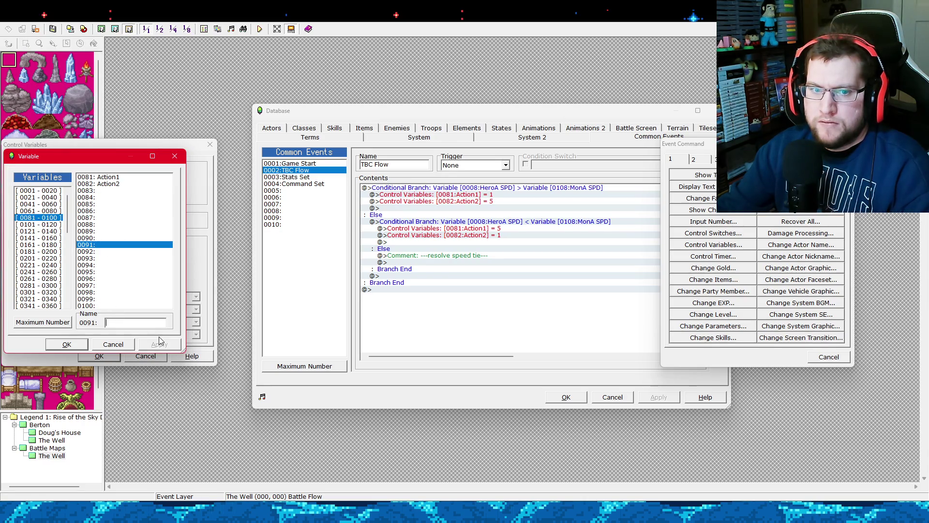
pyautogui.write('SpeedT')
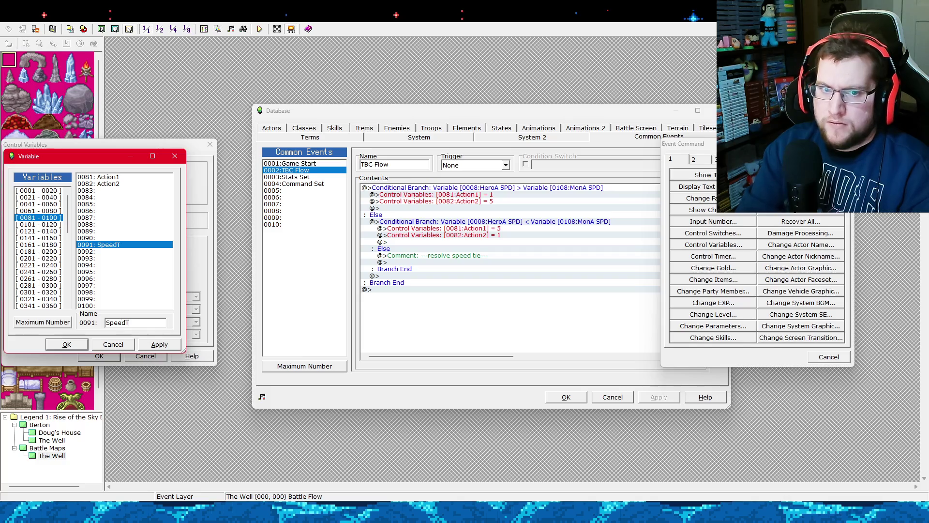
pyautogui.write('ie')
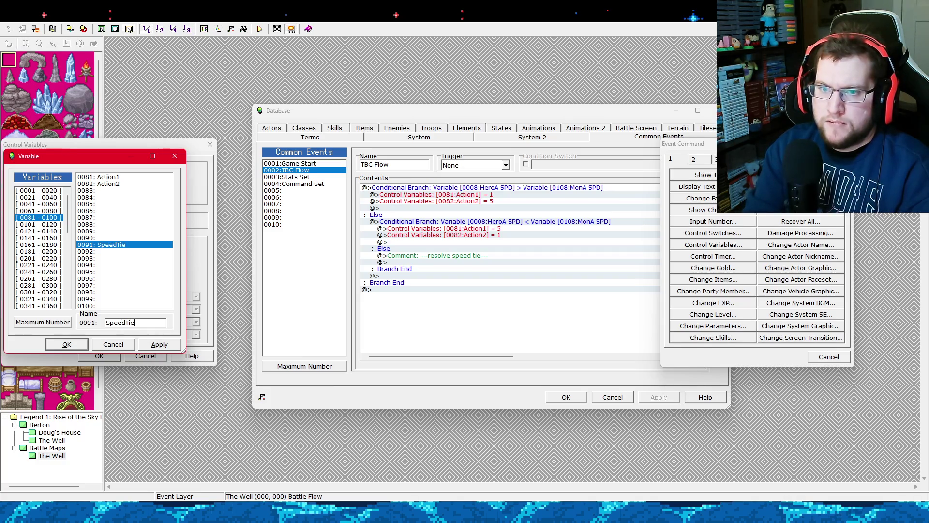
pyautogui.press('BackSpace')
pyautogui.press('BackSpace')
pyautogui.press('BackSpace')
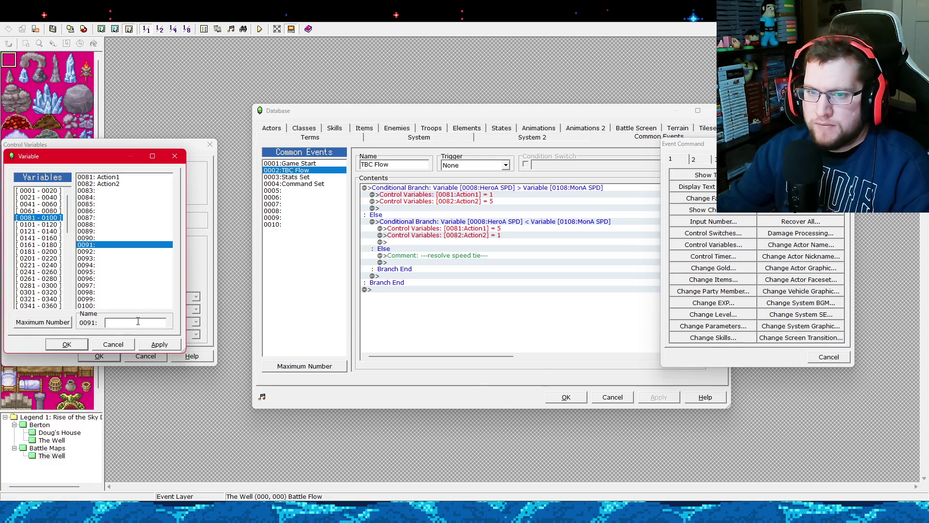
pyautogui.write('S')
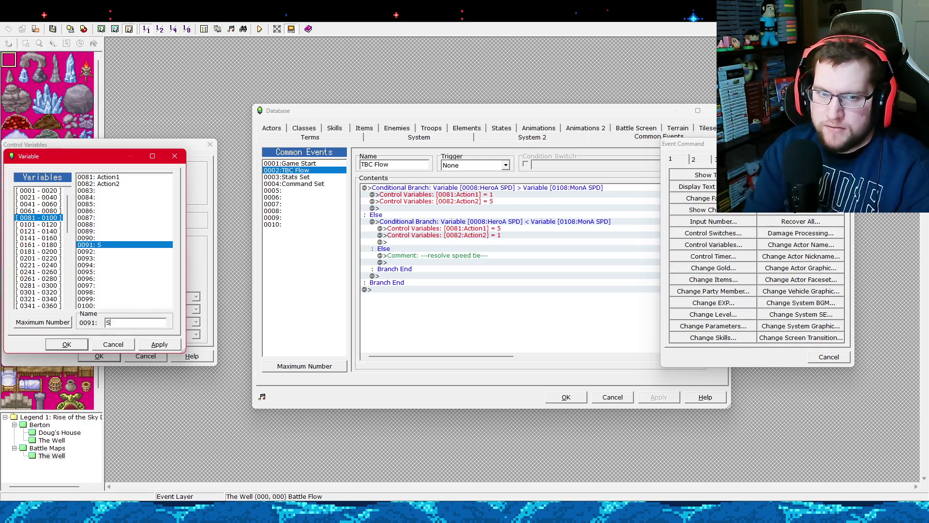
pyautogui.write('peedTie1')
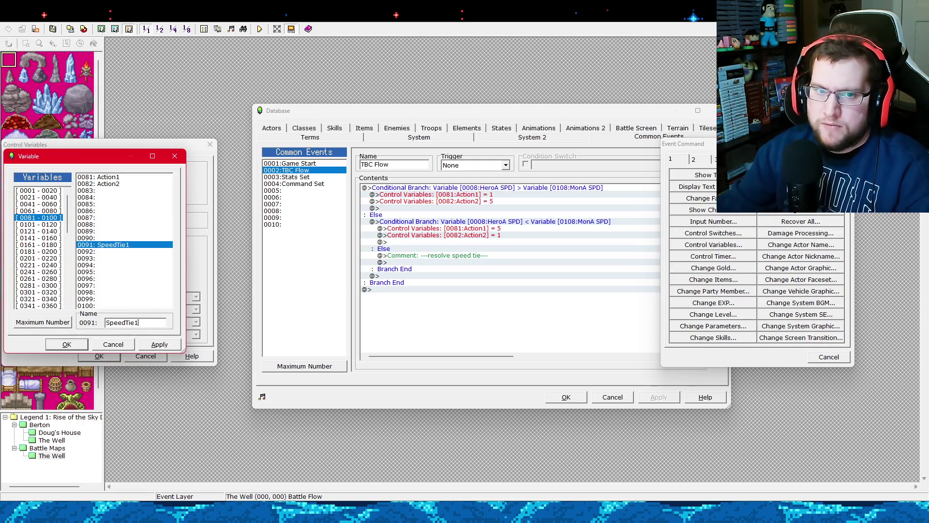
pyautogui.click(137, 252)
pyautogui.click(149, 322)
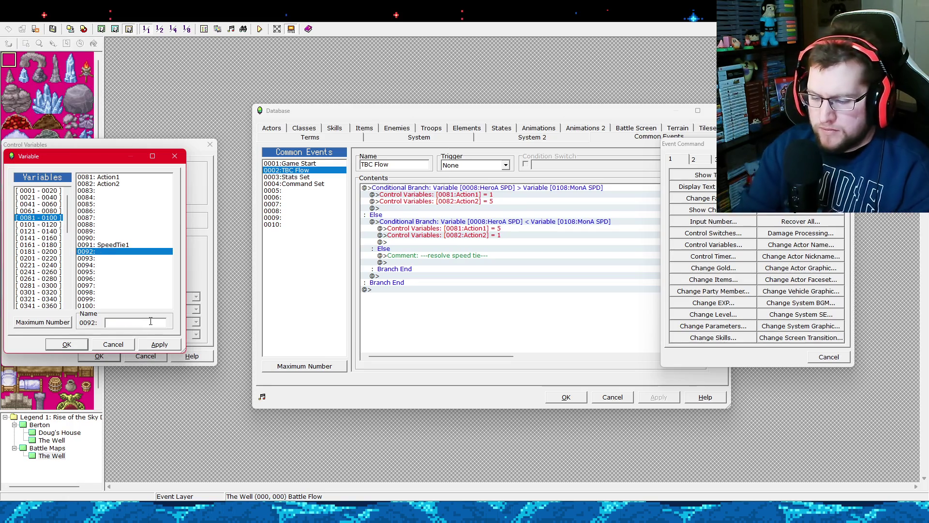
pyautogui.write('SpeedTie2')
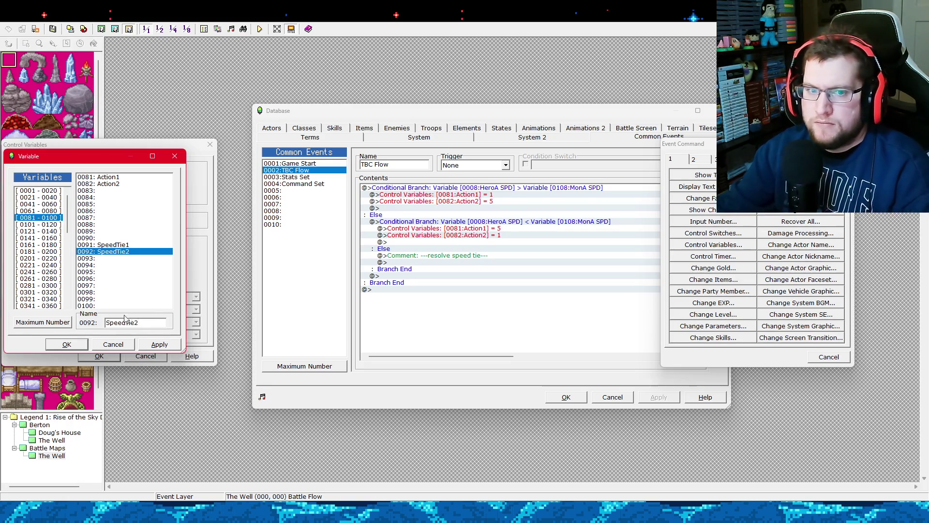
pyautogui.click(127, 246)
pyautogui.click(74, 347)
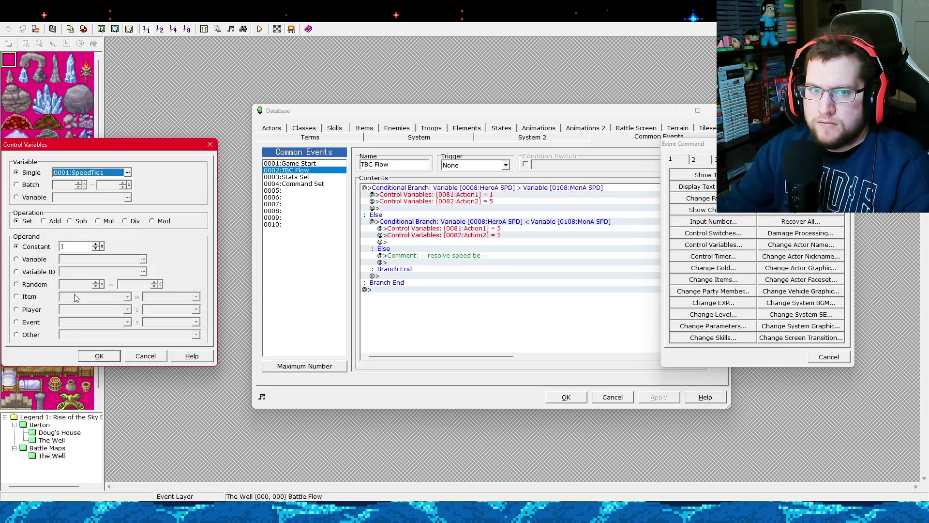
# Set SpeedTie1 to a random number from 1 to 100.
pyautogui.click(36, 286)
pyautogui.press('Tab')
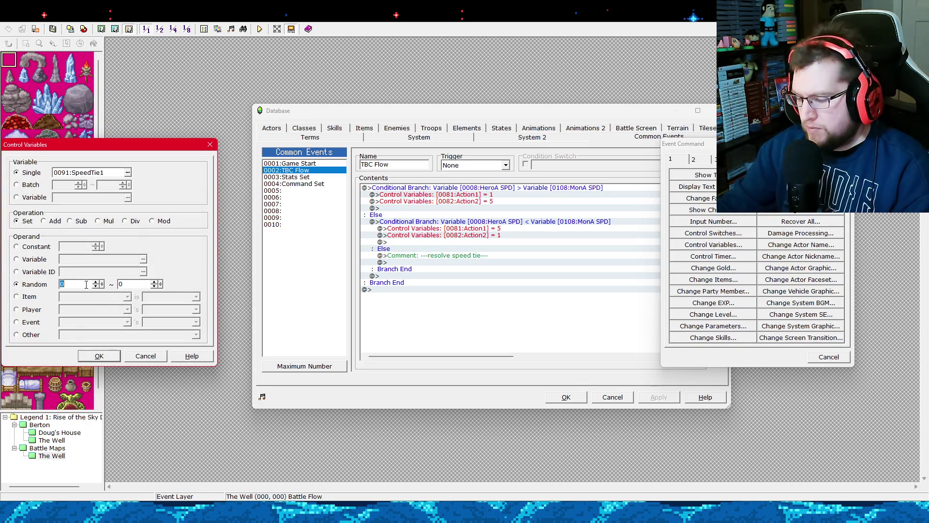
pyautogui.press('Tab')
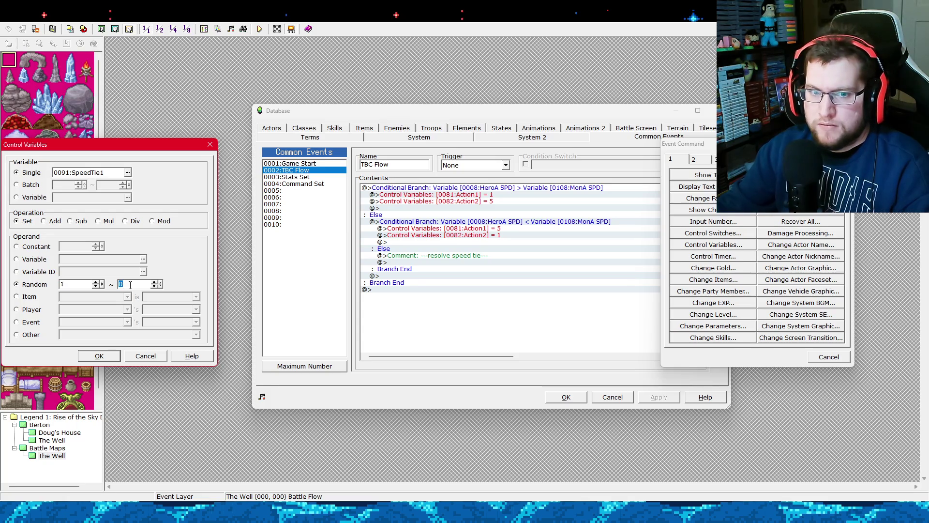
pyautogui.write('100')
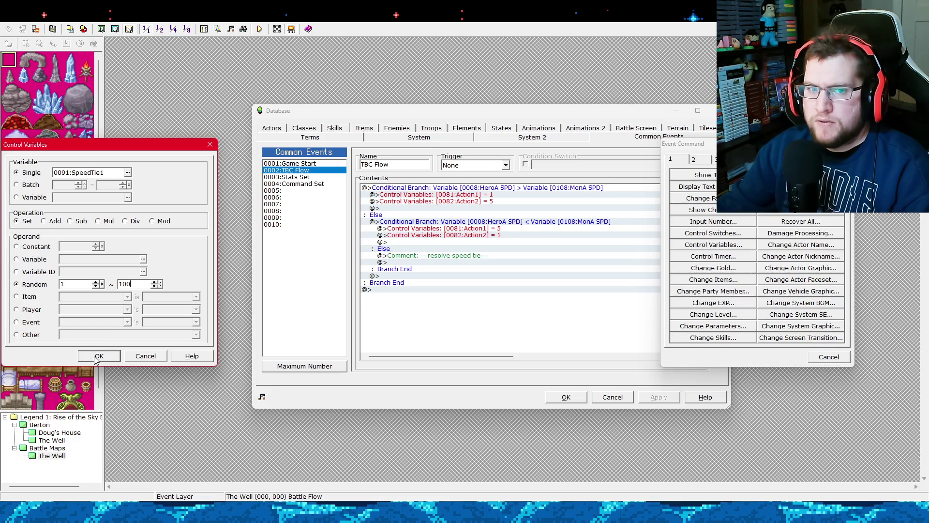
pyautogui.click(97, 357)
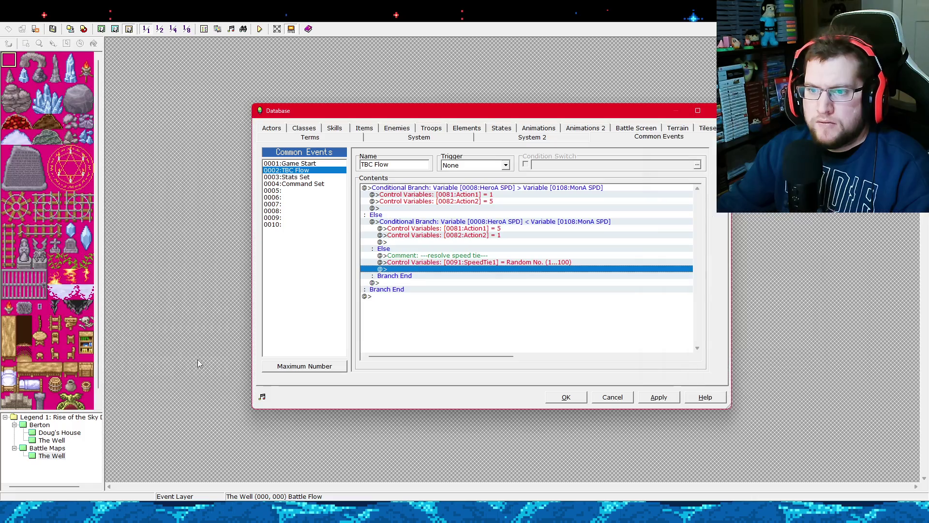
# Paste a copy of the SpeedTie1 line below it and begin a new conditional branch.
pyautogui.click(457, 263)
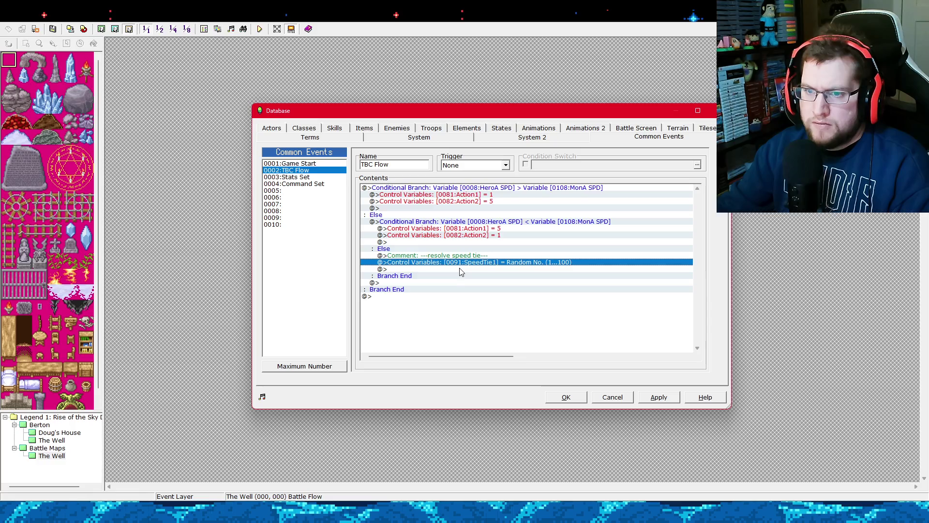
pyautogui.click(460, 269)
pyautogui.hotkey('ctrl', 'v')
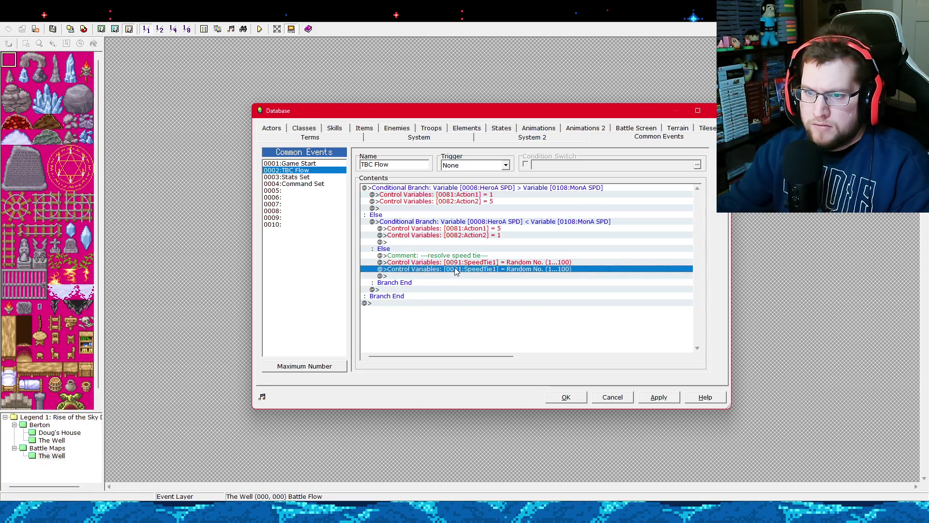
pyautogui.rightClick(456, 270)
pyautogui.click(466, 274)
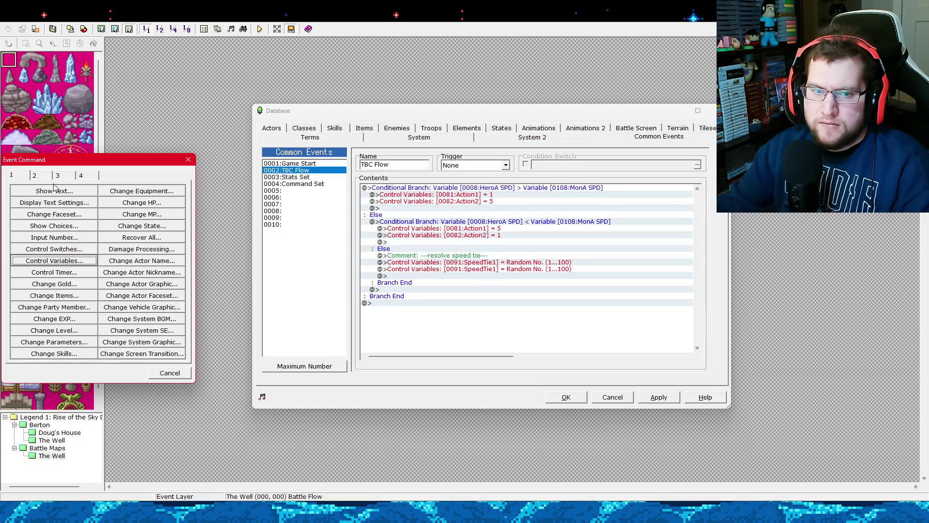
pyautogui.click(57, 175)
pyautogui.click(142, 240)
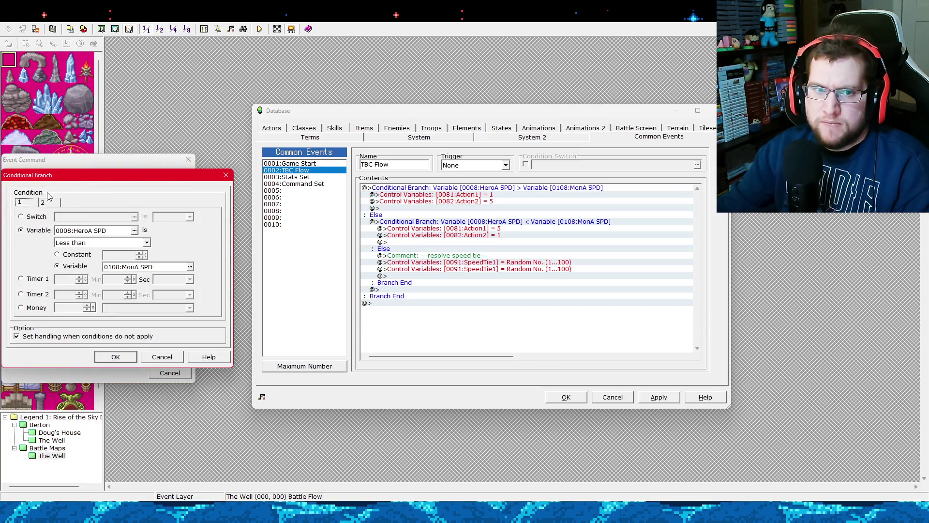
# Back out of the Conditional Branch setup and command list without adding anything.
pyautogui.click(49, 204)
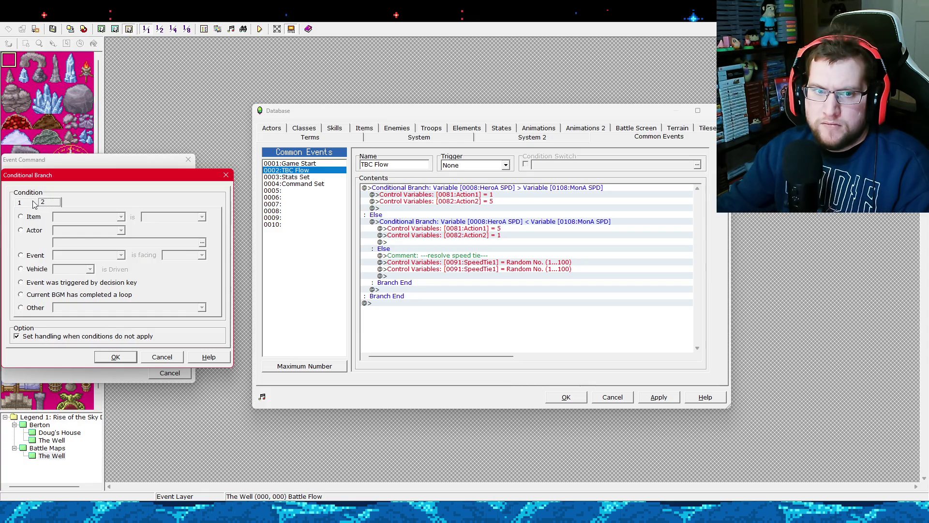
pyautogui.click(34, 204)
pyautogui.click(143, 360)
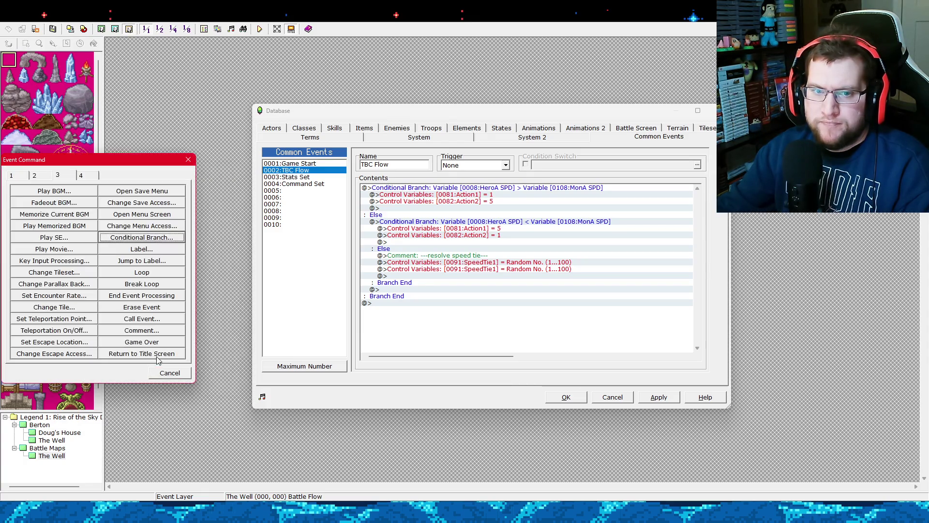
pyautogui.click(187, 371)
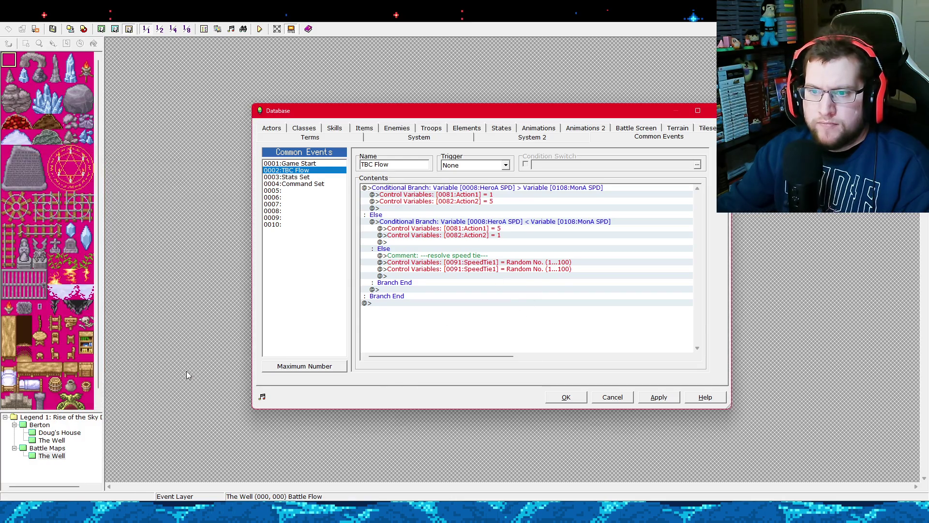
# Make the duplicated roll line set 0092:SpeedTie2 to a random 1–100, and apply.
pyautogui.click(507, 269)
pyautogui.rightClick(521, 271)
pyautogui.click(532, 289)
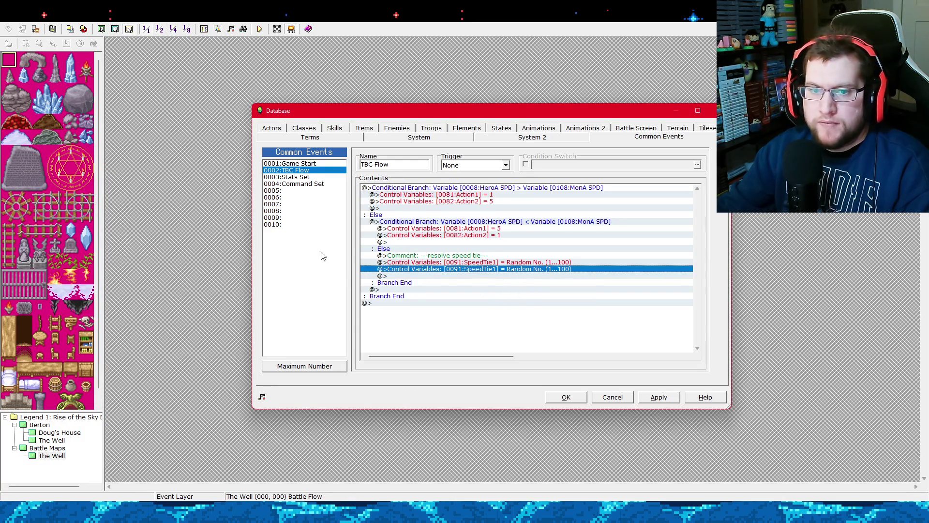
pyautogui.click(121, 187)
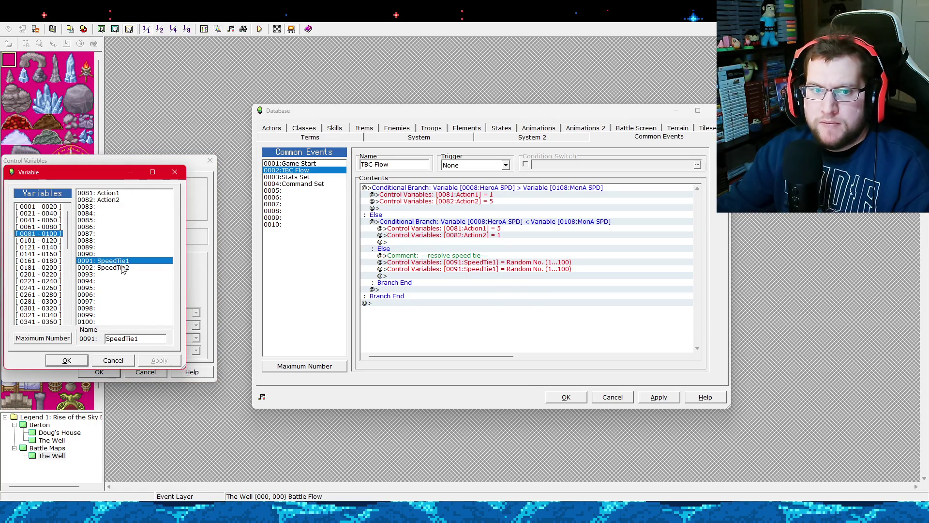
pyautogui.doubleClick(122, 269)
pyautogui.click(101, 374)
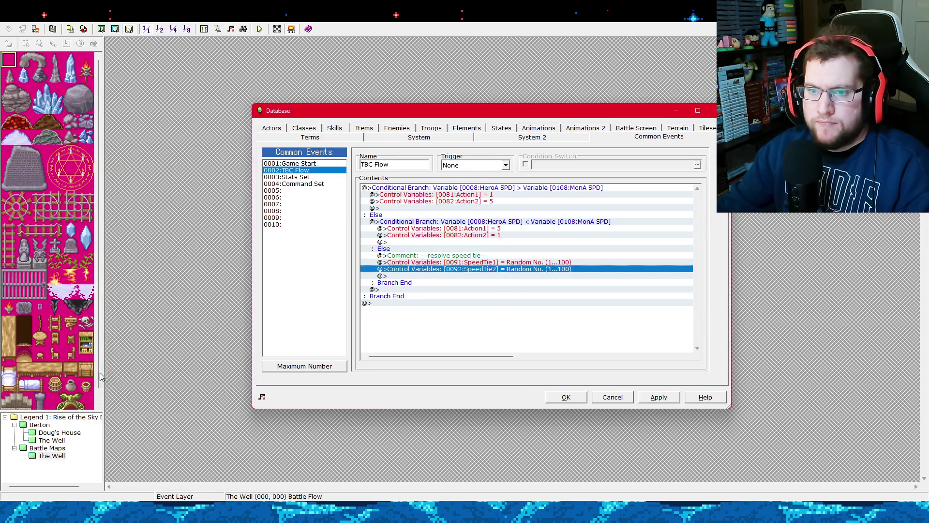
pyautogui.click(658, 400)
# Open the command list on the empty line below SpeedTie2, then close it unused.
pyautogui.click(420, 275)
pyautogui.rightClick(420, 276)
pyautogui.click(430, 282)
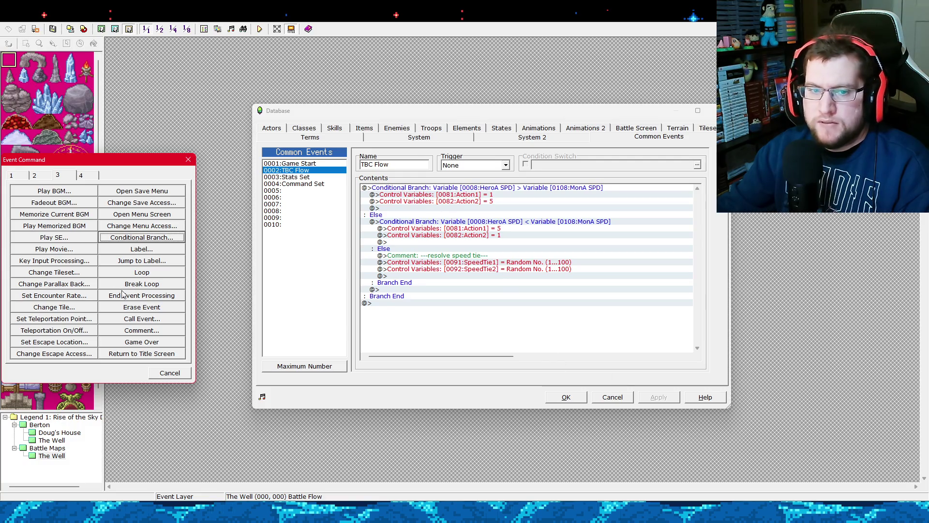
pyautogui.click(178, 371)
pyautogui.click(457, 188)
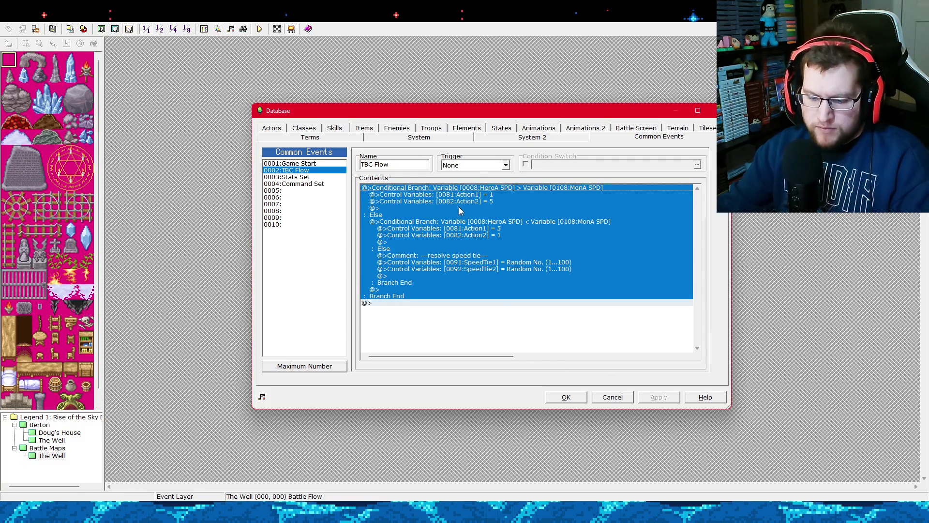
pyautogui.hotkey('ctrl', 'c')
pyautogui.click(419, 275)
pyautogui.hotkey('ctrl', 'v')
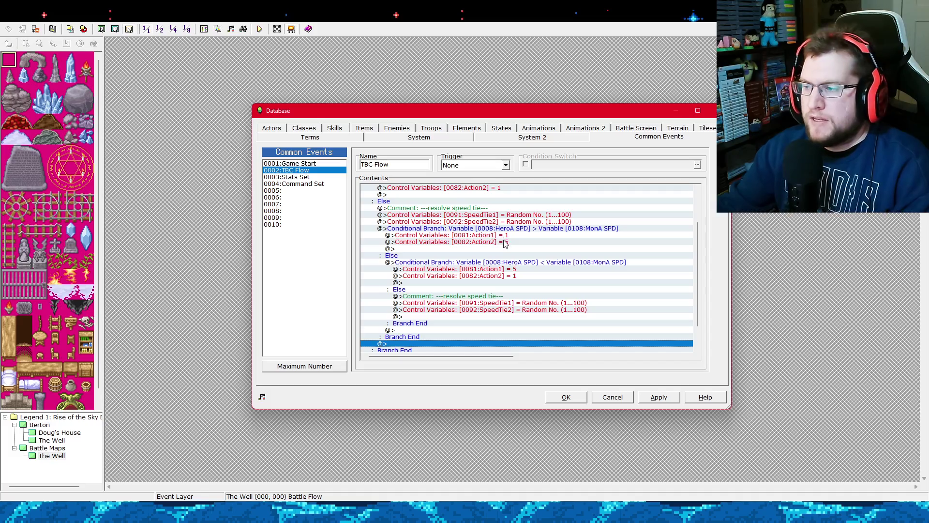
pyautogui.scroll(2, 503, 243)
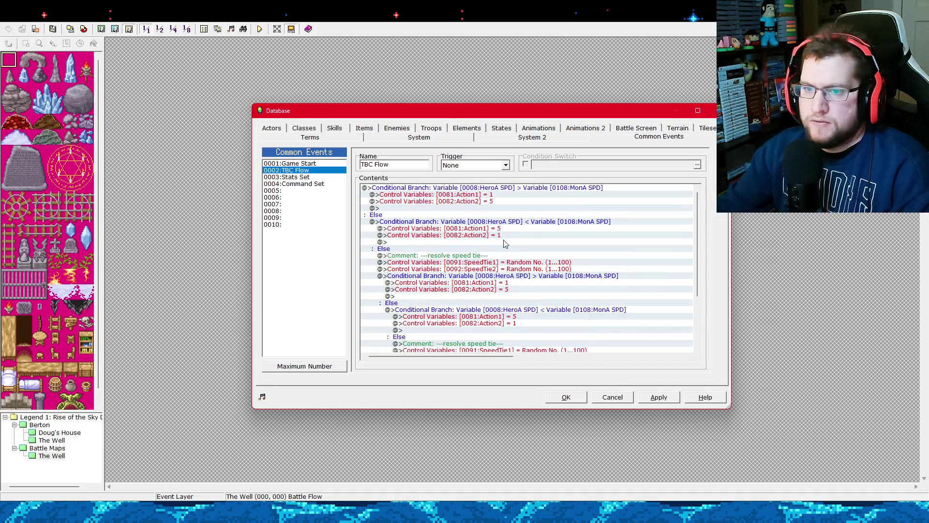
pyautogui.scroll(-2, 503, 243)
pyautogui.scroll(2, 501, 276)
pyautogui.scroll(-2, 503, 278)
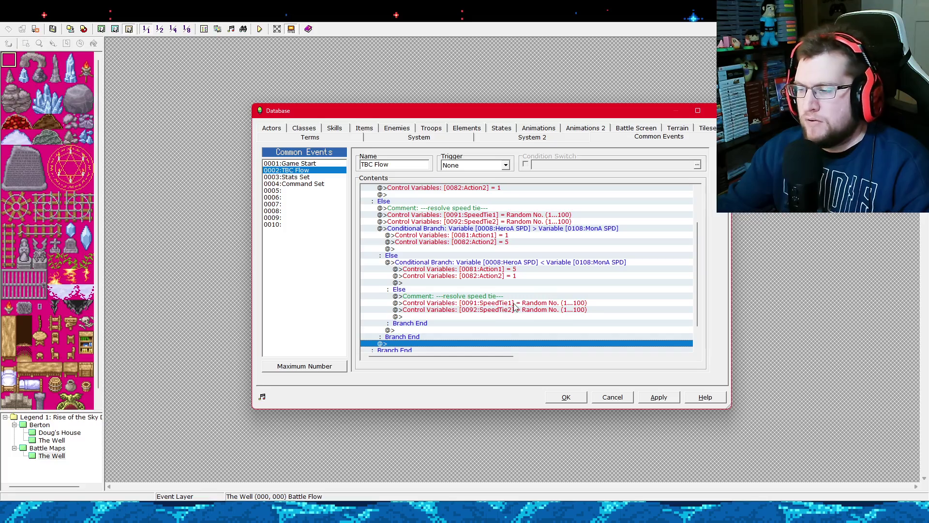
pyautogui.scroll(2, 514, 311)
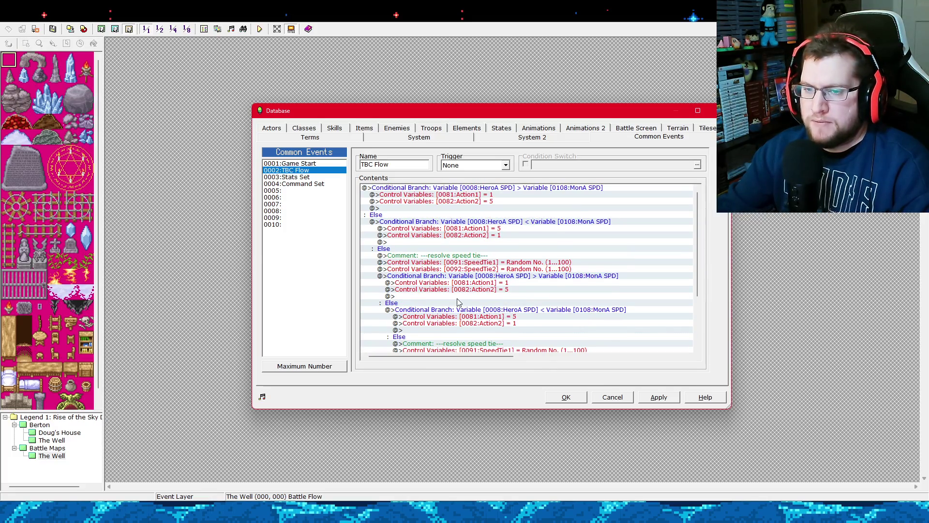
pyautogui.scroll(-2, 425, 297)
pyautogui.scroll(2, 427, 295)
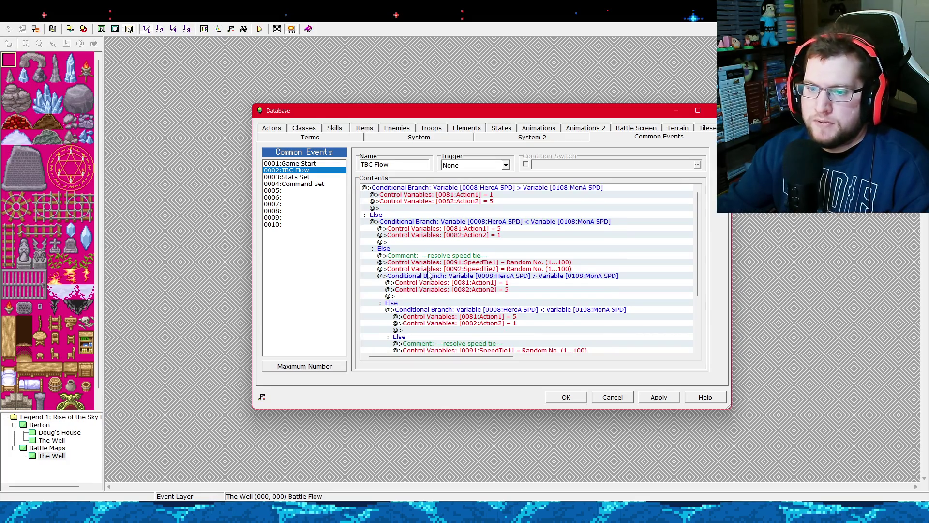
pyautogui.scroll(-2, 428, 275)
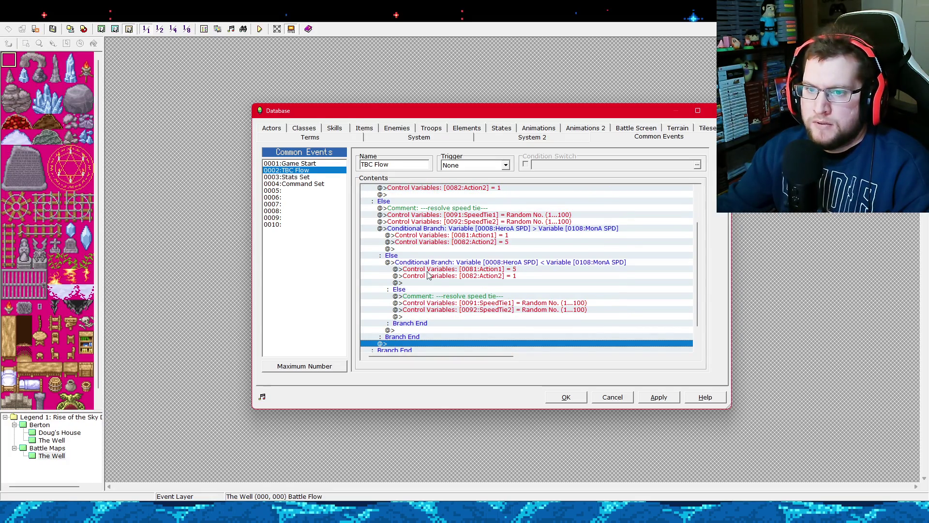
pyautogui.scroll(2, 427, 274)
pyautogui.click(428, 257)
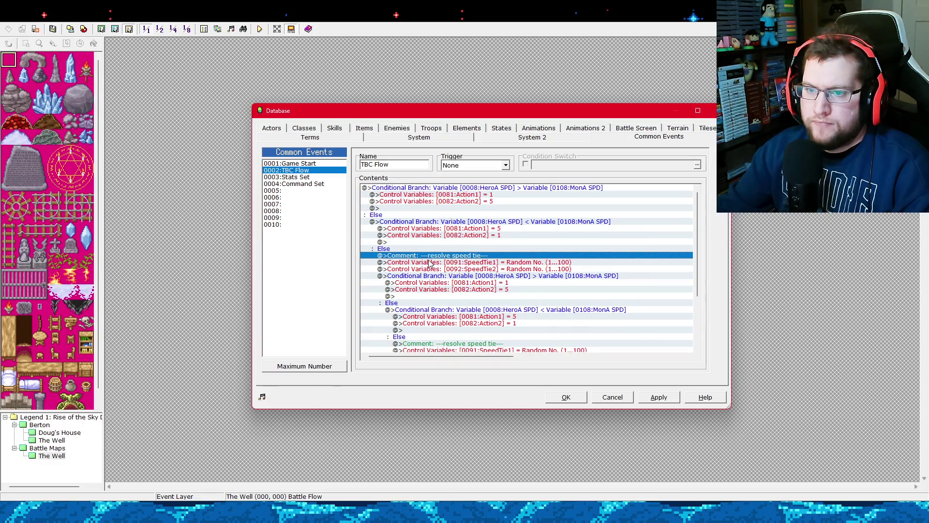
# Insert a Loop block above the SpeedTie1 random roll line.
pyautogui.click(431, 262)
pyautogui.click(433, 276)
pyautogui.click(434, 264)
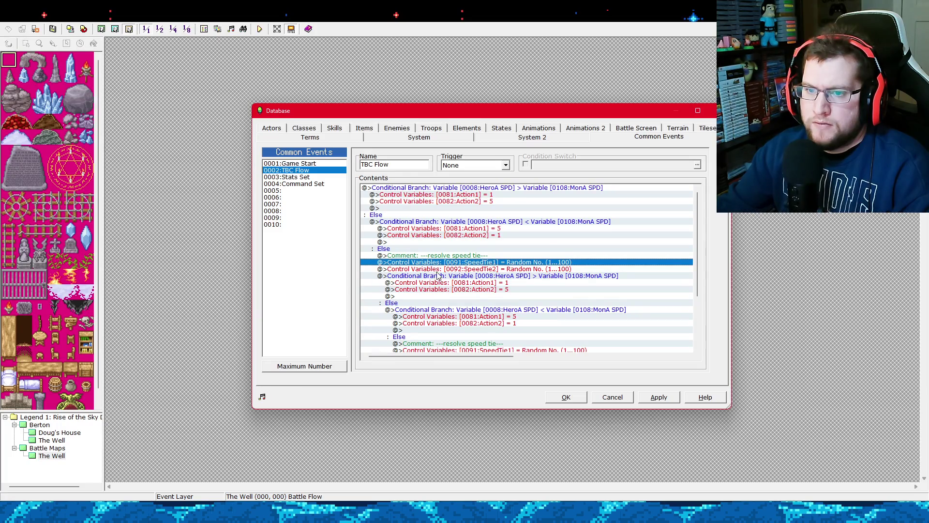
pyautogui.click(434, 275)
pyautogui.click(434, 264)
pyautogui.rightClick(435, 265)
pyautogui.click(444, 270)
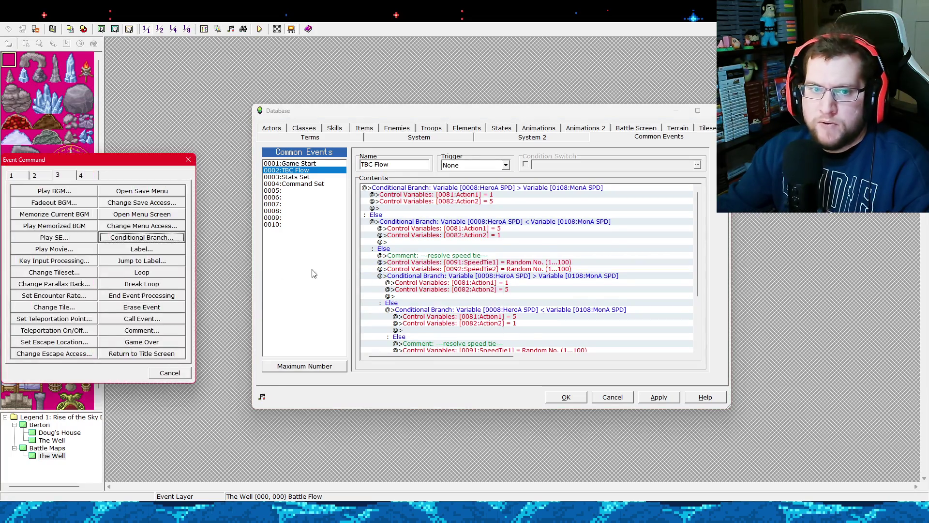
pyautogui.click(160, 274)
# Cut the speed-tie rolls and SPD branches and paste them inside the Loop.
pyautogui.click(434, 283)
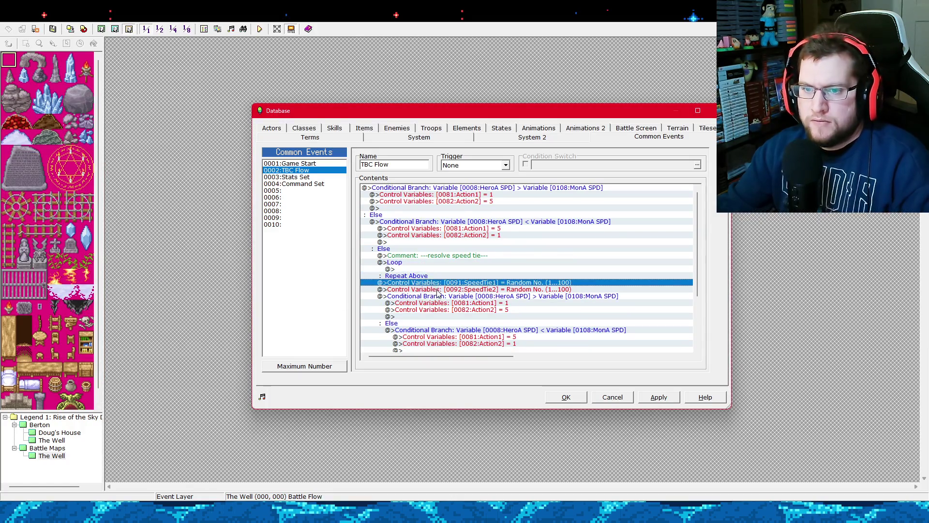
pyautogui.scroll(-5, 435, 285)
pyautogui.keyDown('shift'); pyautogui.click(447, 286); pyautogui.keyUp('shift')
pyautogui.hotkey('ctrl', 'x')
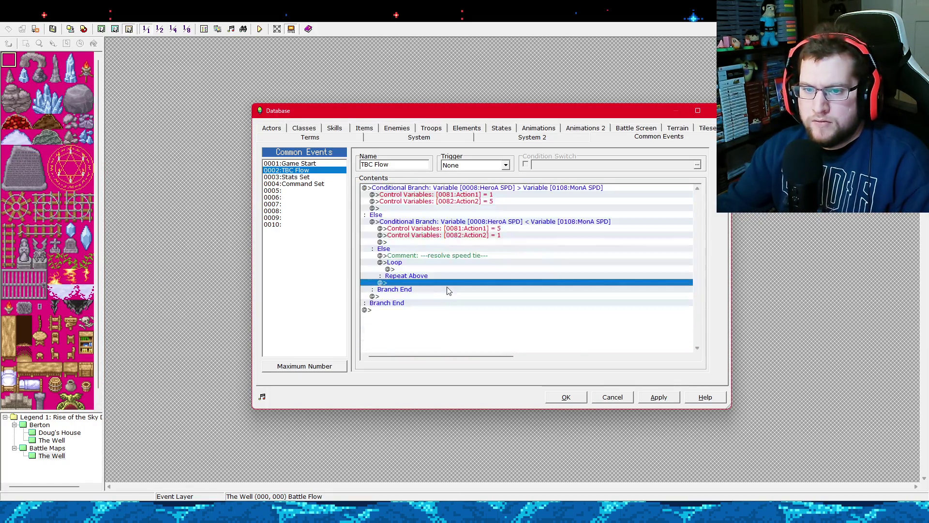
pyautogui.click(404, 269)
pyautogui.hotkey('ctrl', 'v')
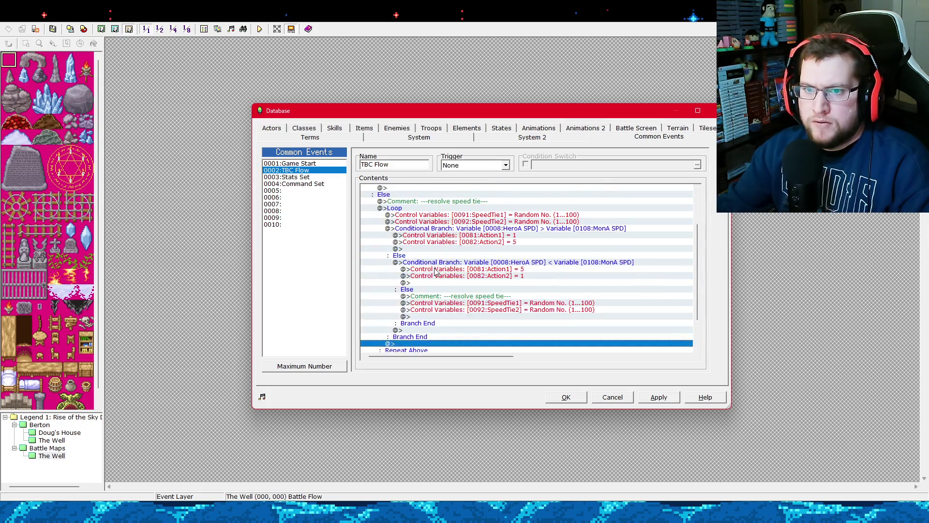
# Delete the nested speed-tie comment and its re-roll lines.
pyautogui.click(415, 215)
pyautogui.click(414, 221)
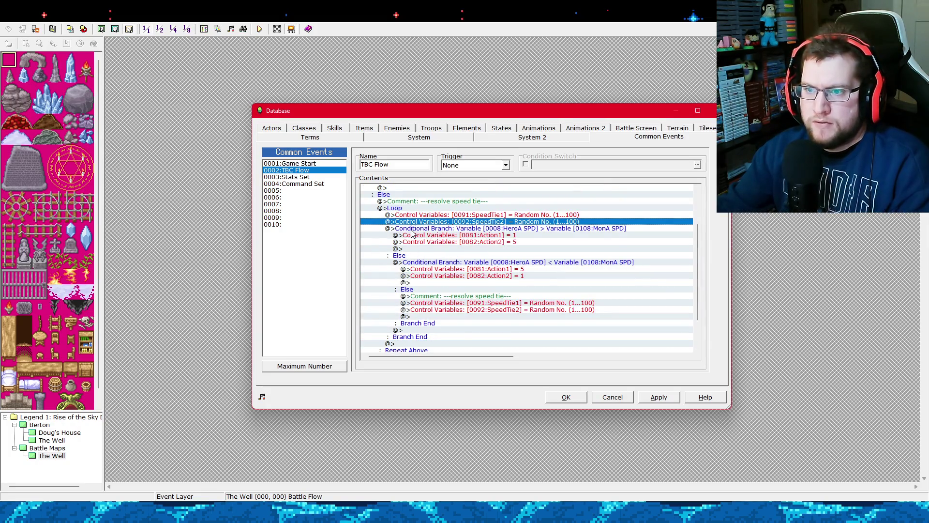
pyautogui.click(468, 297)
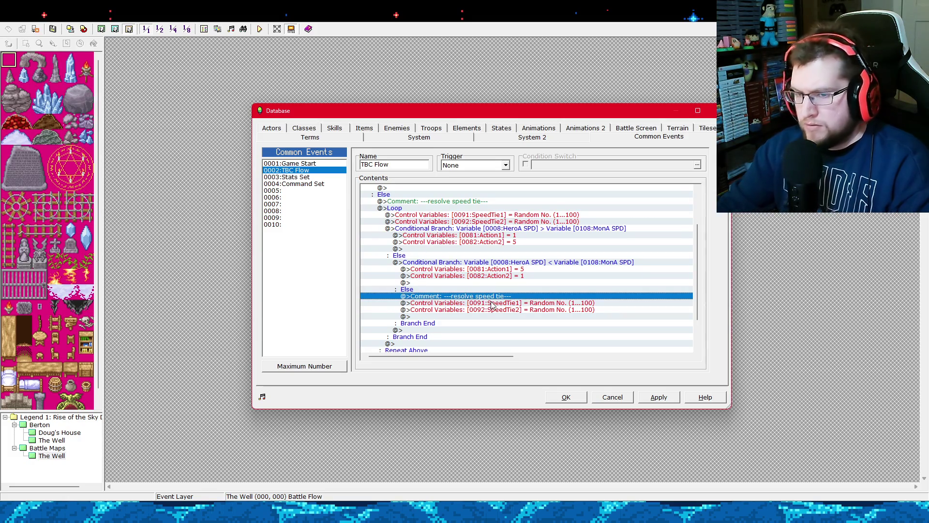
pyautogui.press('Delete')
pyautogui.press('Delete')
pyautogui.press('Delete')
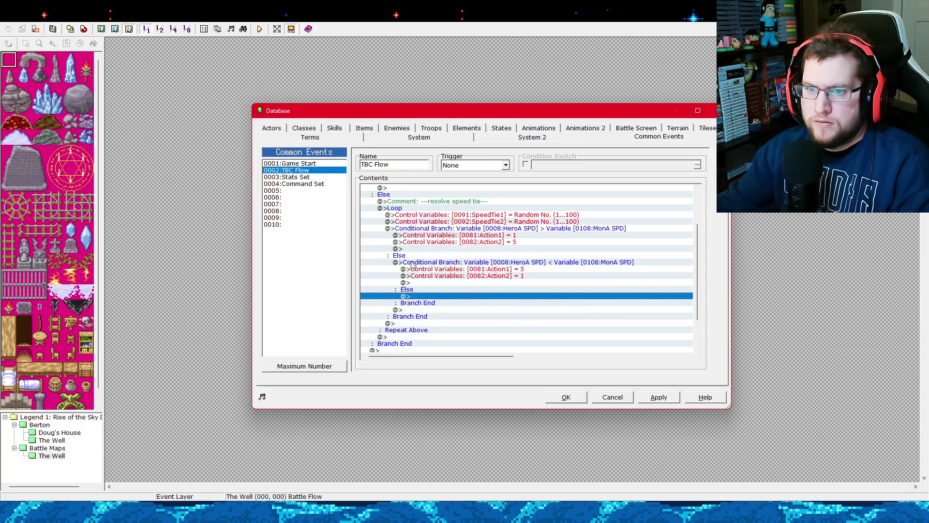
# Remove the Else section from the inner HeroA SPD < MonA SPD branch.
pyautogui.click(428, 262)
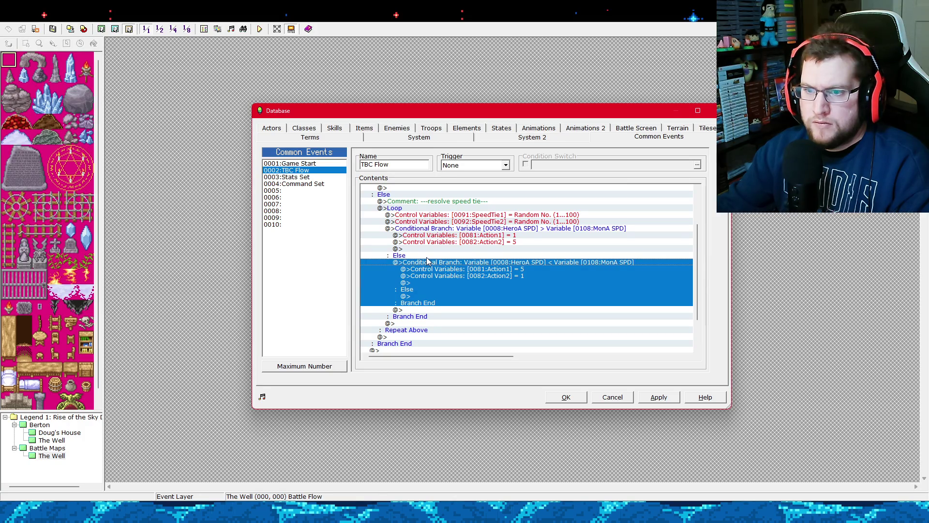
pyautogui.click(428, 229)
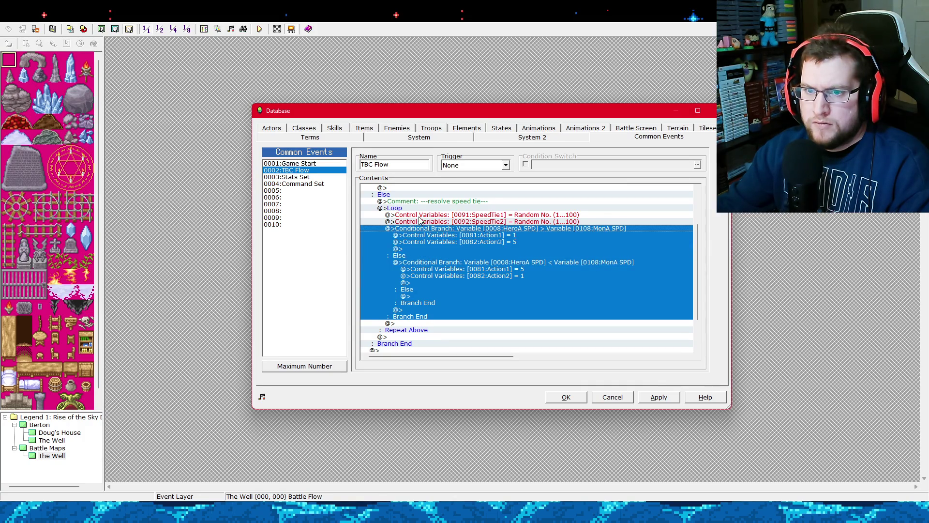
pyautogui.click(422, 263)
pyautogui.rightClick(427, 264)
pyautogui.press('Escape')
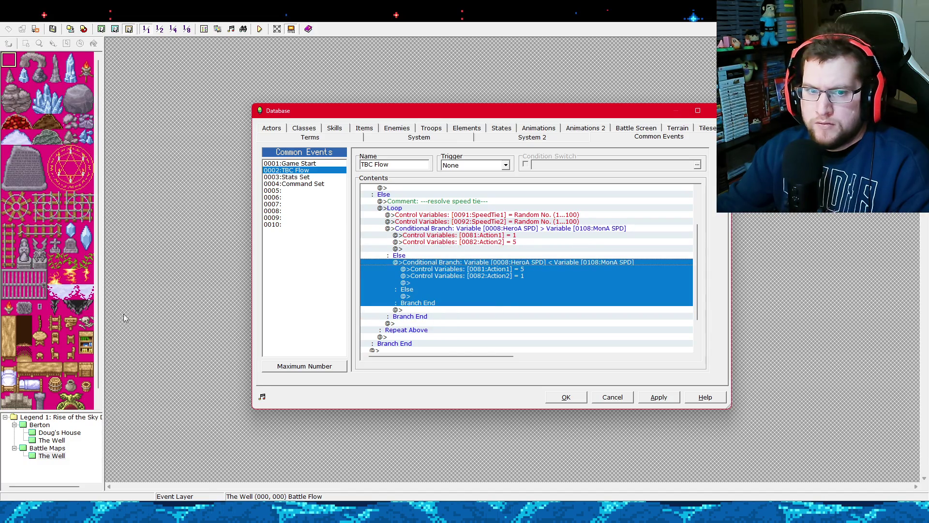
pyautogui.press('space')
pyautogui.click(72, 333)
pyautogui.click(127, 358)
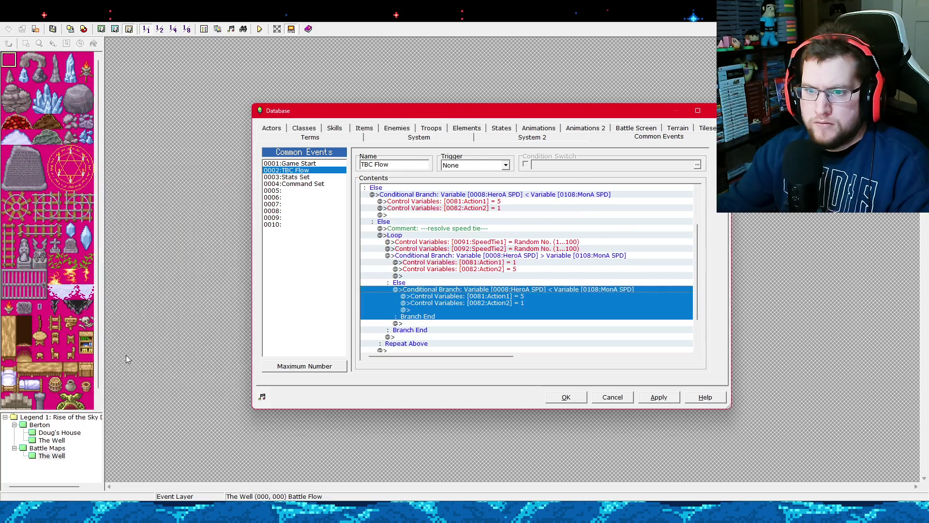
# Select the outer HeroA SPD > MonA SPD branch for editing.
pyautogui.click(424, 303)
pyautogui.click(415, 269)
pyautogui.click(414, 256)
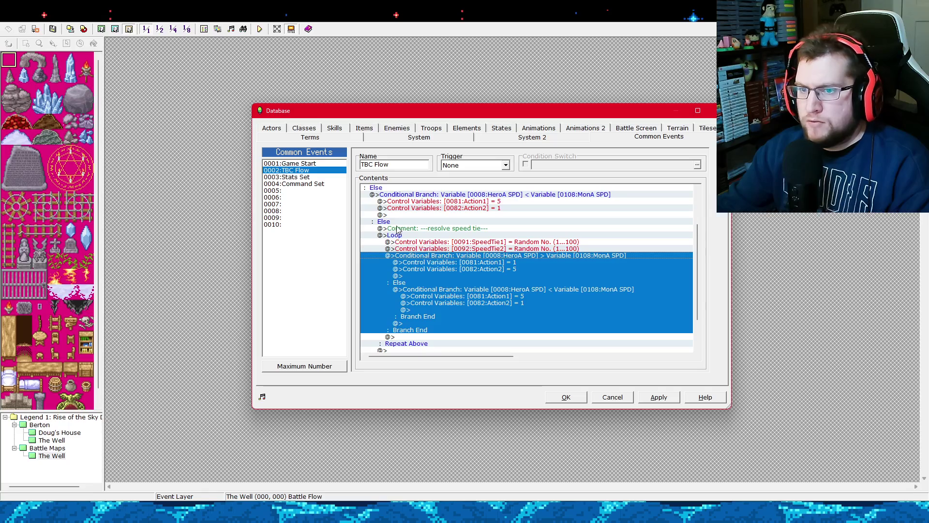
pyautogui.rightClick(465, 255)
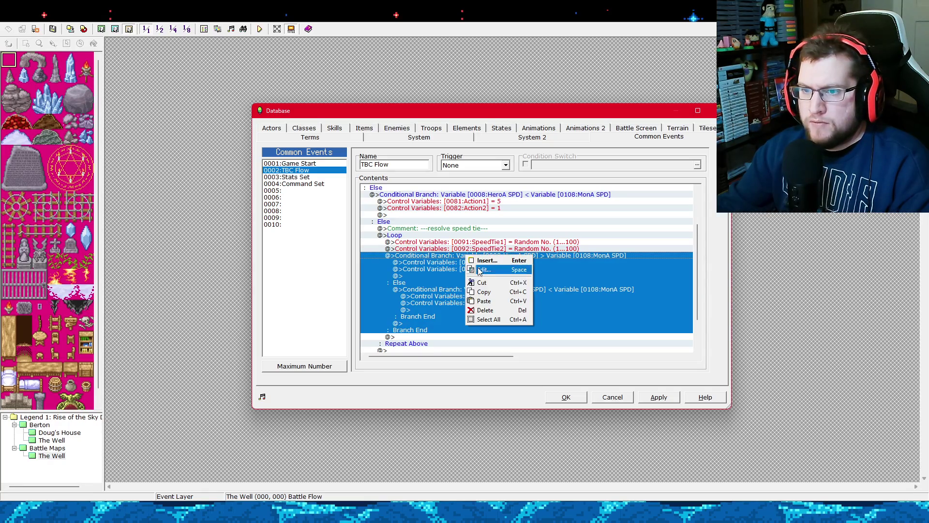
# Change the outer branch condition to SpeedTie1 > SpeedTie2.
pyautogui.click(479, 268)
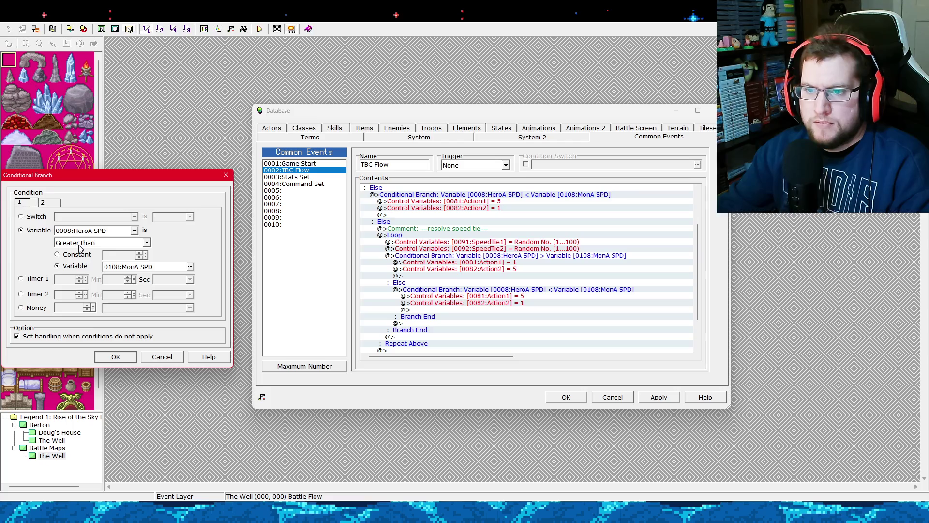
pyautogui.click(134, 231)
pyautogui.click(114, 261)
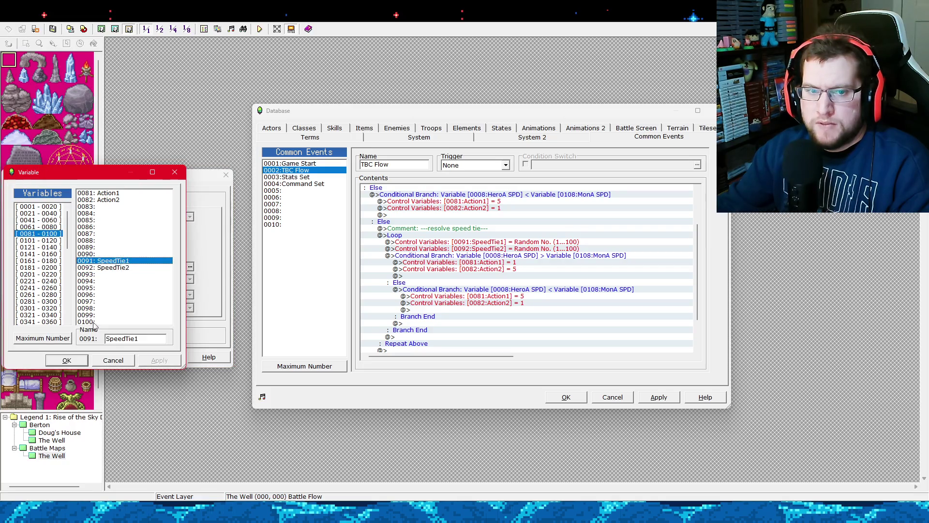
pyautogui.click(68, 360)
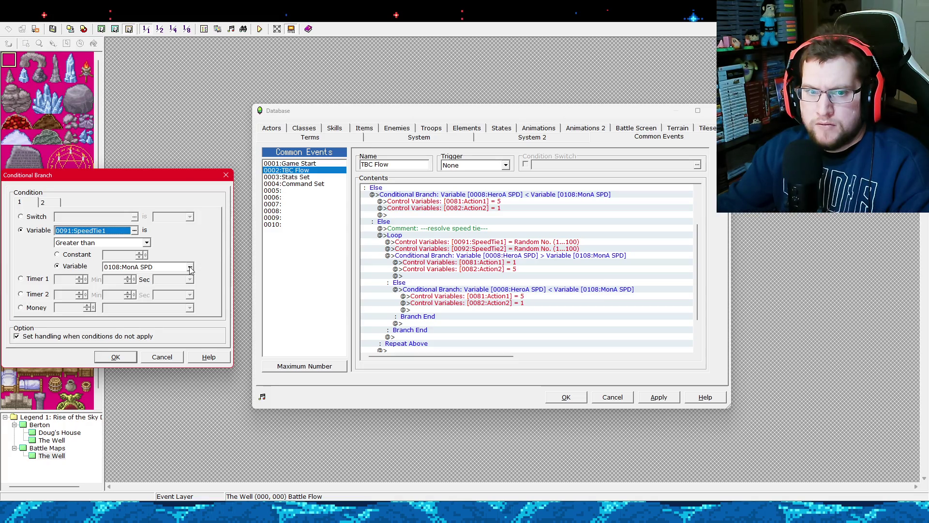
pyautogui.click(190, 267)
pyautogui.click(100, 266)
pyautogui.click(71, 363)
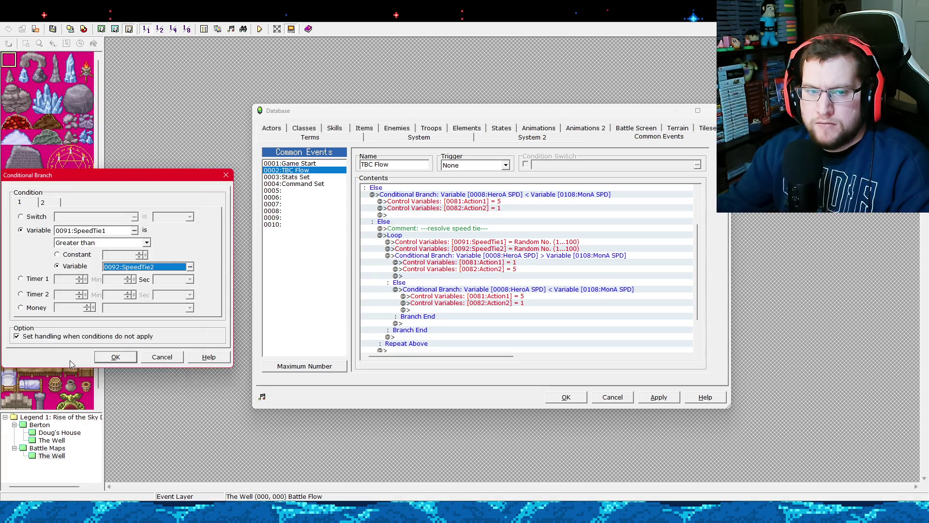
pyautogui.click(113, 358)
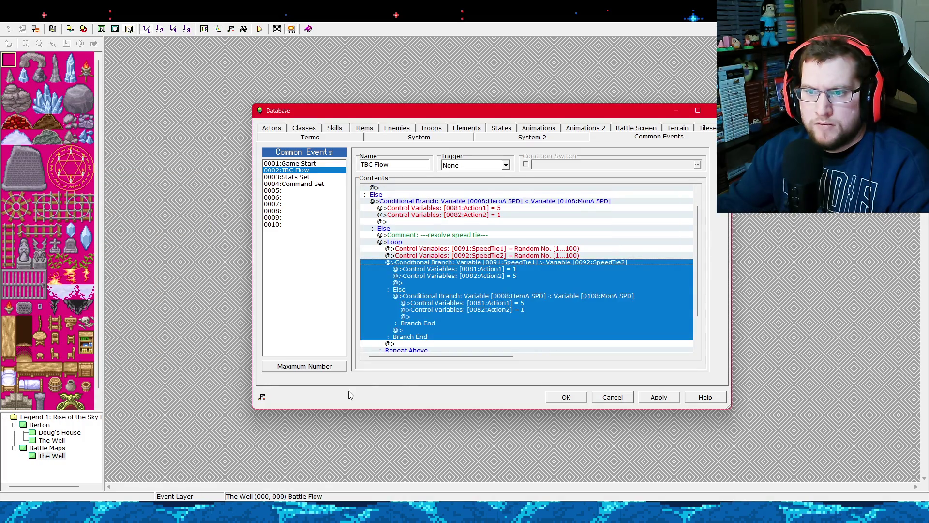
# Change the inner branch condition to SpeedTie1 < SpeedTie2 and apply the edits.
pyautogui.click(498, 296)
pyautogui.rightClick(504, 297)
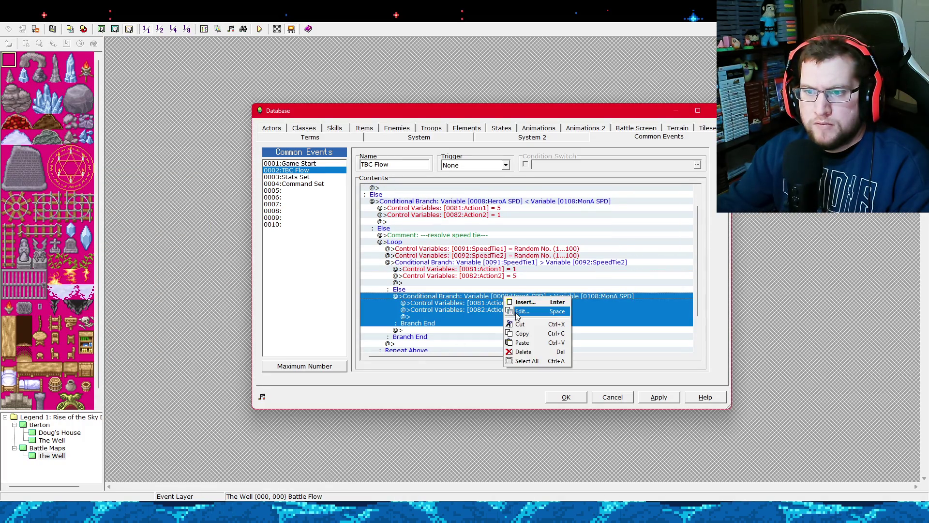
pyautogui.click(517, 312)
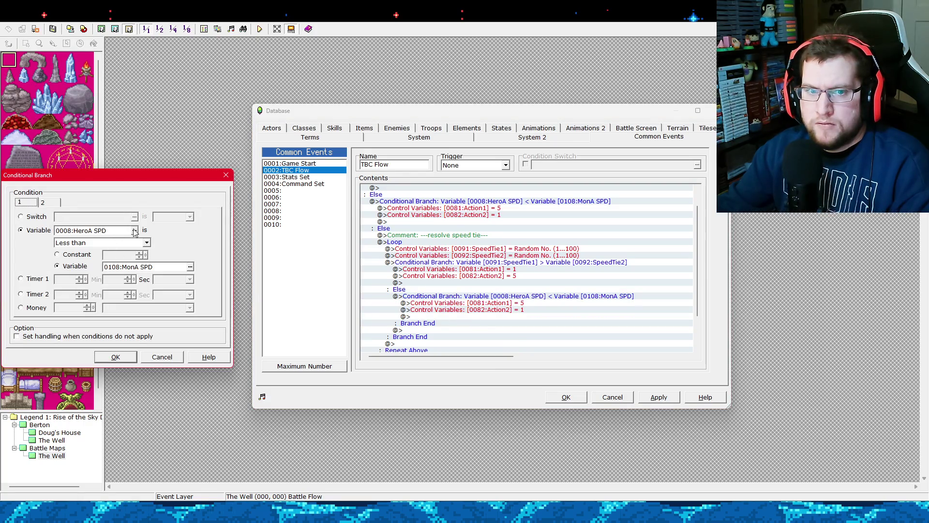
pyautogui.click(135, 230)
pyautogui.click(113, 261)
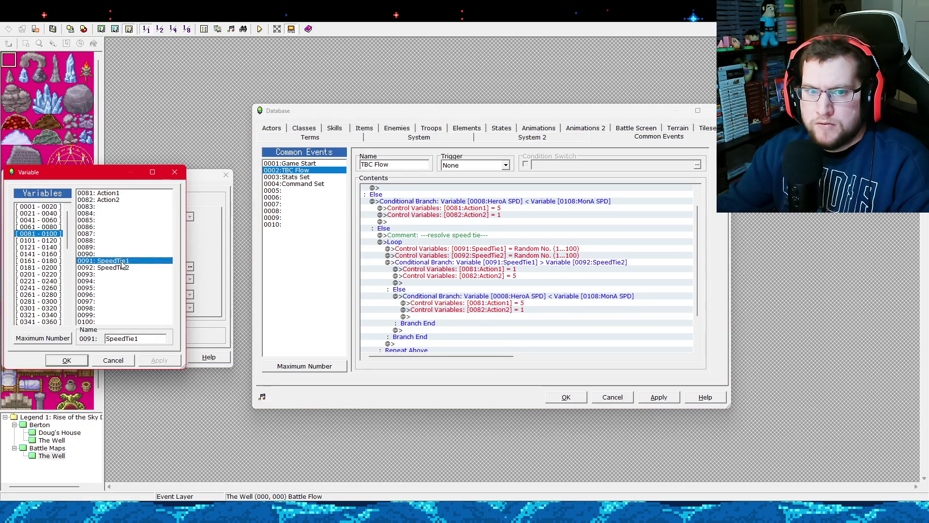
pyautogui.click(75, 360)
pyautogui.click(189, 267)
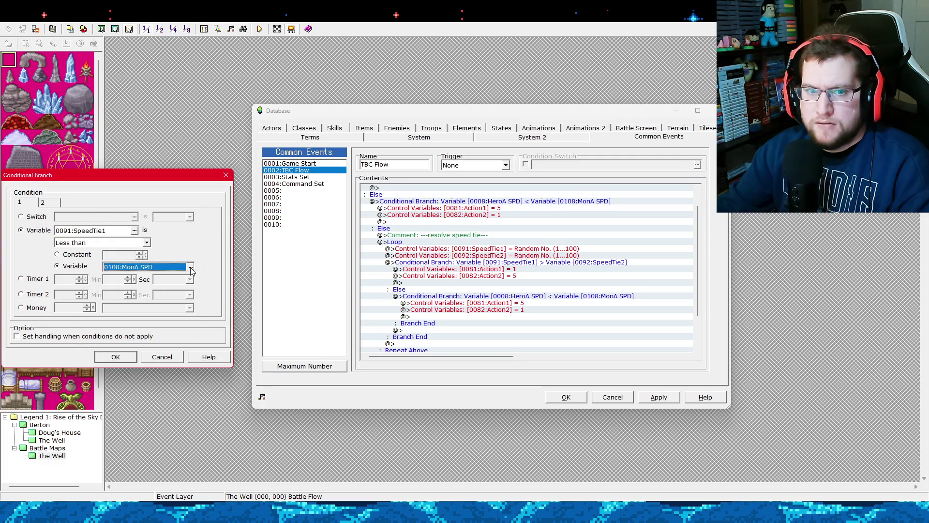
pyautogui.click(113, 267)
pyautogui.click(76, 361)
pyautogui.click(115, 357)
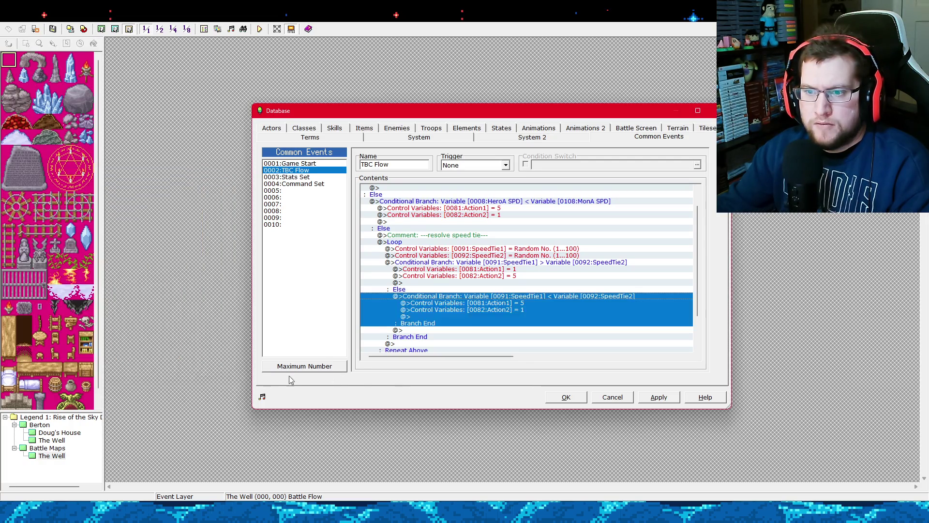
pyautogui.click(653, 397)
# Review the Action1 = 1 command and the line below it.
pyautogui.click(516, 269)
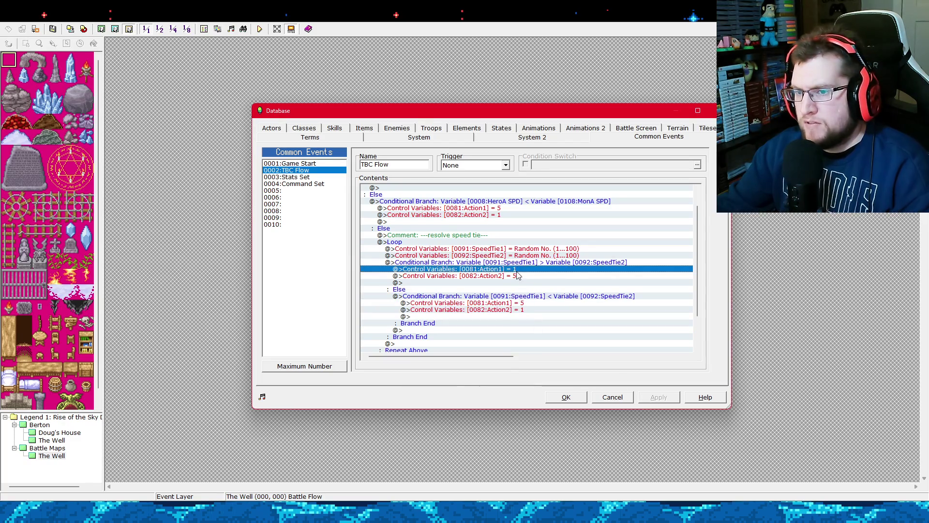
pyautogui.scroll(1, 511, 257)
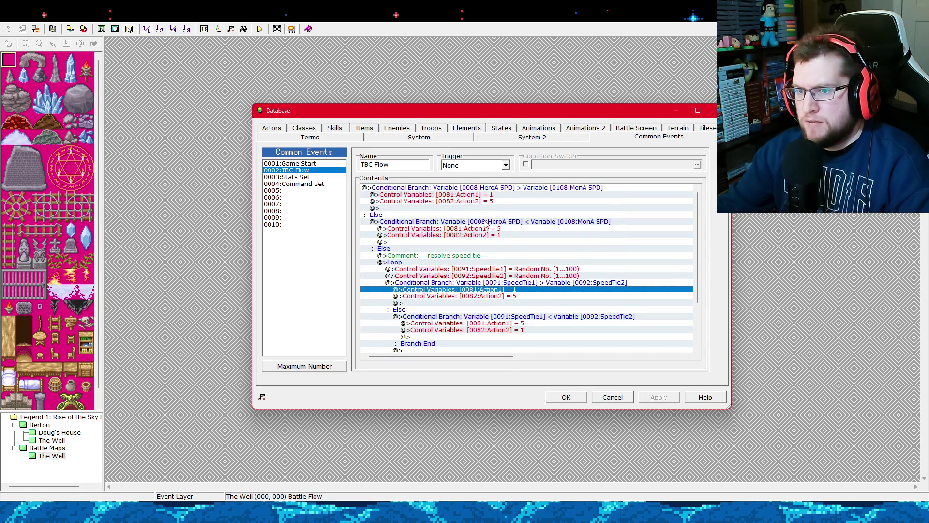
pyautogui.click(497, 305)
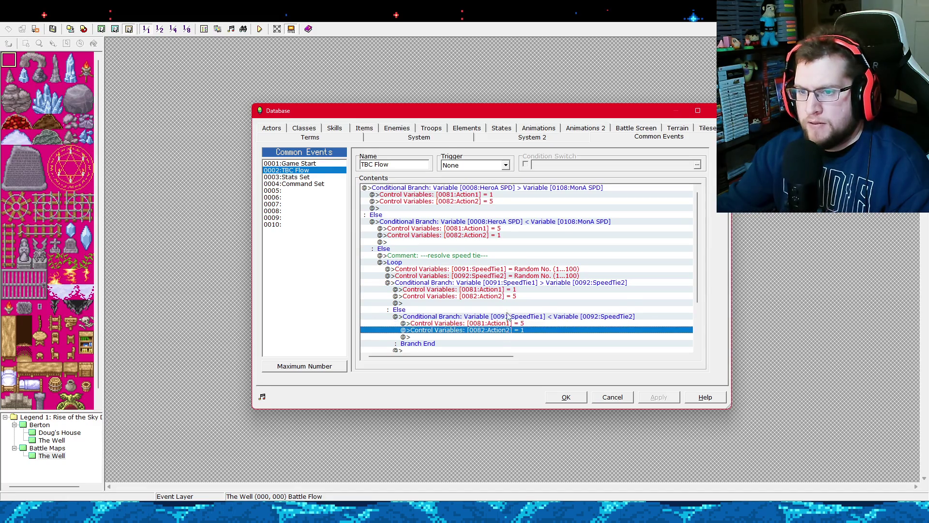
# Add a Break Loop at the end of the first SpeedTie branch.
pyautogui.click(509, 296)
pyautogui.scroll(-2, 498, 297)
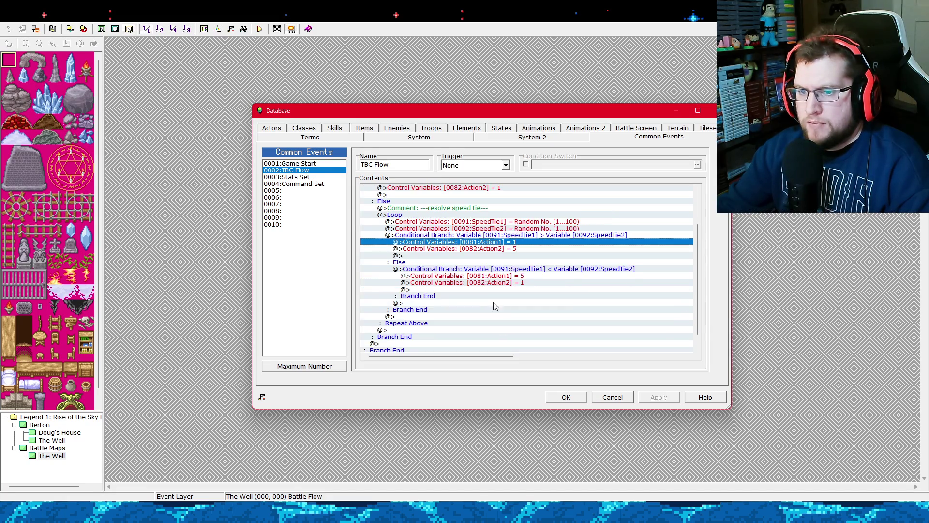
pyautogui.rightClick(446, 256)
pyautogui.click(453, 262)
pyautogui.click(155, 283)
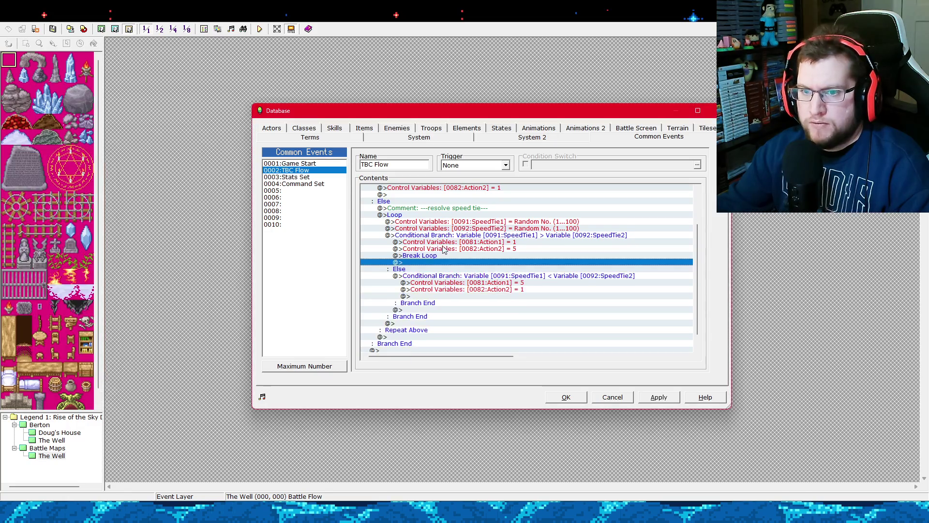
# Paste a copy of the Break Loop after Action2 = 1 in the other tie branch.
pyautogui.hotkey('ctrl', 'c')
pyautogui.click(431, 296)
pyautogui.hotkey('ctrl', 'v')
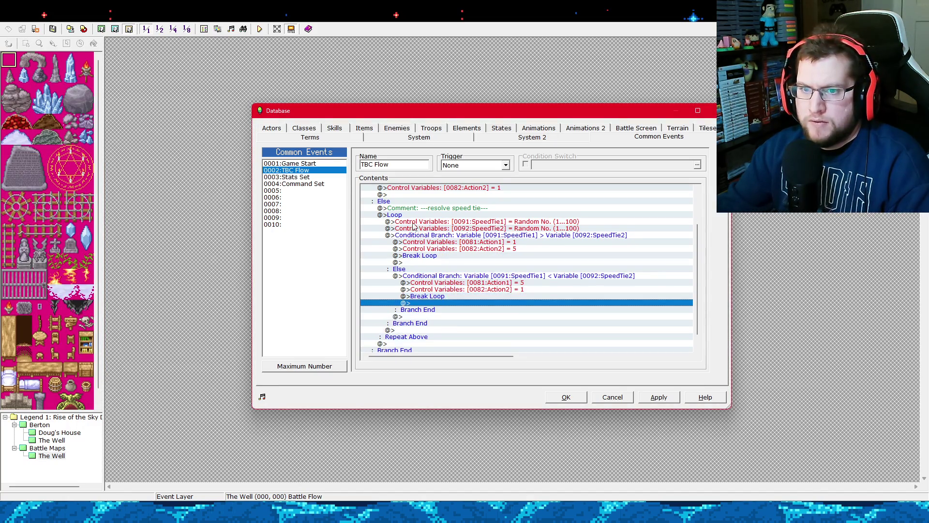
pyautogui.click(413, 221)
pyautogui.click(409, 217)
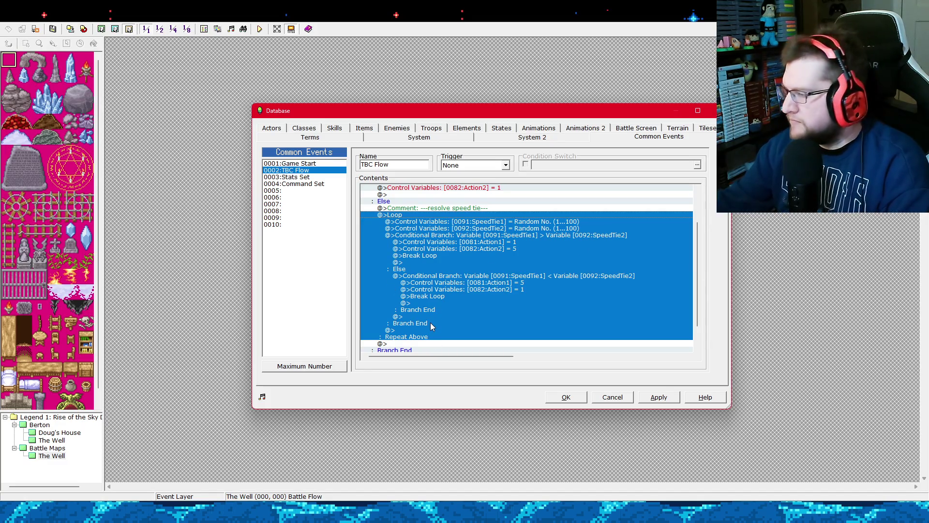
# Apply the Break Loop additions and review the top speed comparison branch.
pyautogui.click(656, 395)
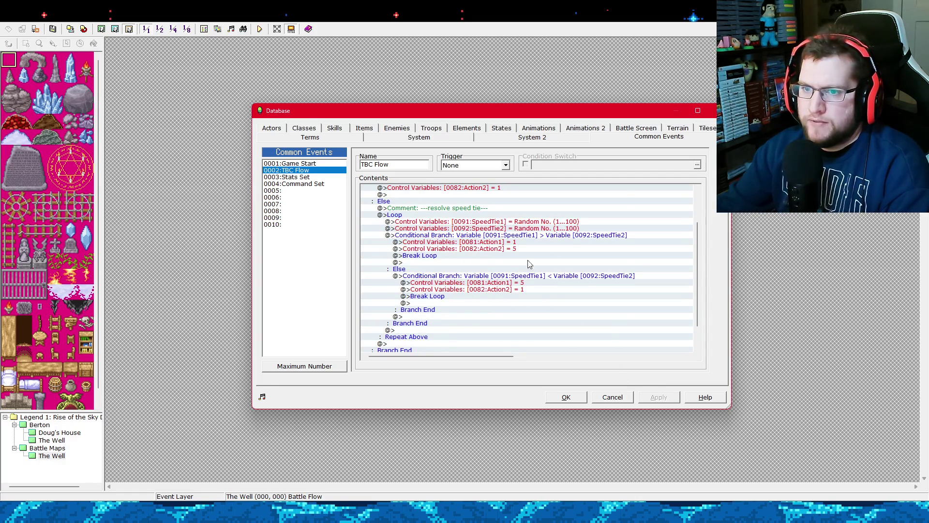
pyautogui.moveTo(695, 260)
pyautogui.mouseDown()
pyautogui.moveTo(692, 303)
pyautogui.moveTo(709, 182)
pyautogui.mouseUp()
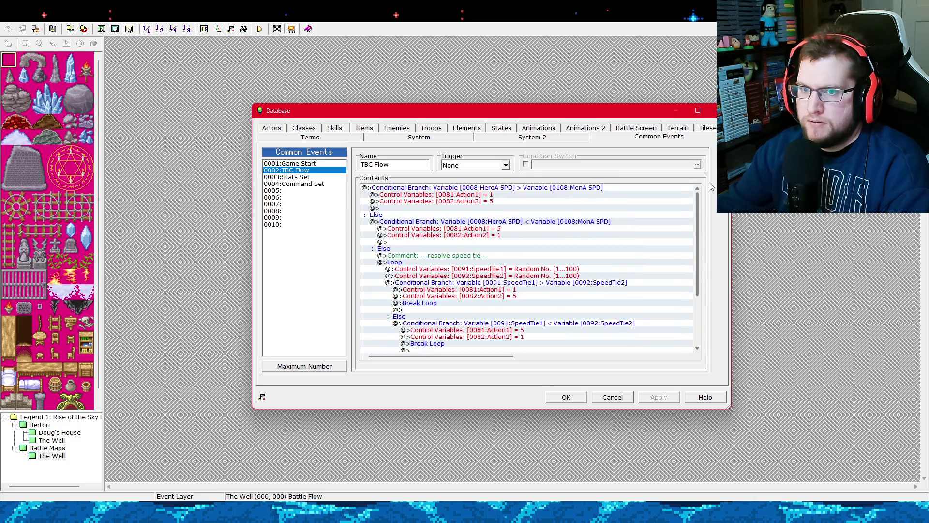
pyautogui.click(514, 192)
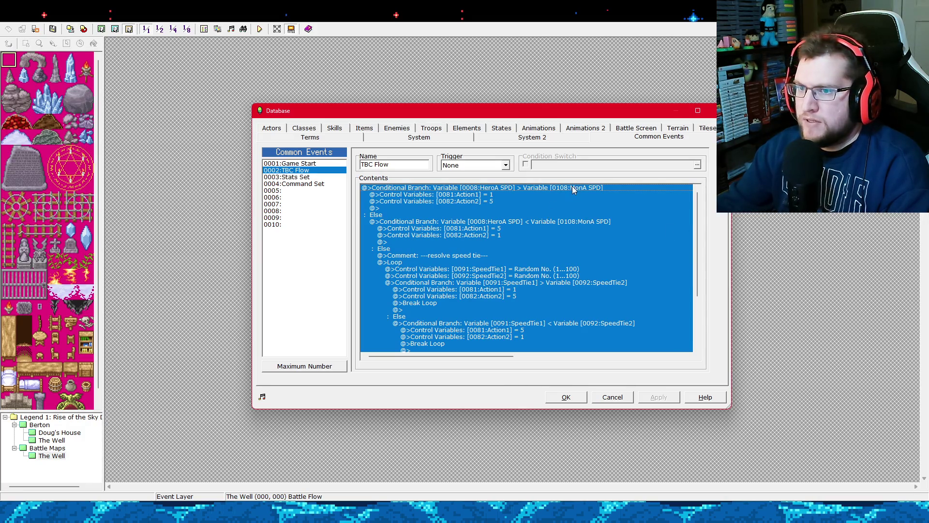
pyautogui.click(570, 201)
pyautogui.click(565, 228)
pyautogui.click(565, 255)
pyautogui.click(513, 195)
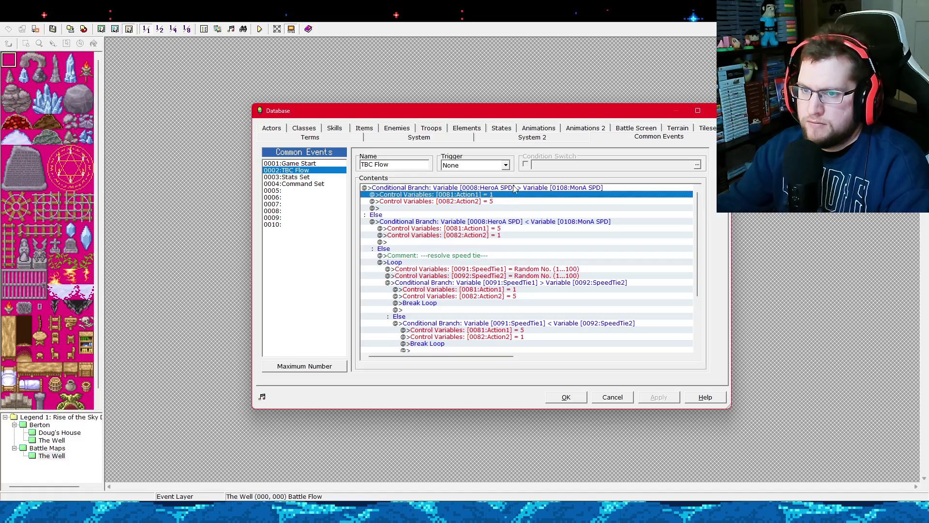
pyautogui.click(513, 187)
pyautogui.scroll(-4, 691, 268)
pyautogui.scroll(4, 612, 265)
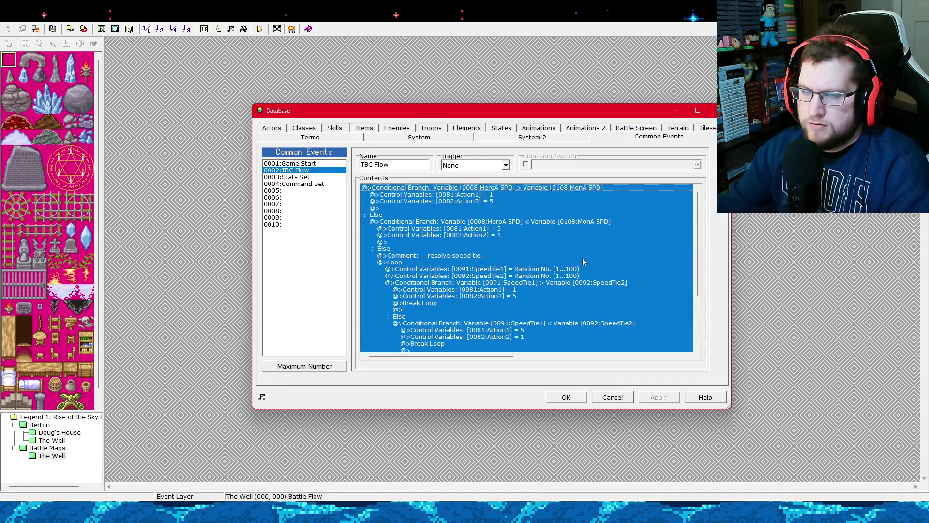
pyautogui.click(423, 203)
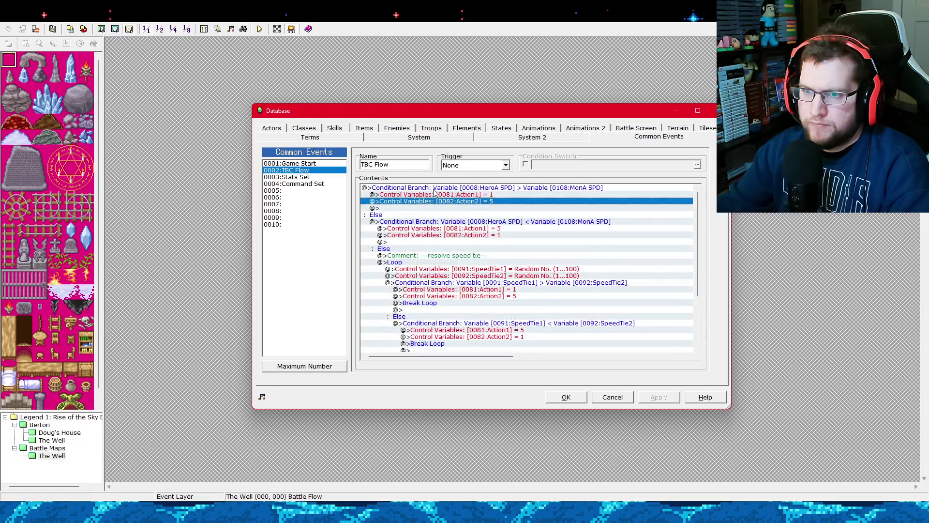
pyautogui.click(433, 188)
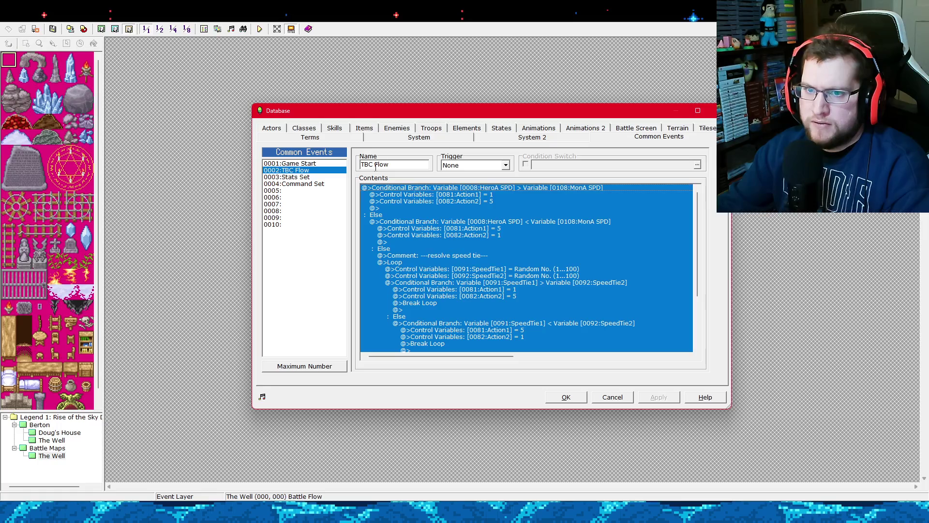
# Rename the event from 'TBC Flow' to 'Action Flow' and apply.
pyautogui.click(376, 166)
pyautogui.moveTo(360, 166); pyautogui.dragTo(389, 165)
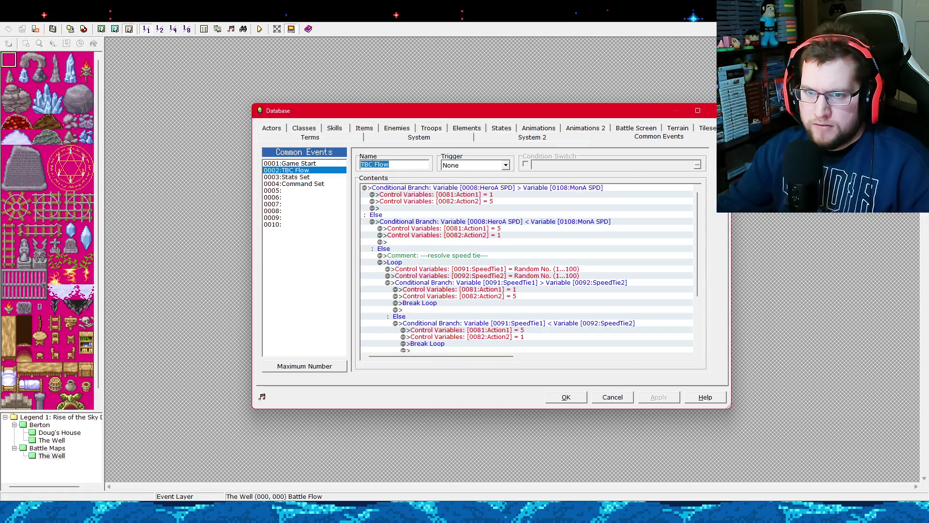
pyautogui.click(373, 164)
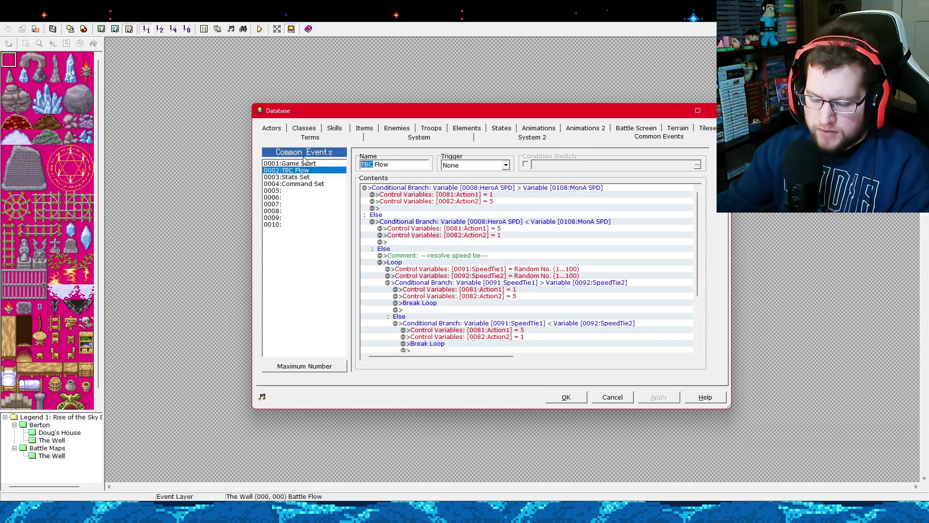
pyautogui.press('BackSpace')
pyautogui.press('BackSpace')
pyautogui.press('BackSpace')
pyautogui.write('ACtion')
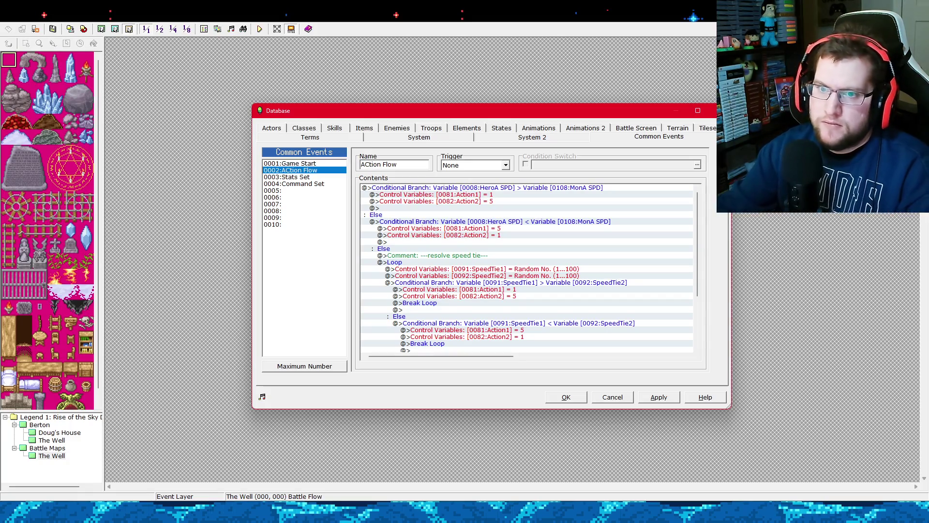
pyautogui.press('BackSpace')
pyautogui.press('BackSpace')
pyautogui.press('BackSpace')
pyautogui.write('ction')
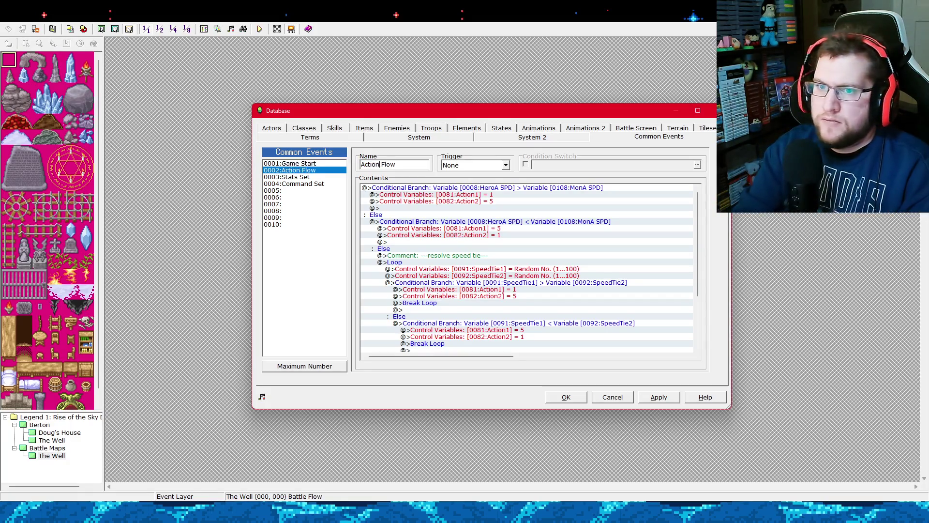
pyautogui.click(651, 401)
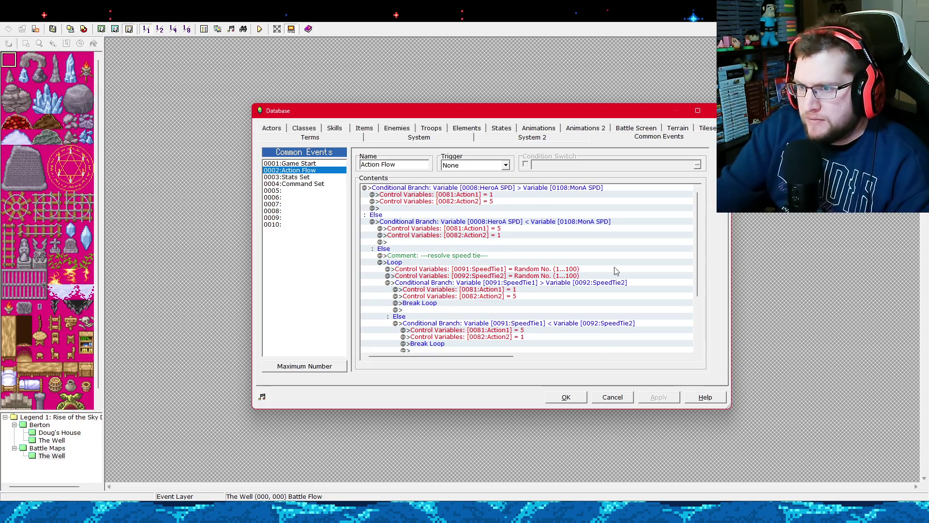
# Look over the Action Flow command lines from the speed tie comment down.
pyautogui.moveTo(696, 242)
pyautogui.mouseDown()
pyautogui.moveTo(694, 293)
pyautogui.moveTo(695, 243)
pyautogui.moveTo(694, 286)
pyautogui.moveTo(704, 244)
pyautogui.moveTo(597, 234)
pyautogui.mouseUp()
pyautogui.click(465, 255)
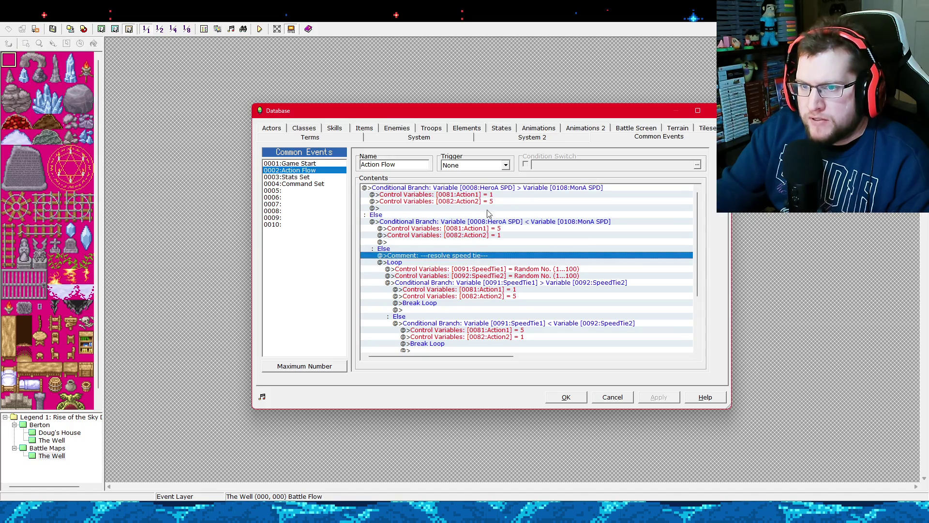
pyautogui.click(499, 188)
pyautogui.click(499, 195)
pyautogui.click(495, 262)
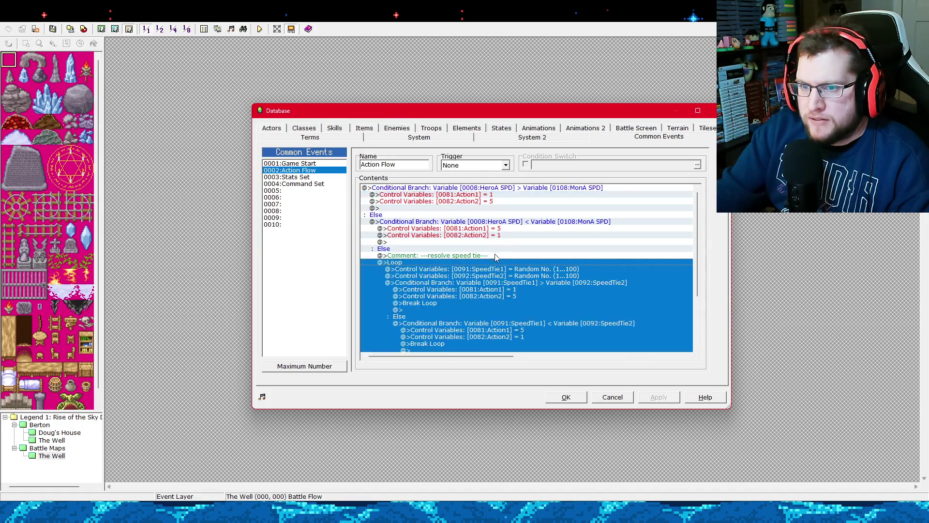
pyautogui.click(494, 255)
pyautogui.click(503, 269)
# Inspect the SpeedTie comparison branch, then view the Command Set common event.
pyautogui.click(516, 282)
pyautogui.click(514, 295)
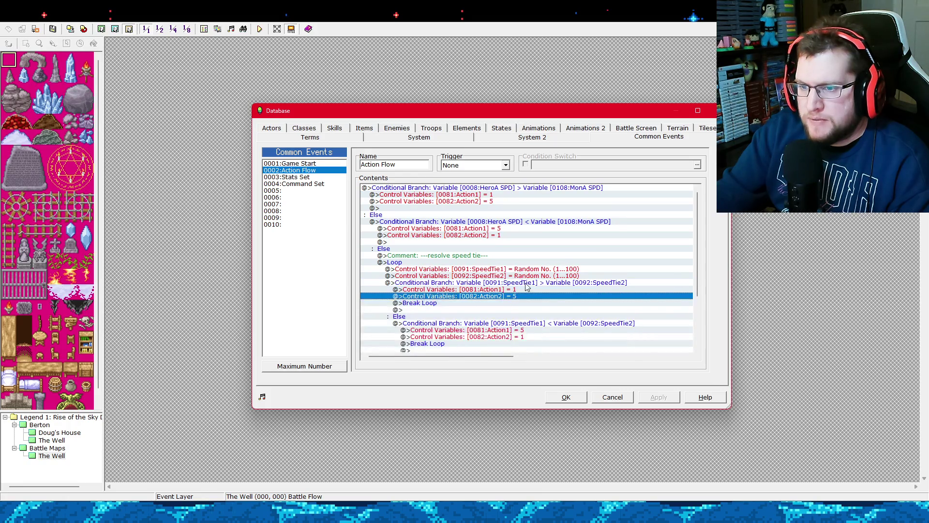
pyautogui.click(523, 283)
pyautogui.scroll(-4, 514, 288)
pyautogui.scroll(3, 512, 283)
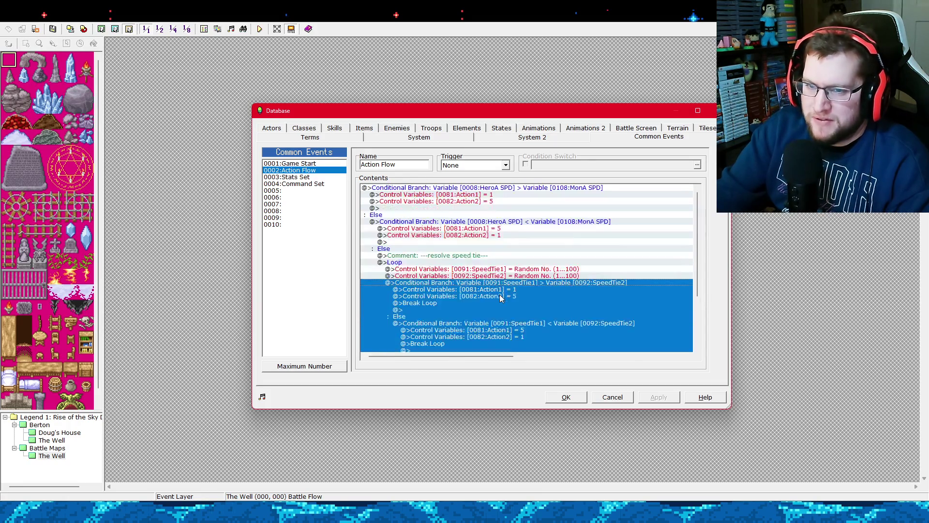
pyautogui.click(309, 177)
pyautogui.click(328, 184)
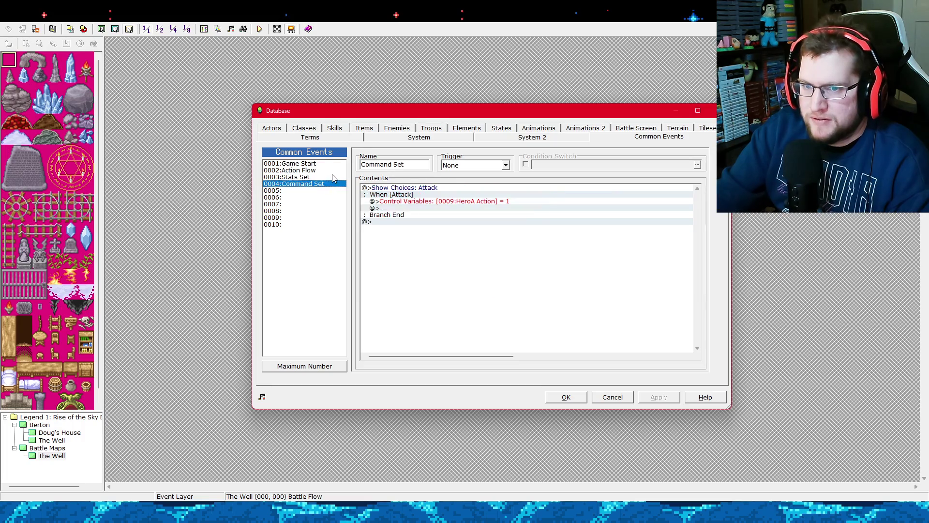
# Browse the Action Flow, Command Set and empty 0005 common events.
pyautogui.press('Up')
pyautogui.press('Up')
pyautogui.press('Down')
pyautogui.press('Down')
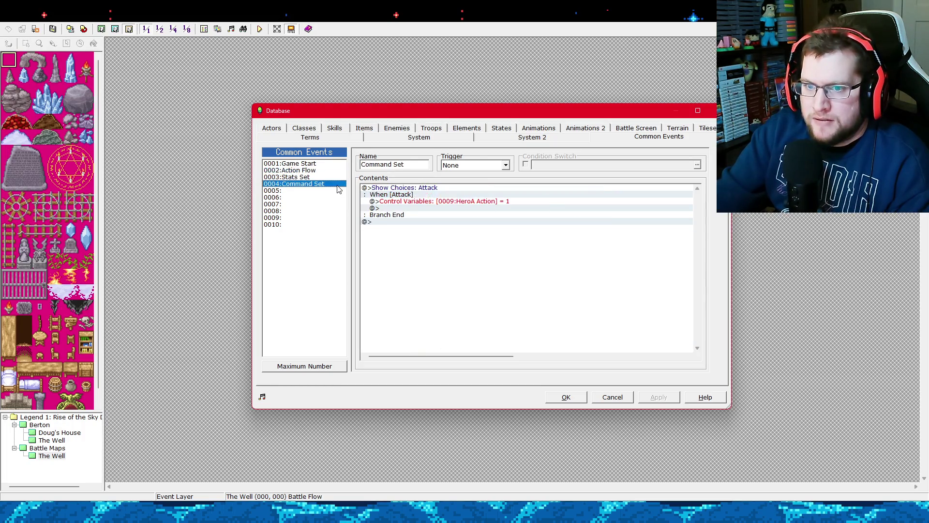
pyautogui.press('Up')
pyautogui.press('Up')
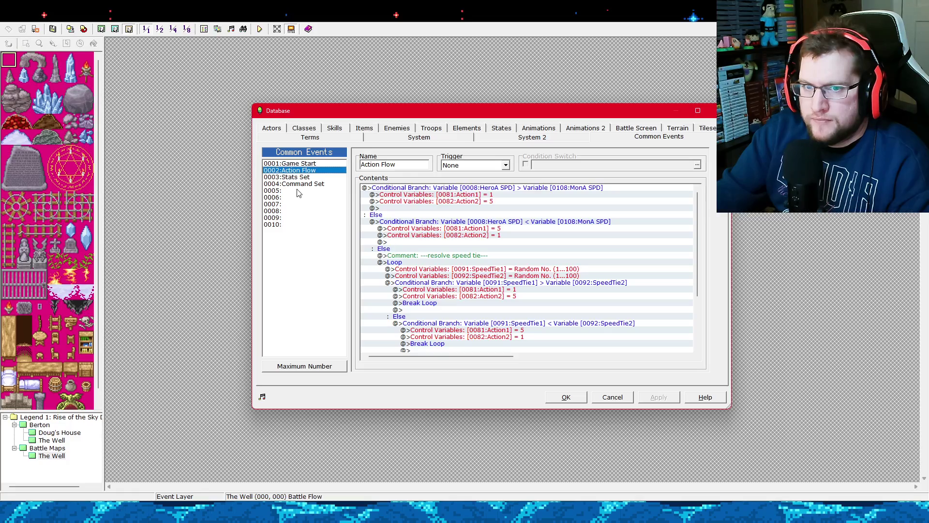
pyautogui.click(298, 192)
pyautogui.click(318, 172)
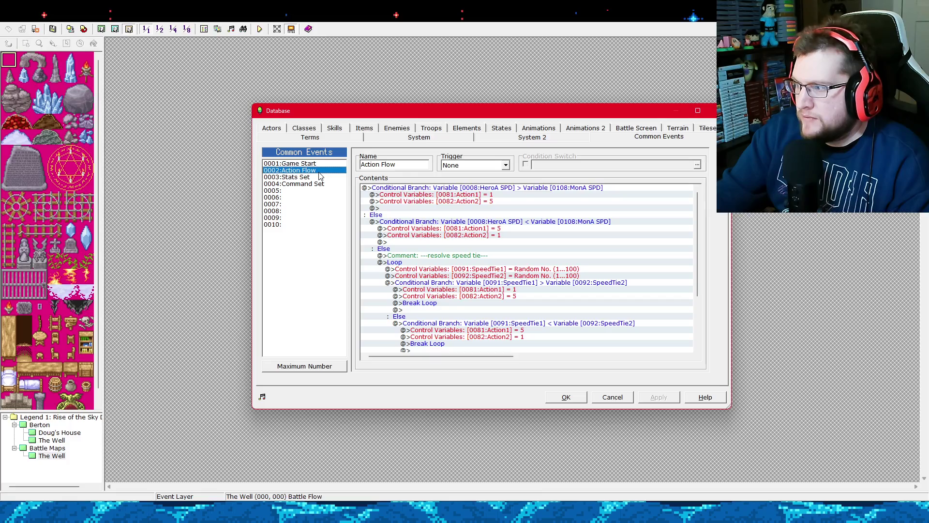
# Name the empty common event 0005 'Damage Calculation'.
pyautogui.click(299, 191)
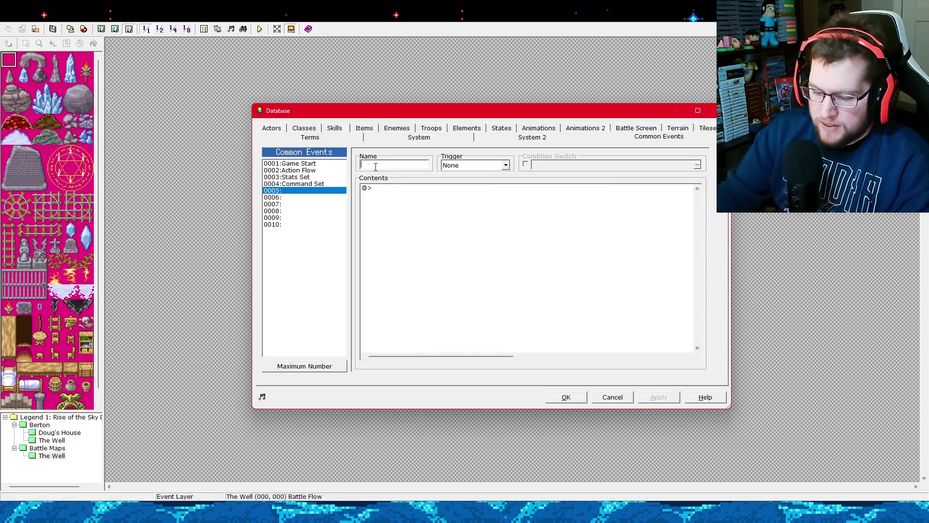
pyautogui.write('Damage Calculation')
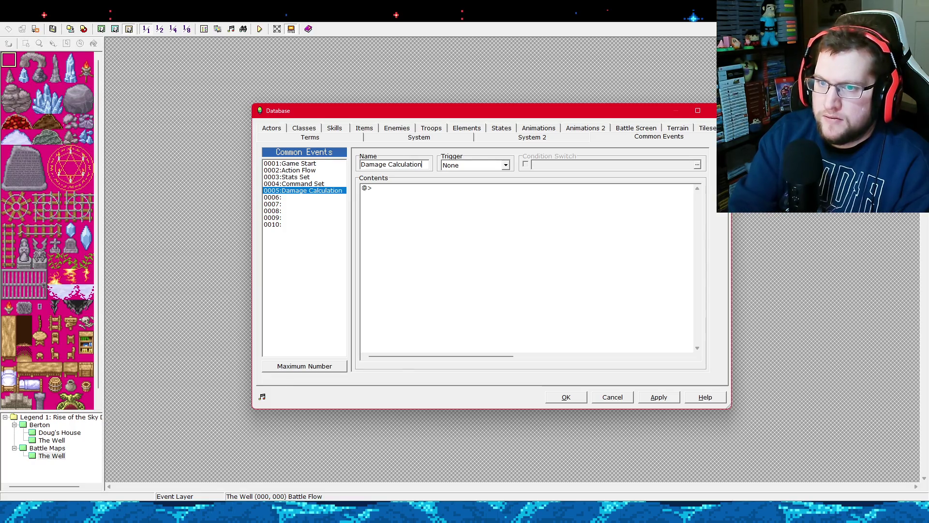
pyautogui.click(394, 189)
pyautogui.rightClick(404, 193)
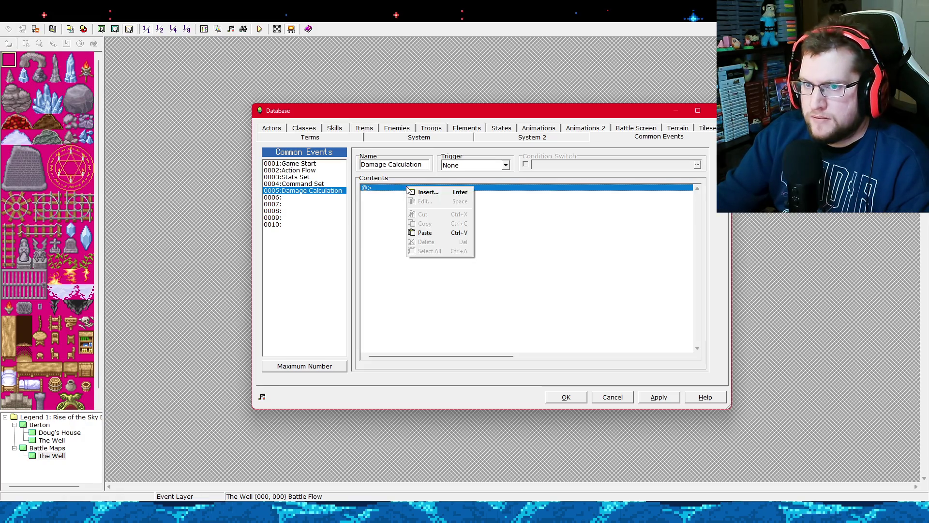
# Start a Control Variables command targeting variable 0093, newly named 'Hit%'.
pyautogui.click(420, 189)
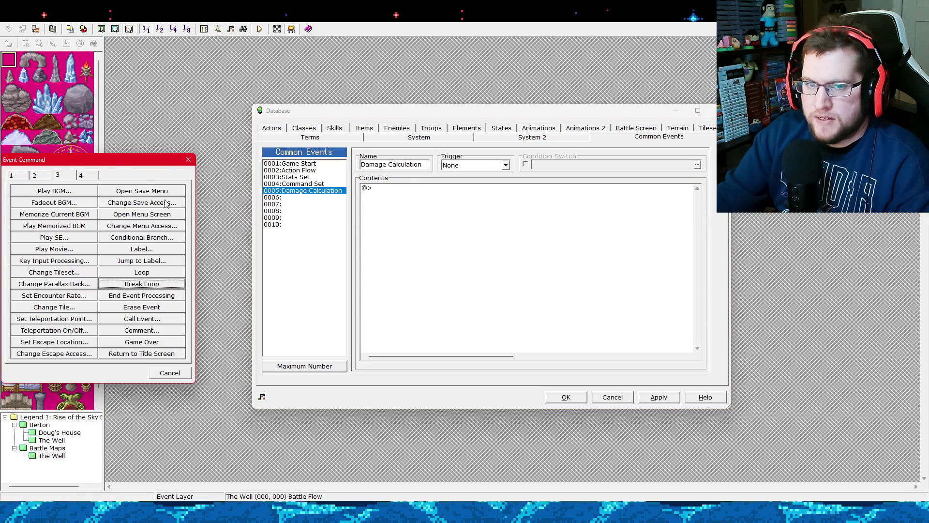
pyautogui.moveTo(121, 159)
pyautogui.mouseDown()
pyautogui.moveTo(751, 145)
pyautogui.moveTo(730, 138)
pyautogui.mouseUp()
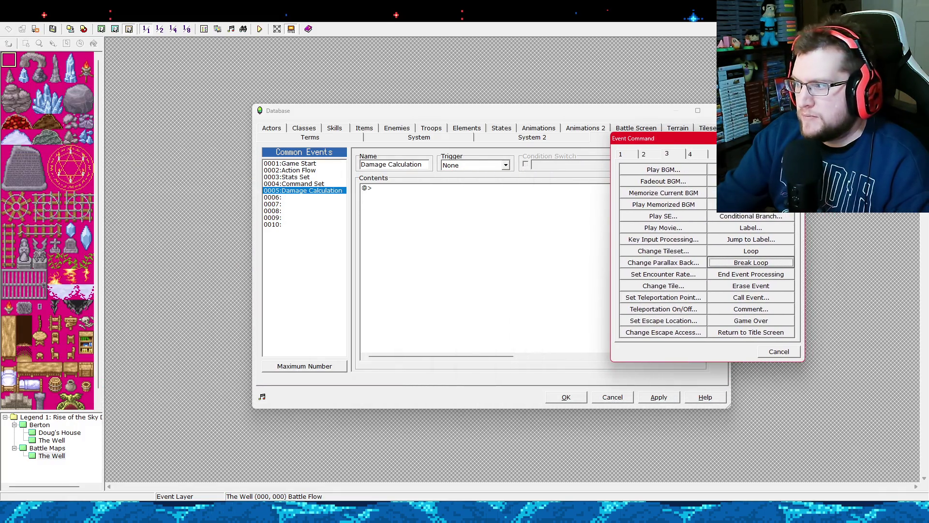
pyautogui.click(633, 154)
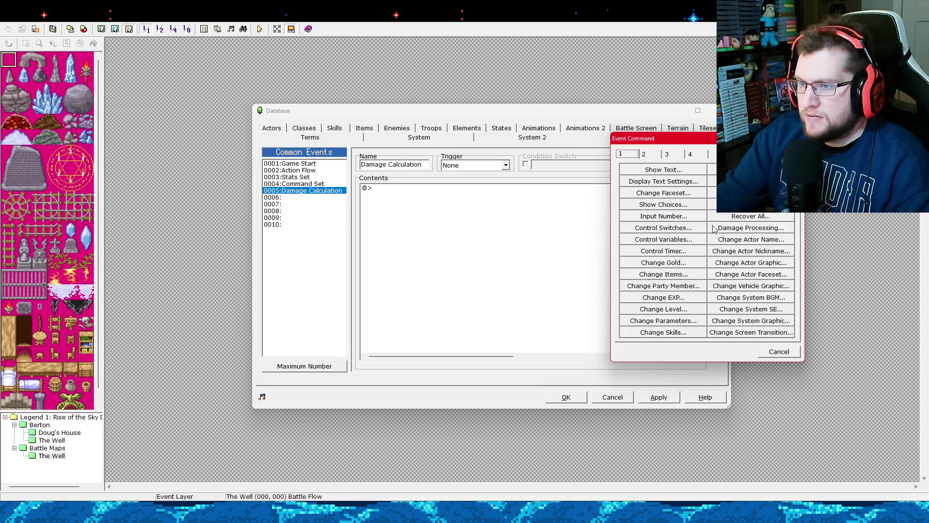
pyautogui.click(682, 239)
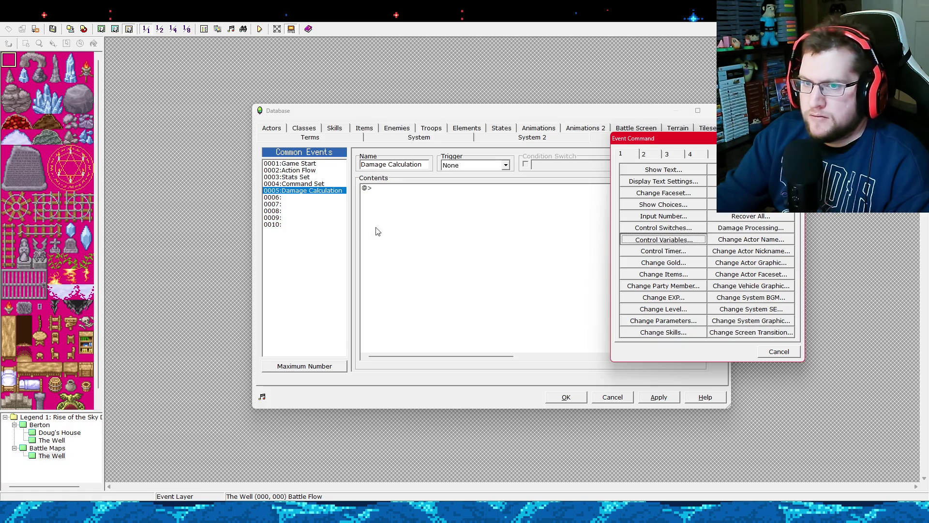
pyautogui.moveTo(167, 139)
pyautogui.mouseDown()
pyautogui.moveTo(272, 140)
pyautogui.moveTo(465, 197)
pyautogui.moveTo(637, 191)
pyautogui.mouseUp()
pyautogui.click(598, 218)
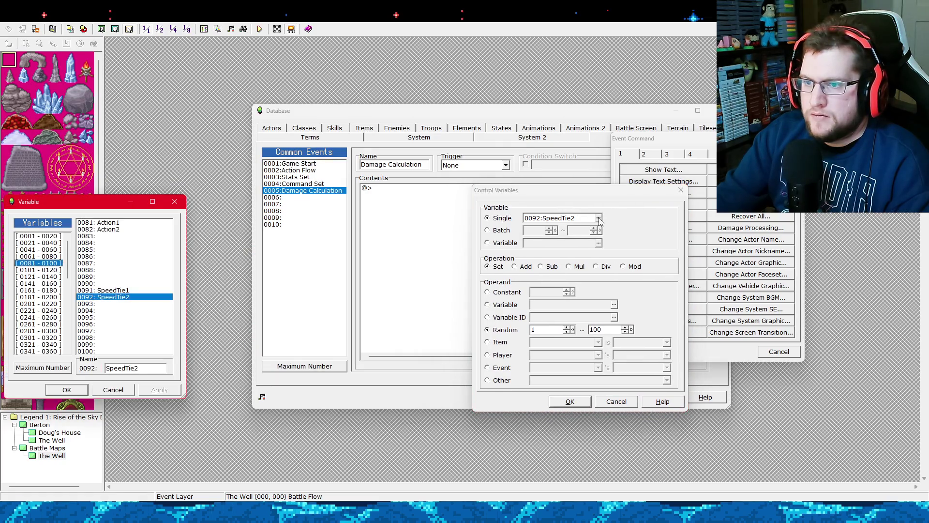
pyautogui.click(116, 303)
pyautogui.write('Hit')
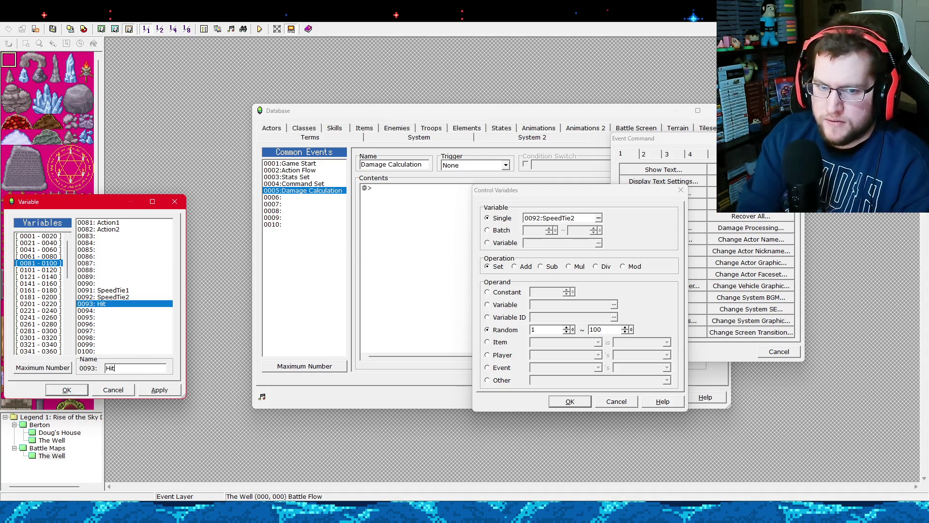
pyautogui.write('%')
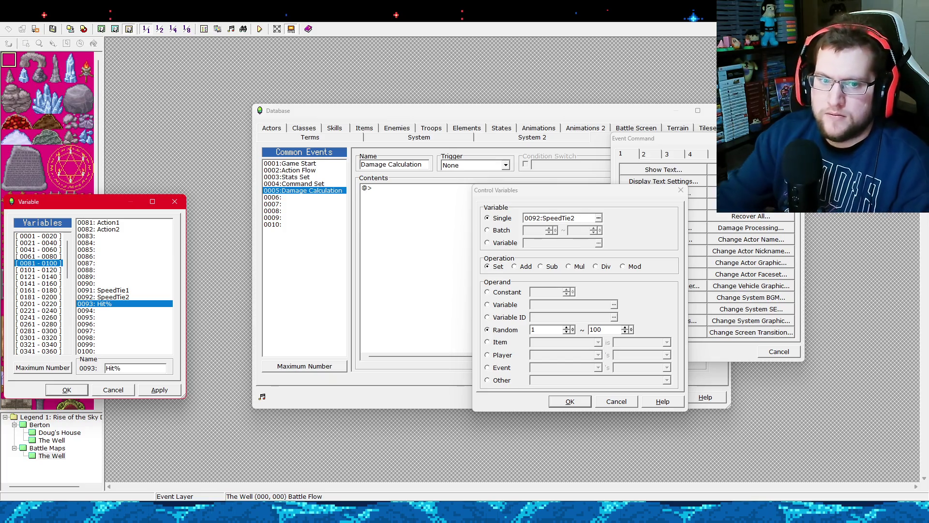
pyautogui.click(88, 387)
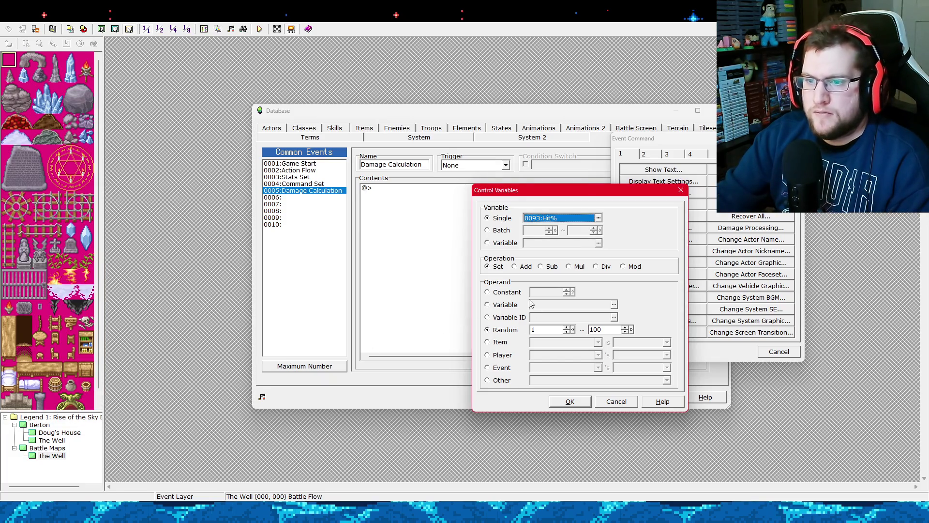
# Set Hit% to the constant value 100 and confirm.
pyautogui.click(506, 292)
pyautogui.doubleClick(545, 292)
pyautogui.write('100')
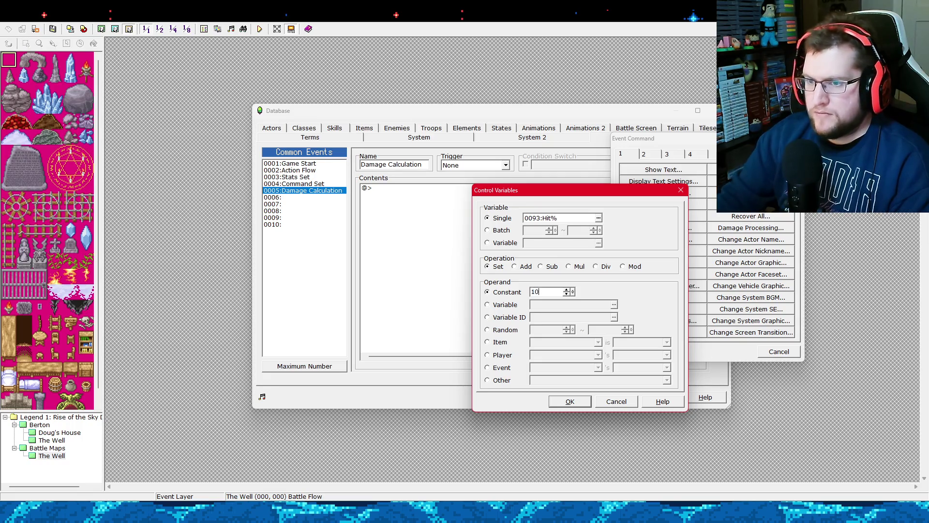
pyautogui.click(570, 402)
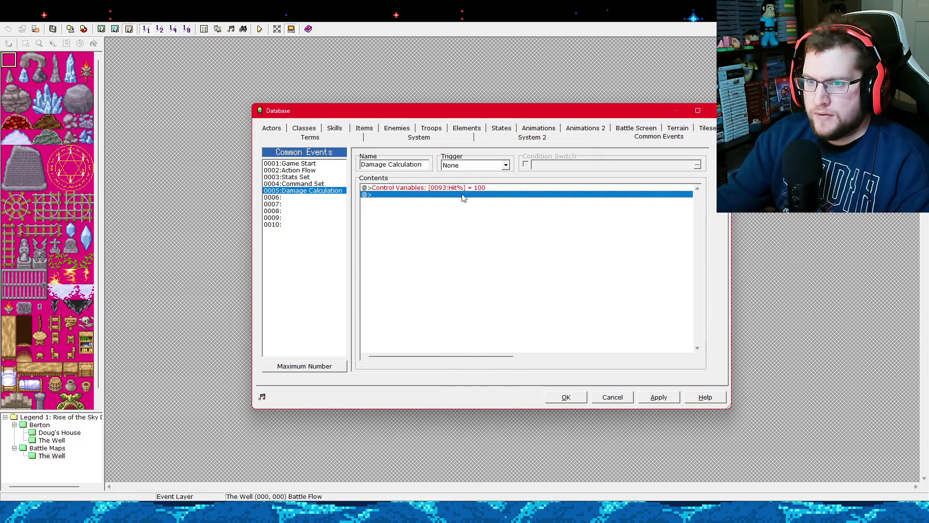
# Browse the event command pages for the next empty line without adding a command.
pyautogui.rightClick(435, 195)
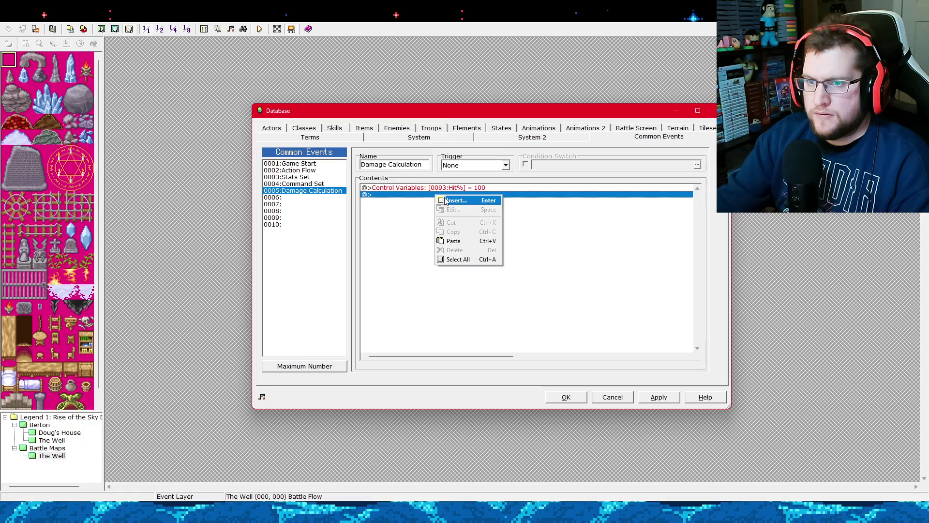
pyautogui.click(445, 199)
pyautogui.moveTo(156, 168); pyautogui.dragTo(785, 162)
pyautogui.click(669, 169)
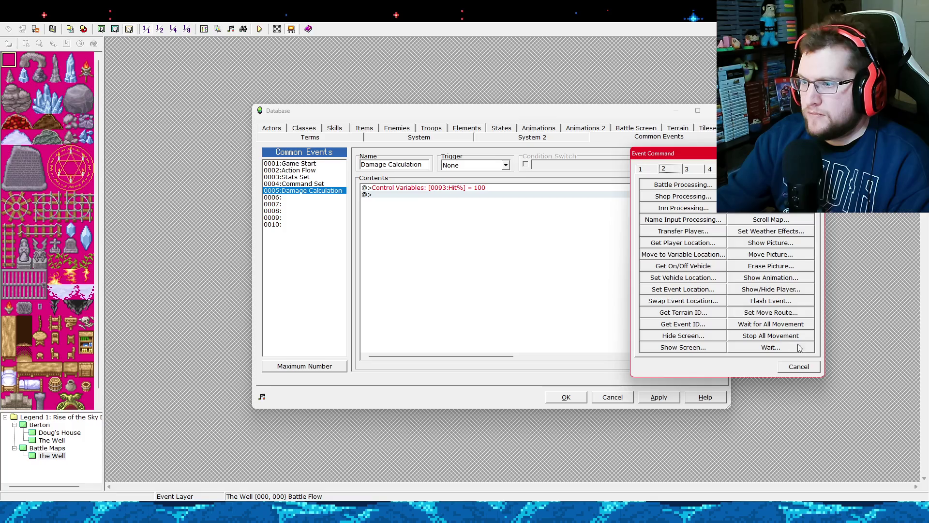
pyautogui.click(799, 367)
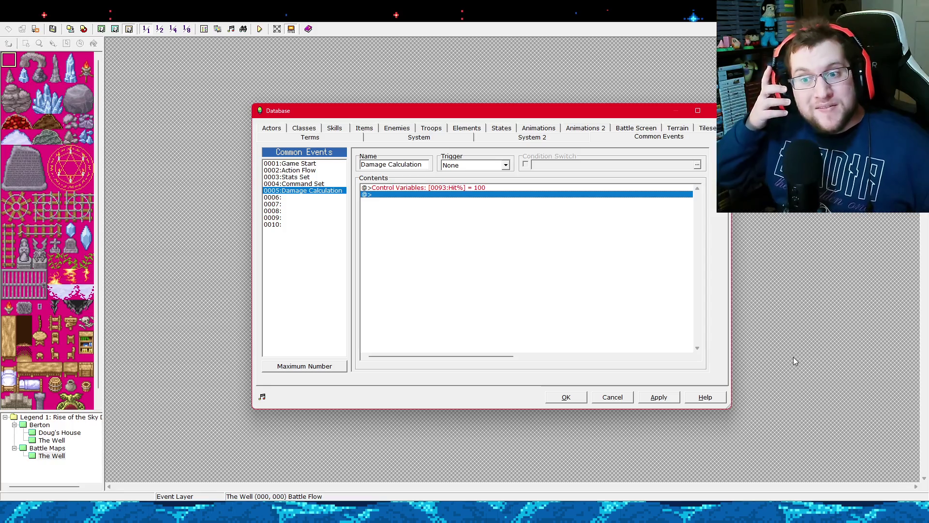
pyautogui.rightClick(477, 194)
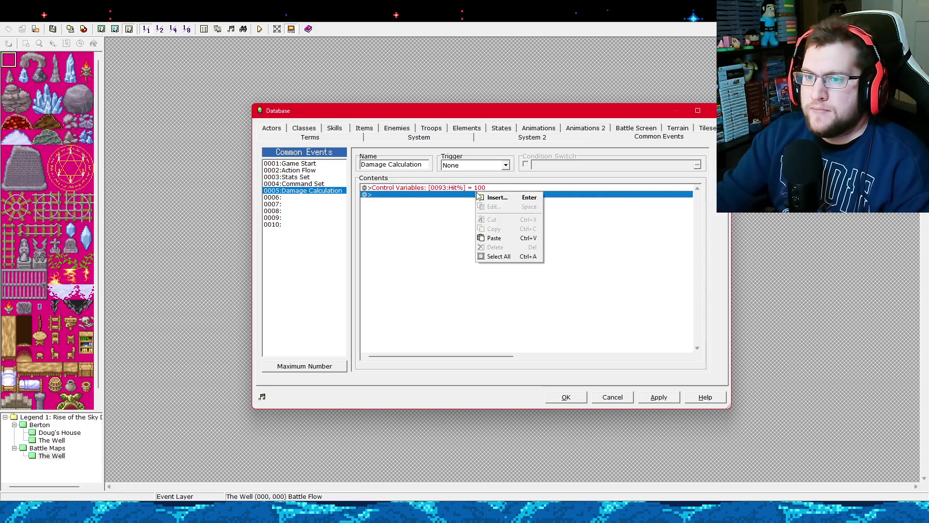
pyautogui.click(480, 197)
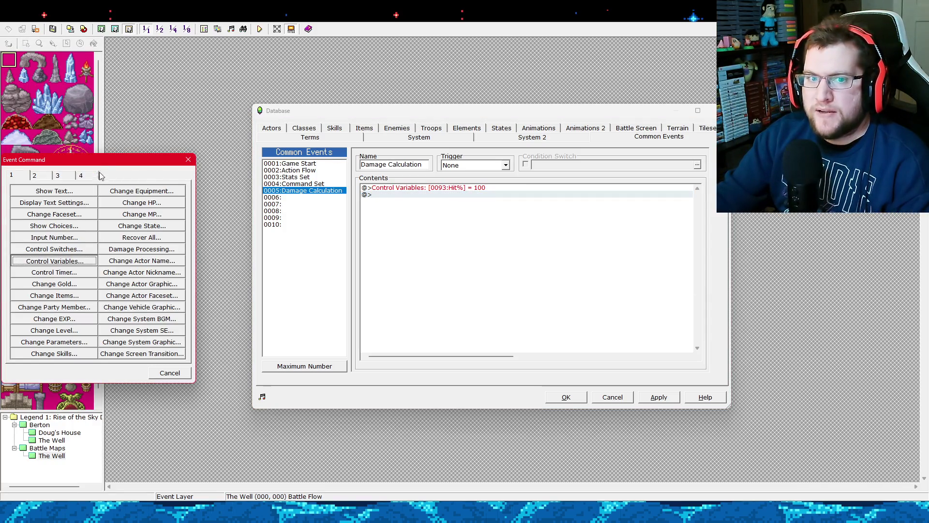
# Start a Control Variables command and name variable 0094 AttackSPD in the variable list.
pyautogui.click(54, 260)
pyautogui.moveTo(72, 156); pyautogui.dragTo(556, 185)
pyautogui.click(610, 213)
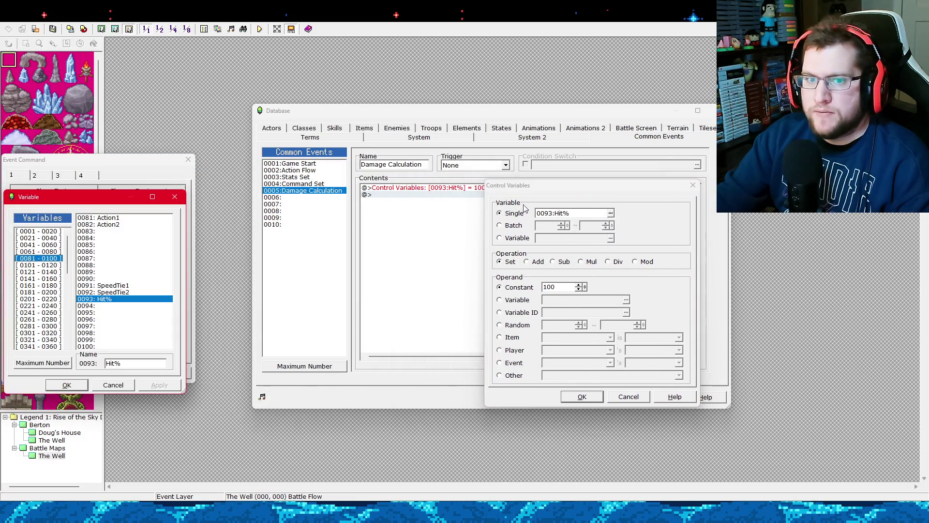
pyautogui.click(117, 306)
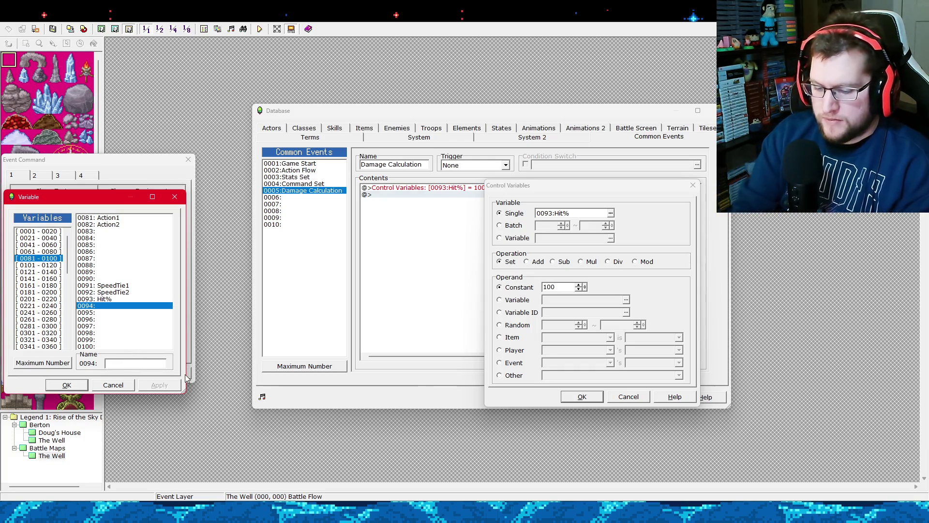
pyautogui.write('Attac')
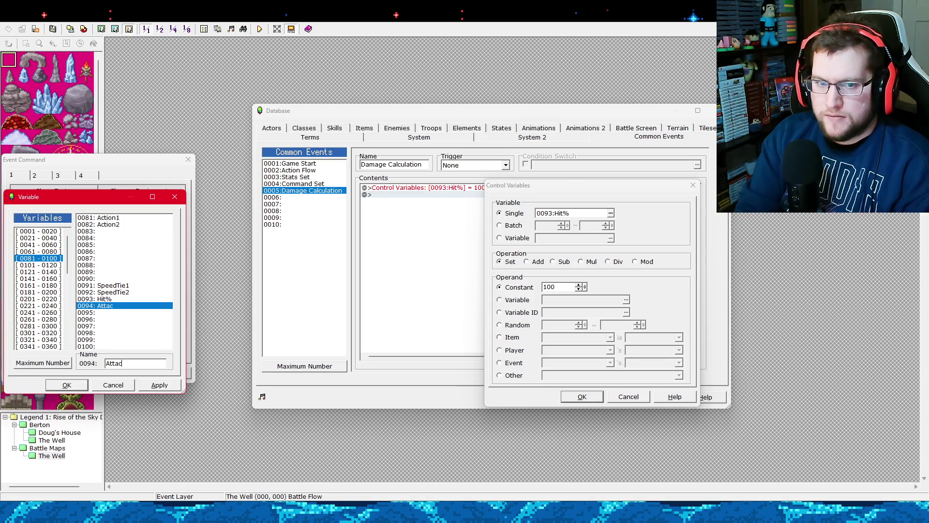
pyautogui.write('kSPD')
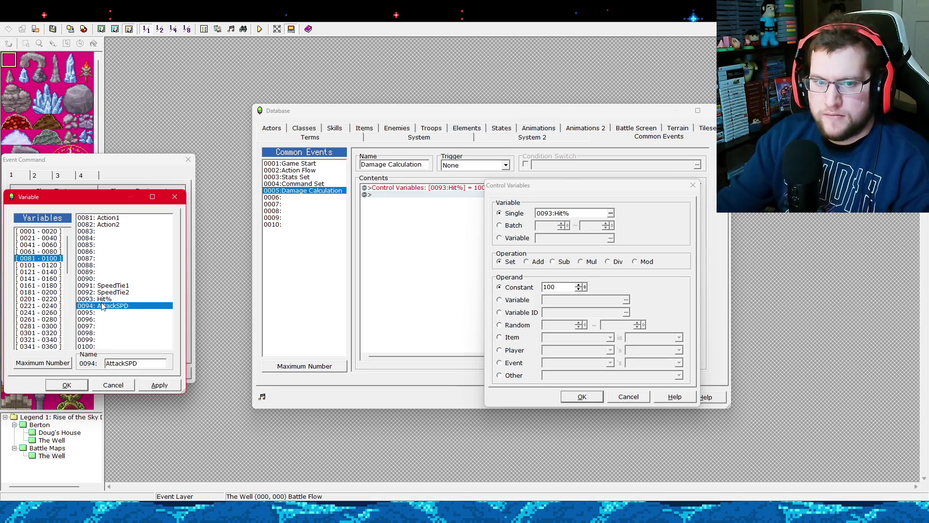
# Name variable 0095 TargetSPD, then cancel the variable command without adding it.
pyautogui.click(107, 313)
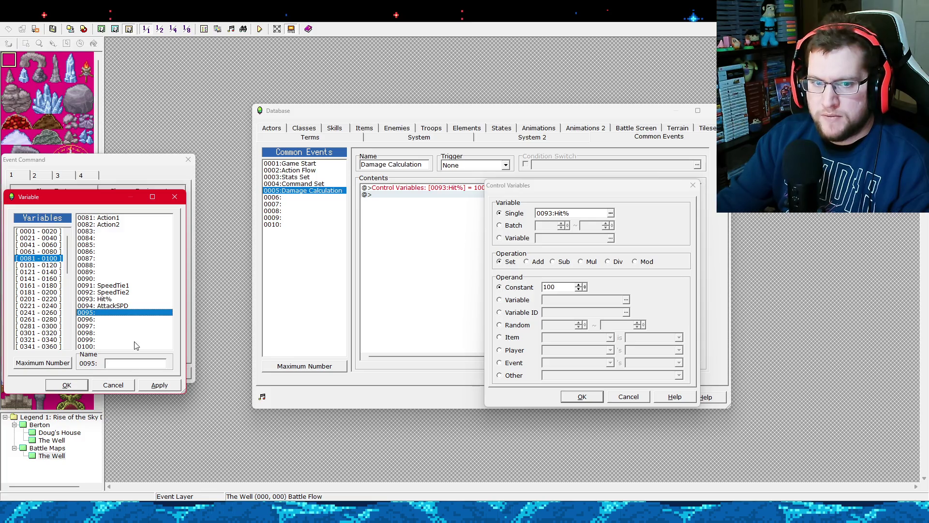
pyautogui.click(127, 308)
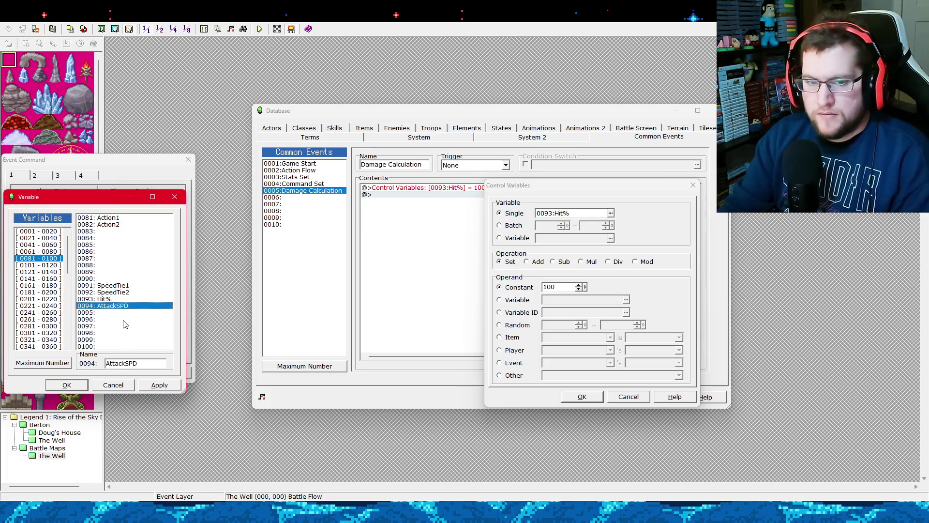
pyautogui.click(109, 313)
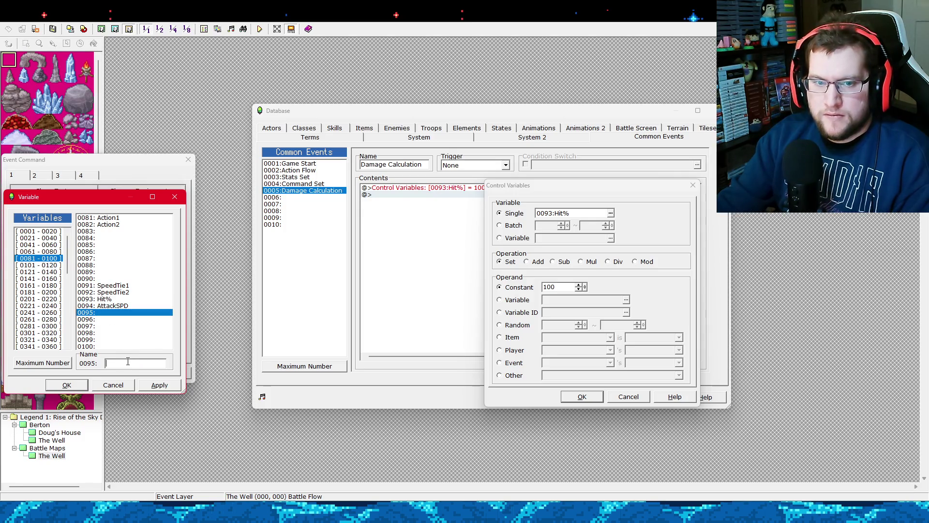
pyautogui.click(130, 306)
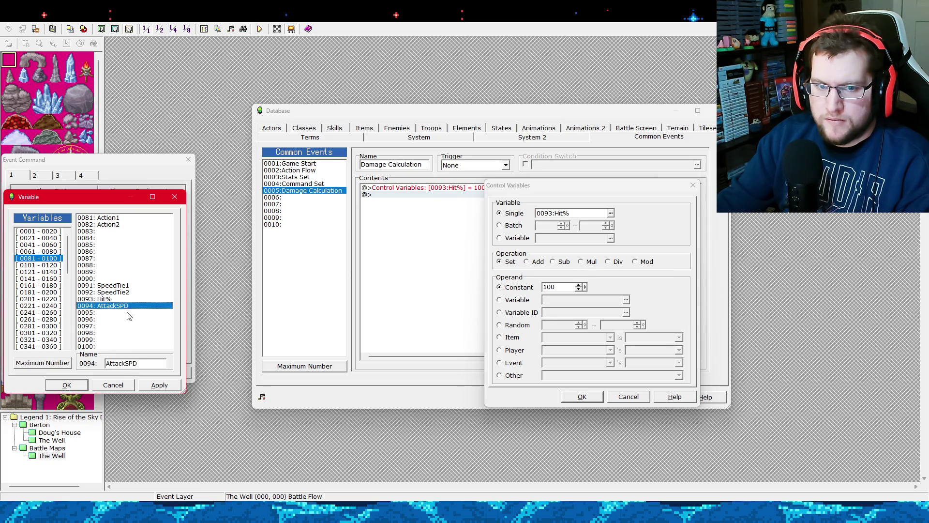
pyautogui.click(127, 313)
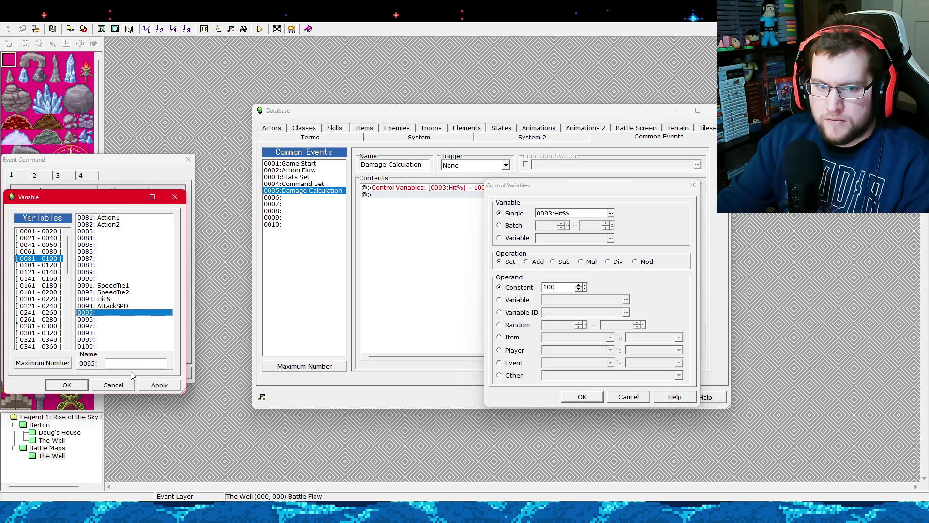
pyautogui.click(131, 308)
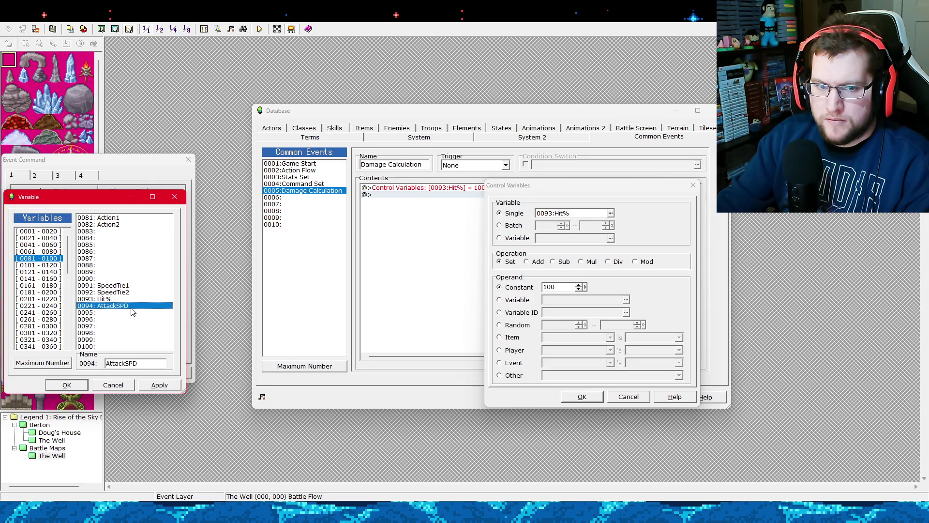
pyautogui.click(135, 314)
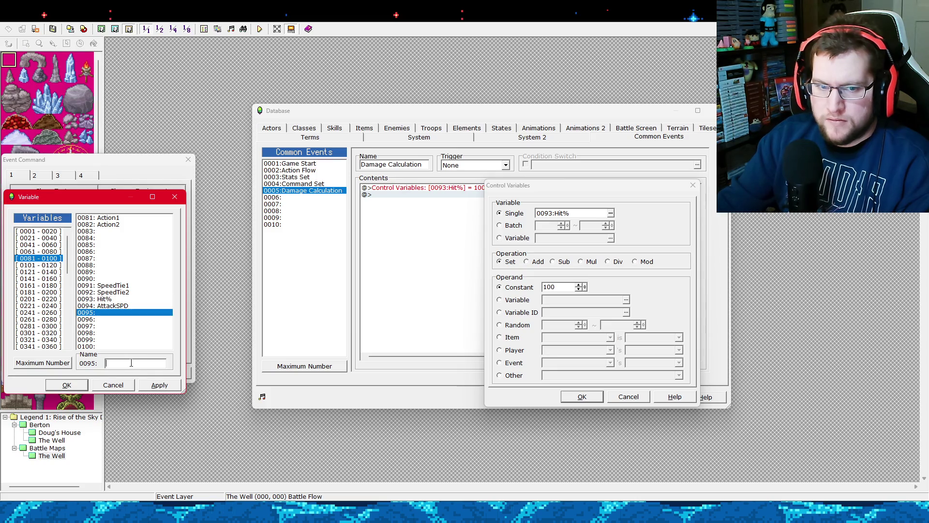
pyautogui.write('Targ')
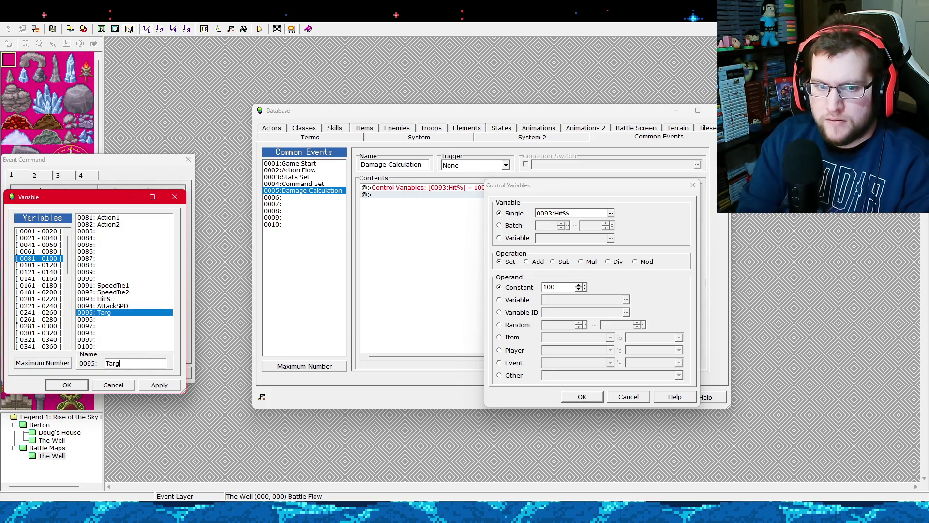
pyautogui.write('etSPD')
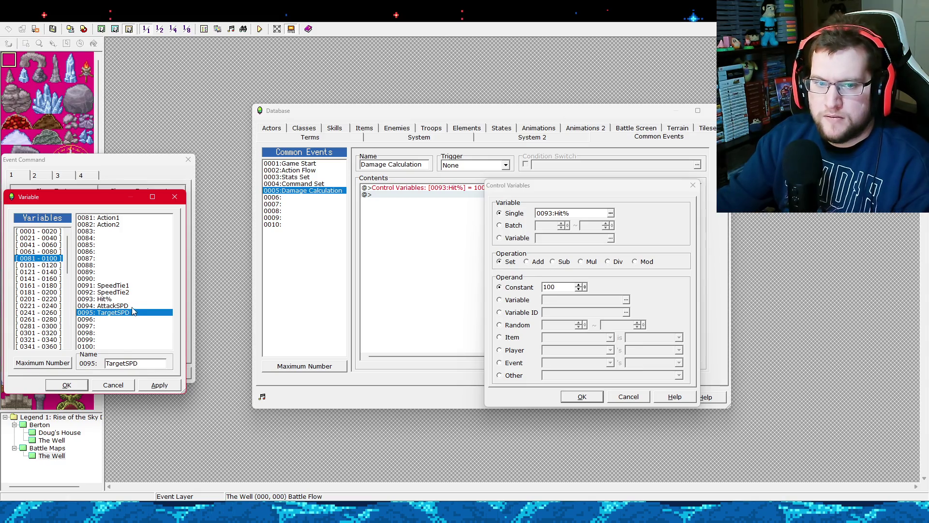
pyautogui.click(134, 306)
pyautogui.click(66, 384)
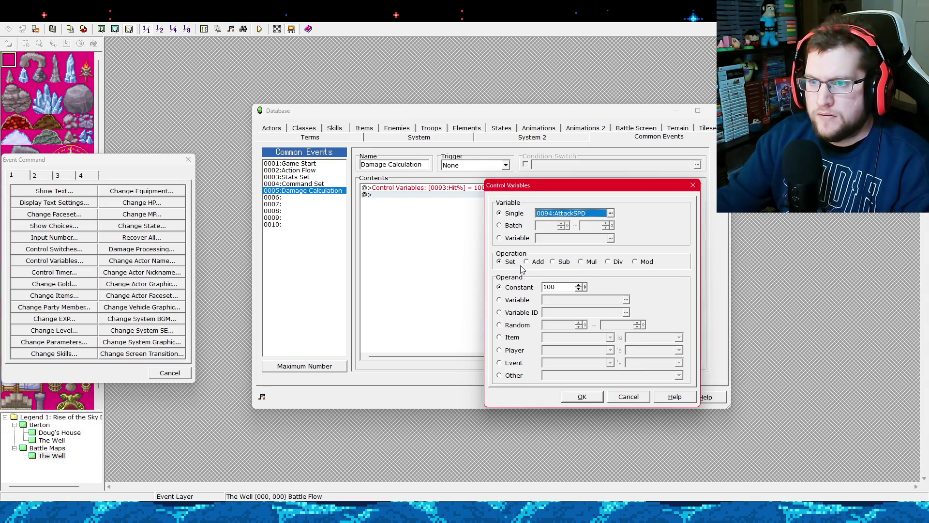
pyautogui.click(625, 398)
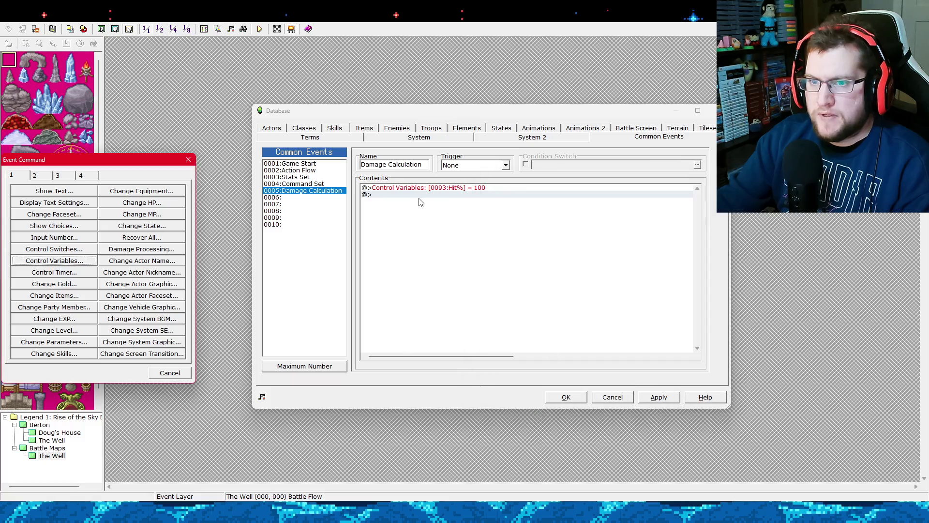
# Add a conditional branch testing variable 0094 AttackSPD greater than variable 0095 TargetSPD.
pyautogui.click(62, 176)
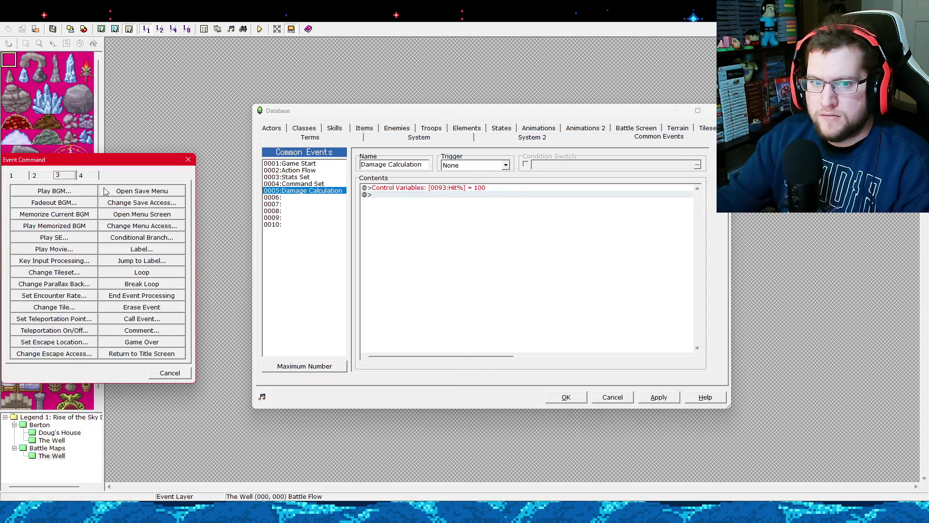
pyautogui.click(153, 238)
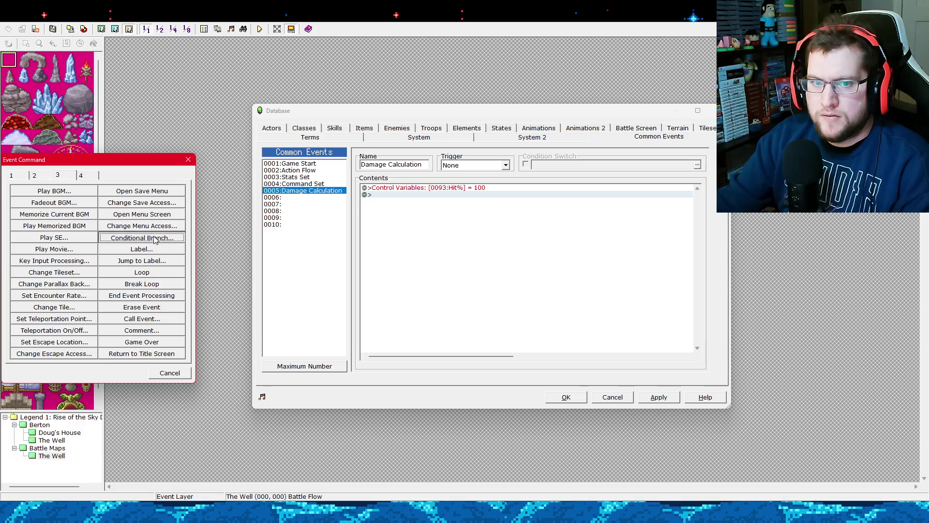
pyautogui.click(133, 232)
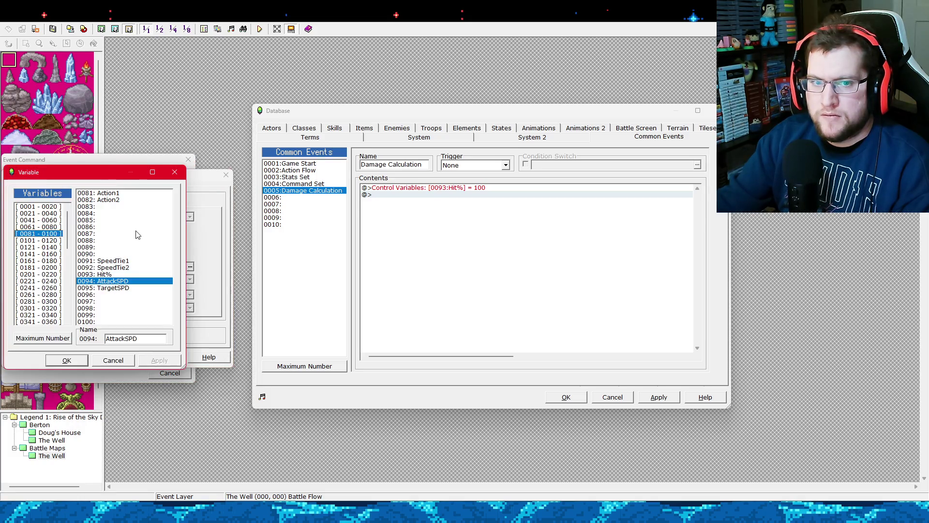
pyautogui.doubleClick(125, 281)
pyautogui.click(146, 243)
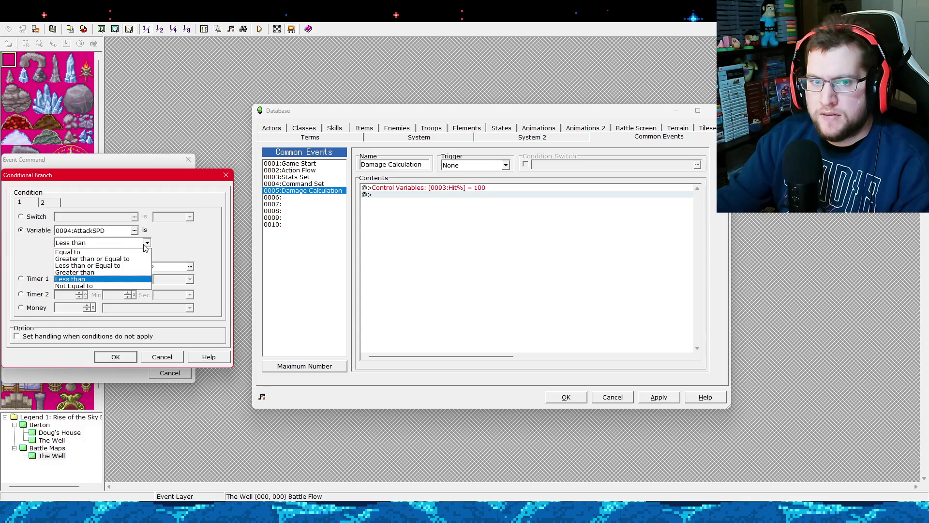
pyautogui.click(95, 272)
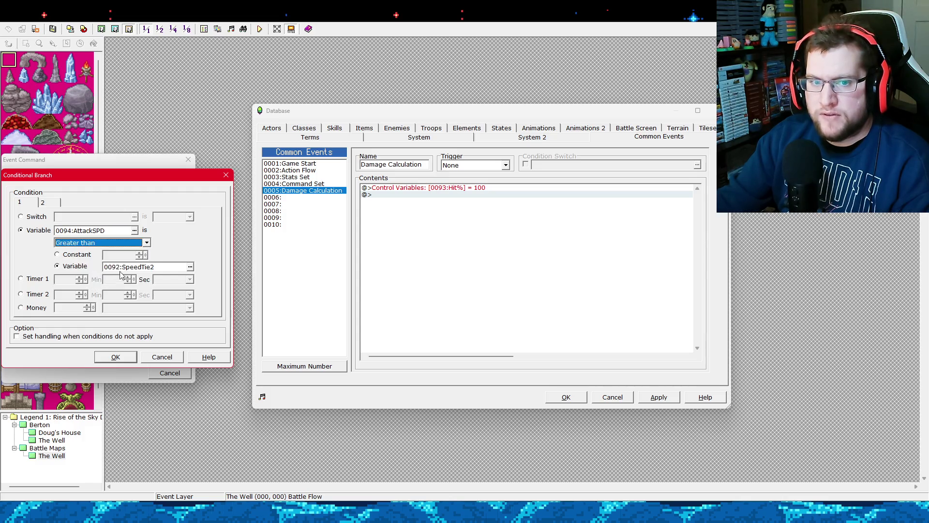
pyautogui.click(190, 267)
pyautogui.doubleClick(135, 294)
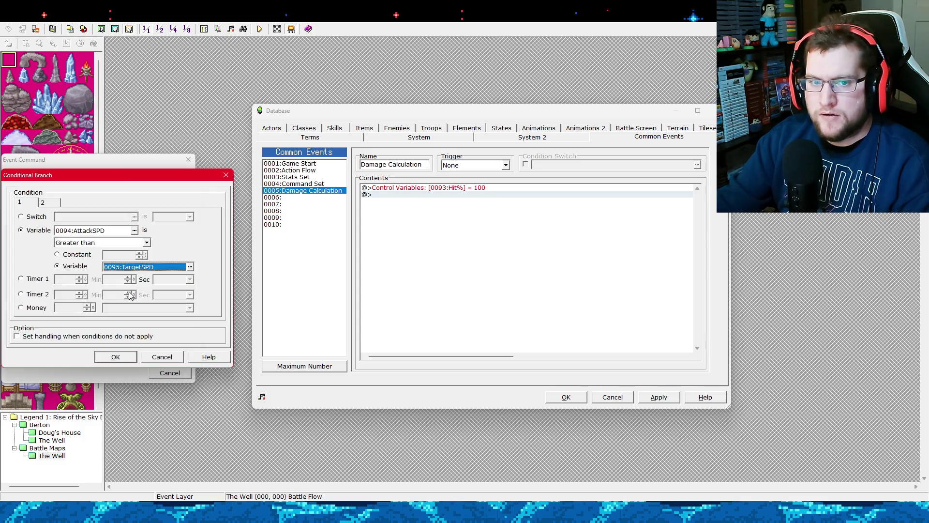
pyautogui.click(112, 356)
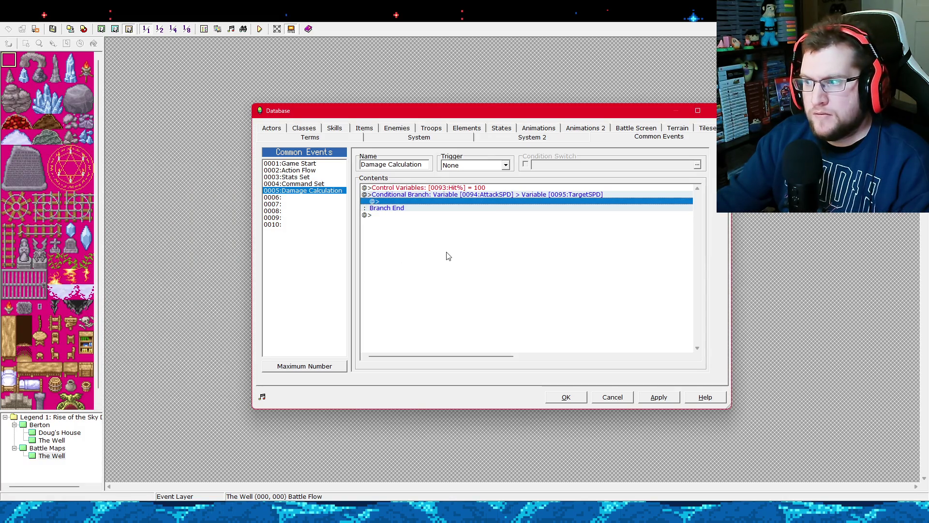
pyautogui.rightClick(416, 205)
pyautogui.click(426, 207)
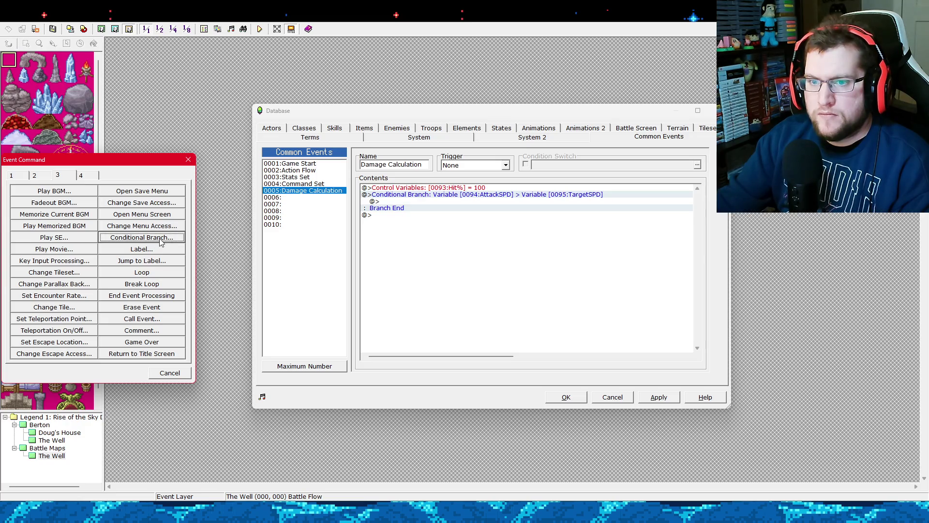
# Inside the branch, subtract a random number from 5 to 10 from variable 0093 Hit%.
pyautogui.click(22, 177)
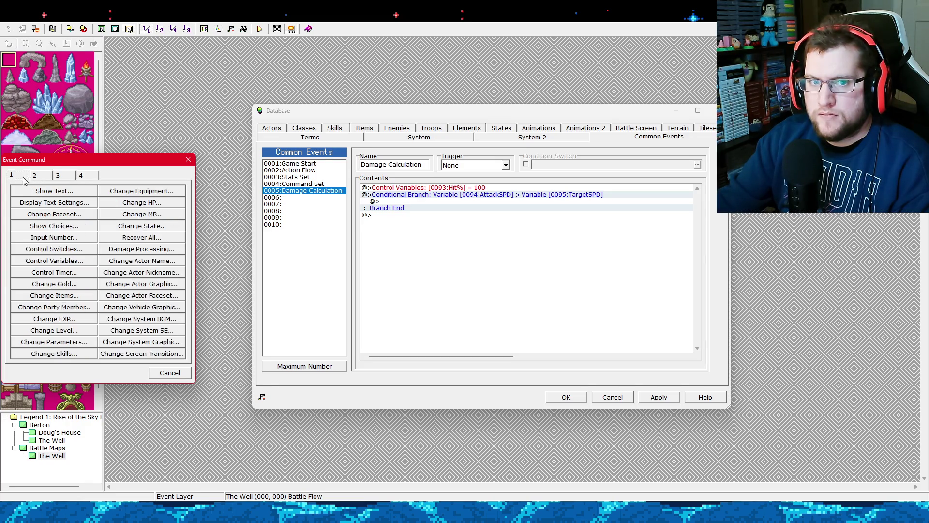
pyautogui.click(65, 260)
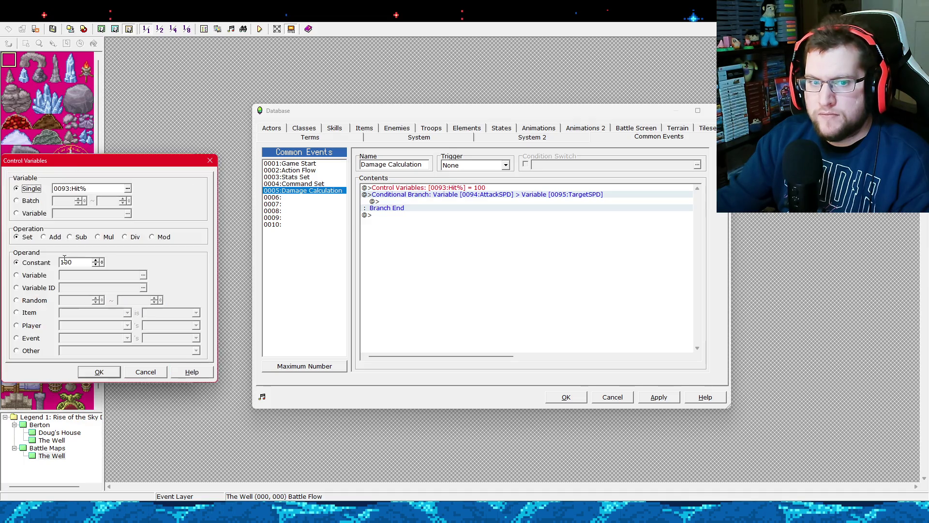
pyautogui.moveTo(39, 160); pyautogui.dragTo(591, 172)
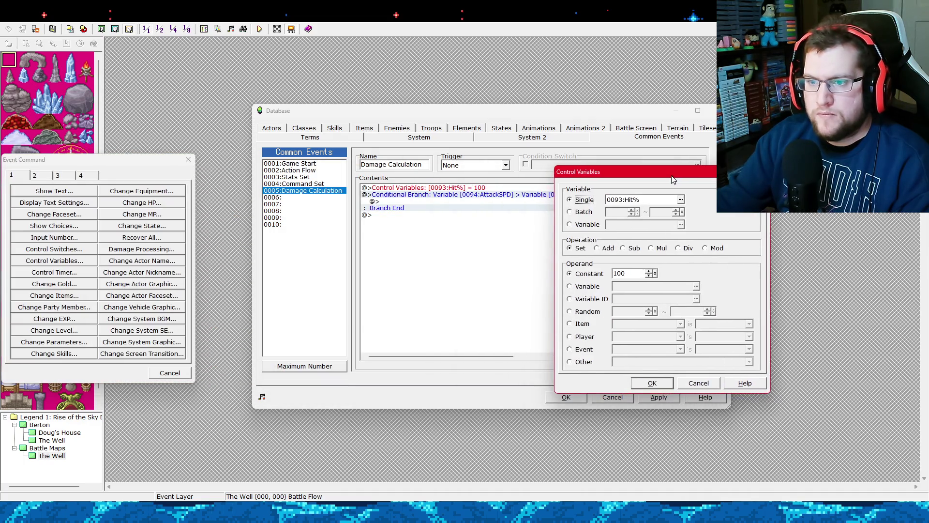
pyautogui.click(591, 311)
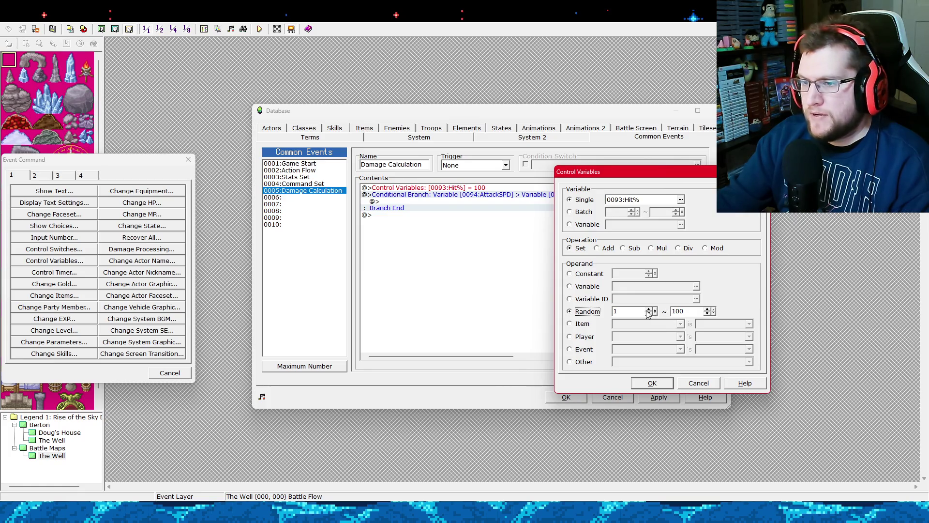
pyautogui.doubleClick(639, 311)
pyautogui.write('5')
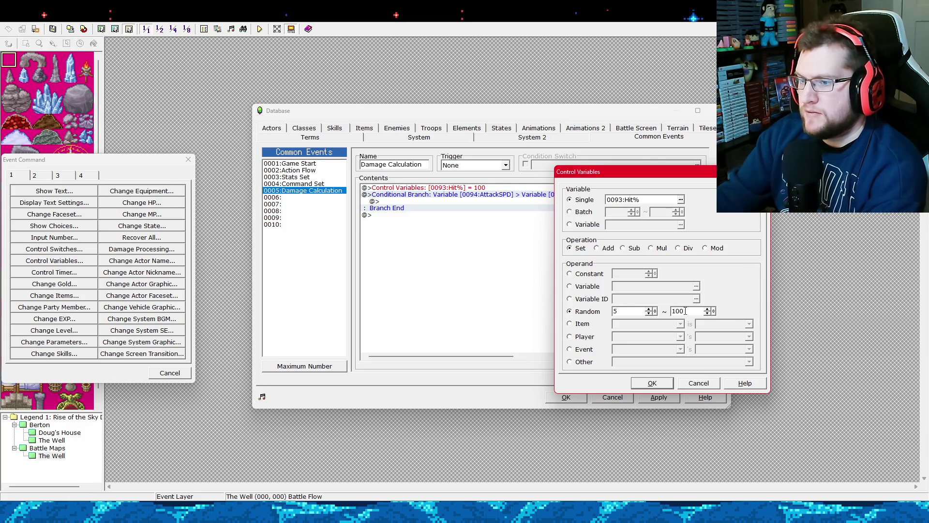
pyautogui.press('Tab')
pyautogui.write('10')
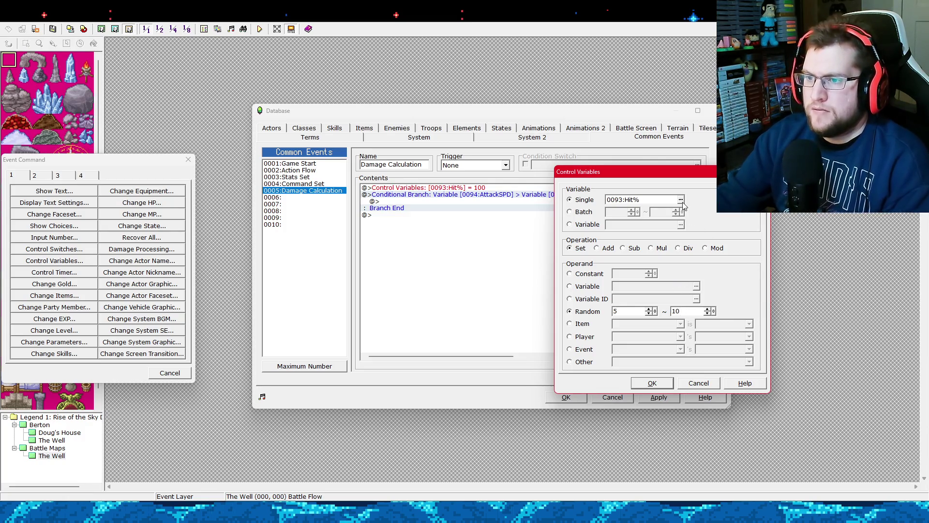
pyautogui.click(681, 199)
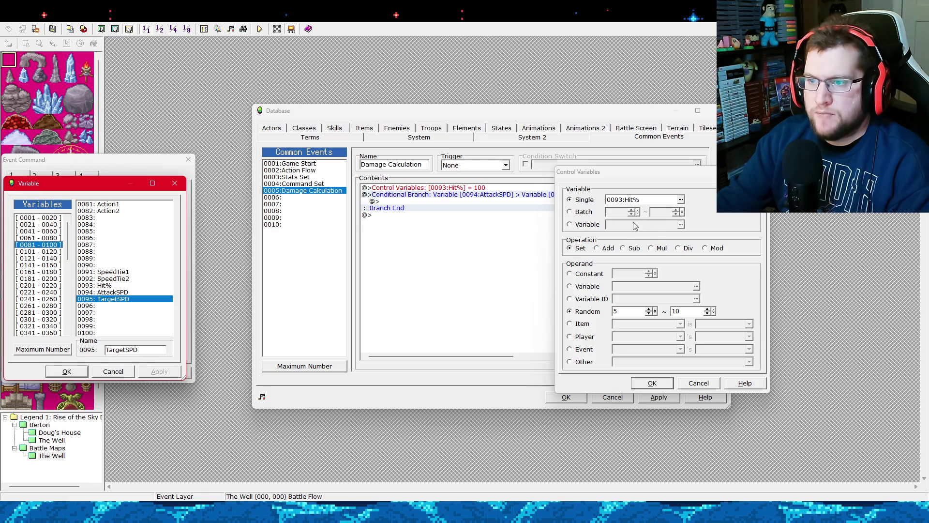
pyautogui.click(127, 372)
pyautogui.click(623, 249)
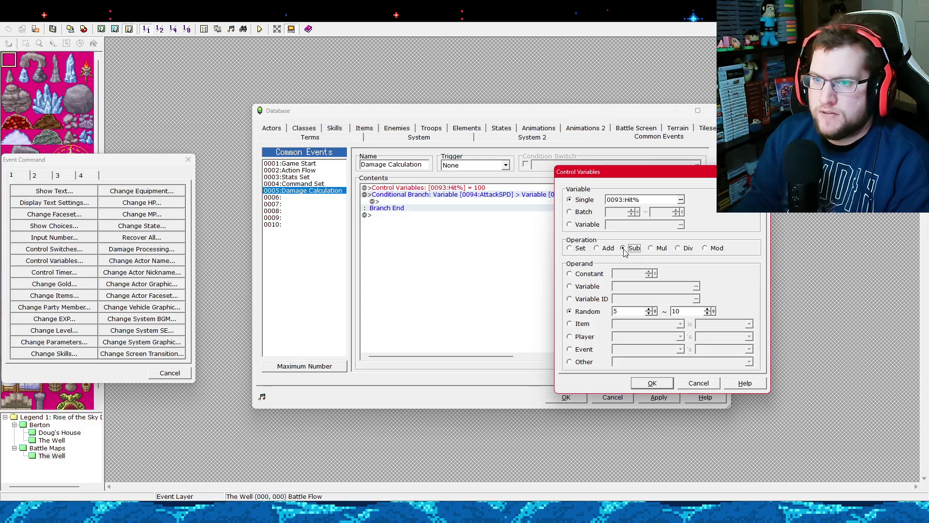
pyautogui.click(652, 383)
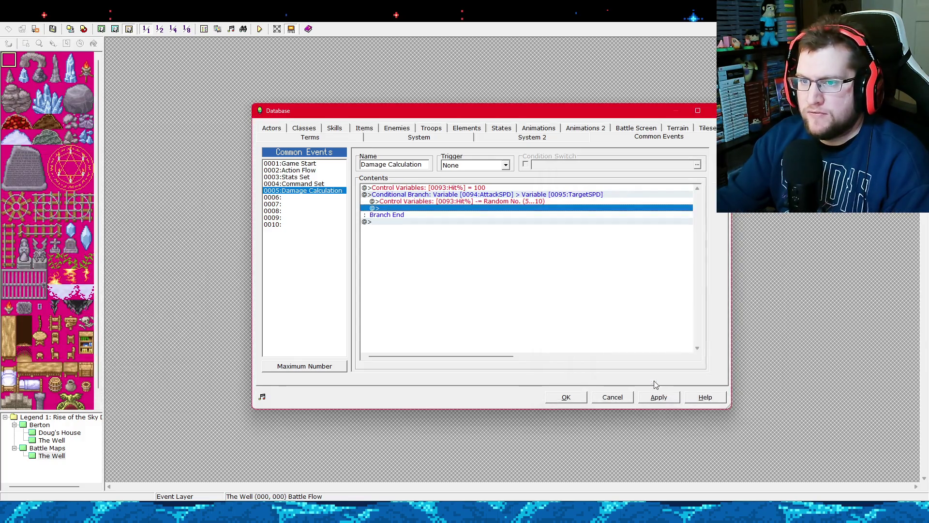
pyautogui.click(656, 397)
# Edit the branch condition to 0095 TargetSPD greater than 0094 AttackSPD and apply the change.
pyautogui.click(543, 195)
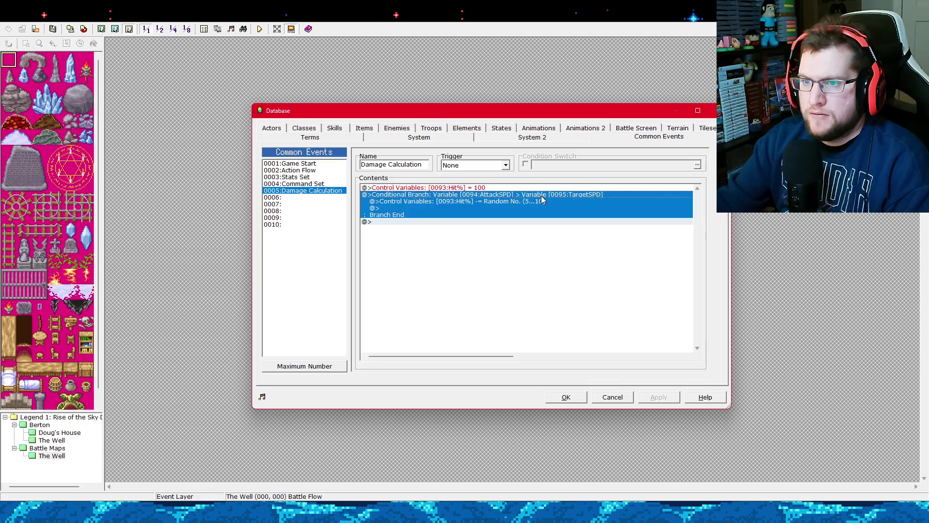
pyautogui.press('Insert')
pyautogui.click(193, 377)
pyautogui.rightClick(445, 196)
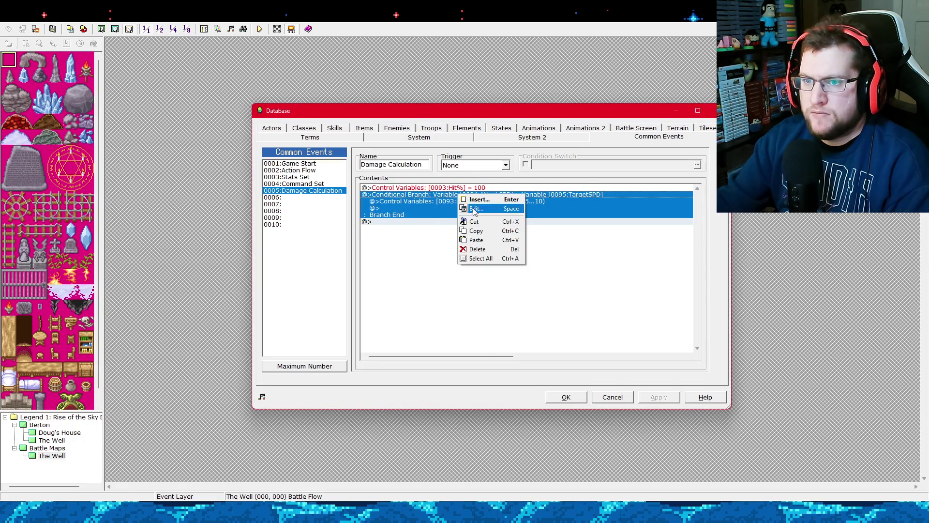
pyautogui.click(474, 208)
pyautogui.click(190, 267)
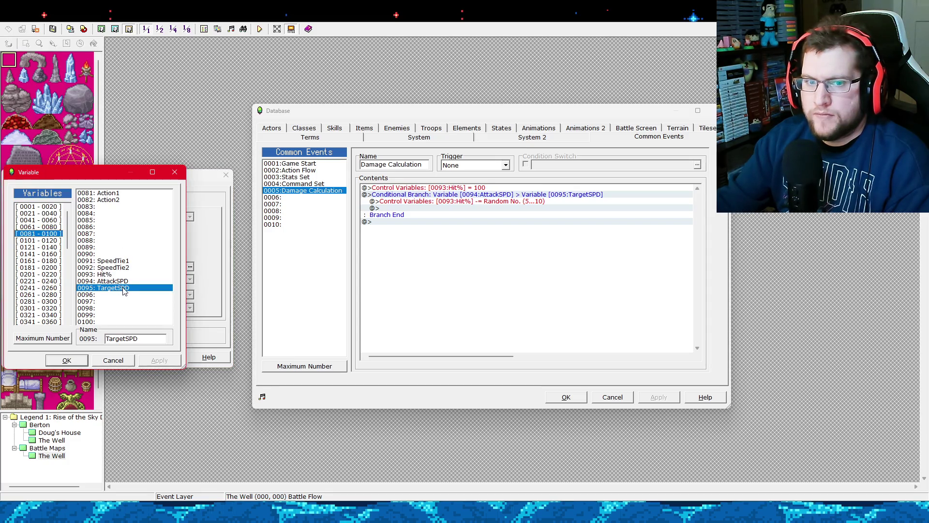
pyautogui.doubleClick(123, 288)
pyautogui.click(190, 267)
pyautogui.doubleClick(108, 281)
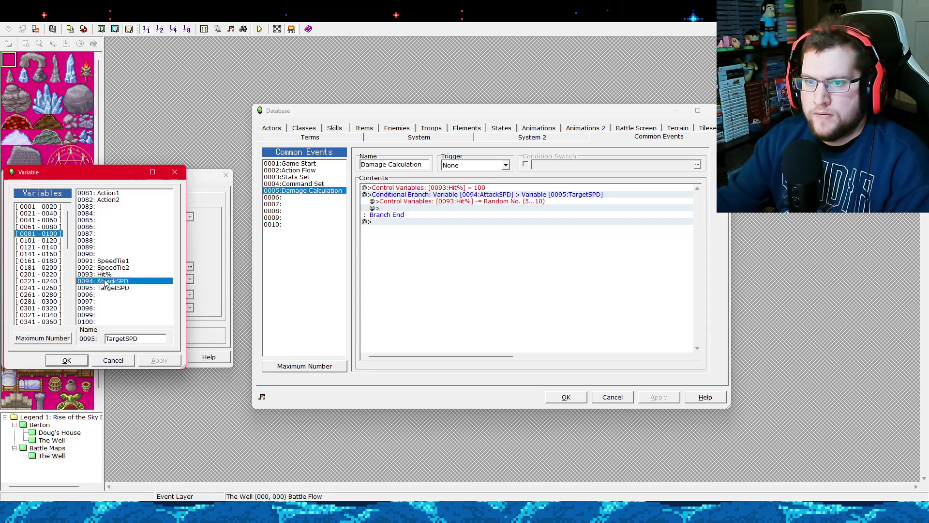
pyautogui.click(117, 357)
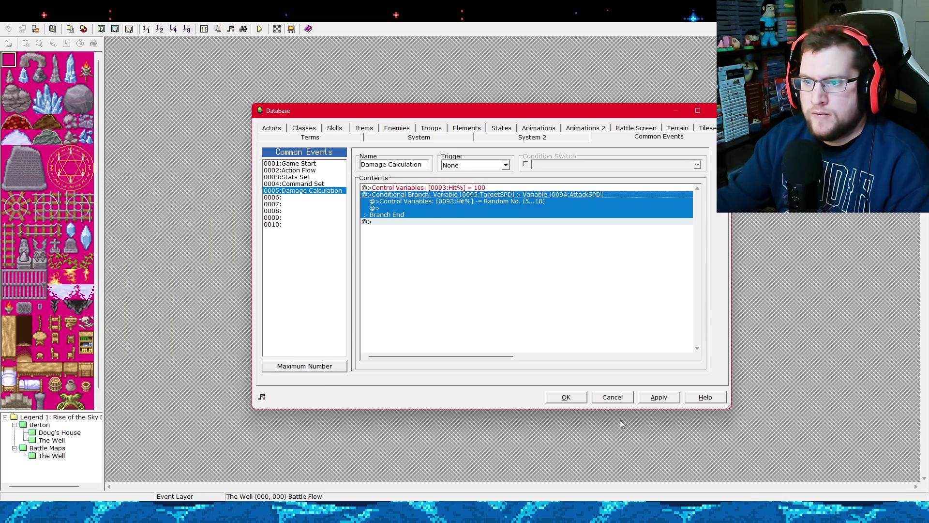
pyautogui.click(663, 401)
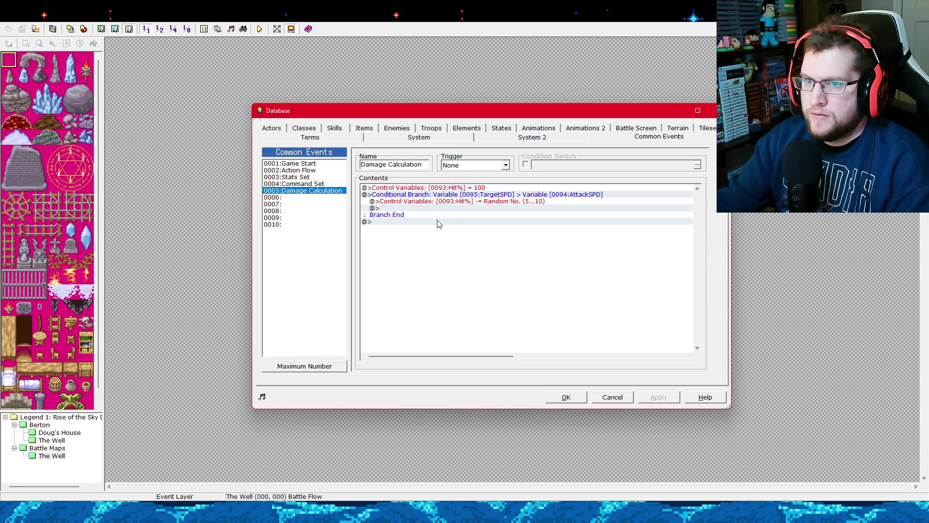
# Select the Hit% line, the branch, the random subtraction and the empty lines to review the event.
pyautogui.click(407, 195)
pyautogui.click(417, 201)
pyautogui.click(421, 209)
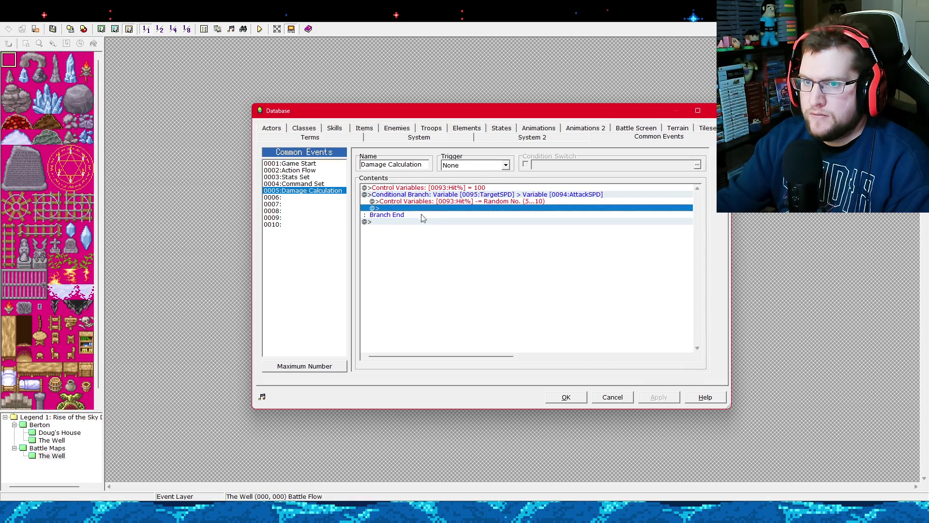
pyautogui.click(420, 221)
pyautogui.click(422, 208)
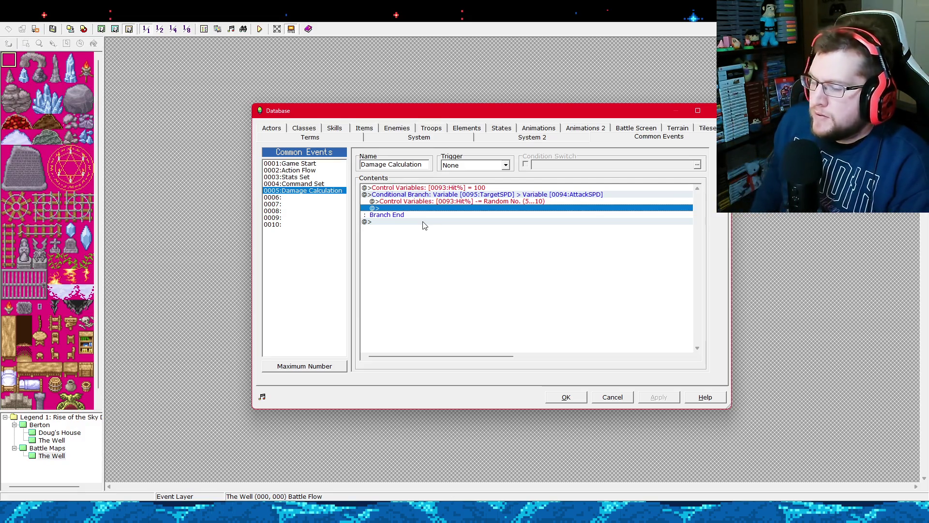
pyautogui.click(467, 202)
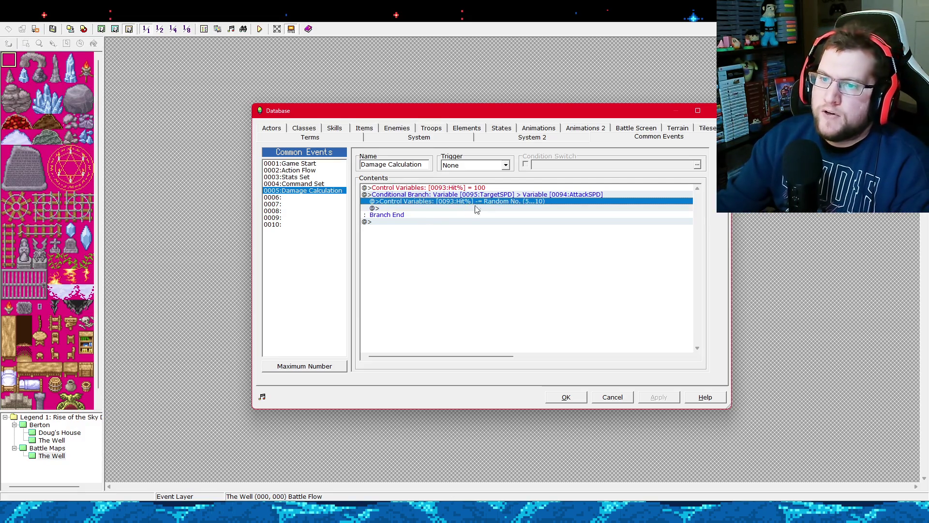
pyautogui.click(491, 208)
pyautogui.click(495, 202)
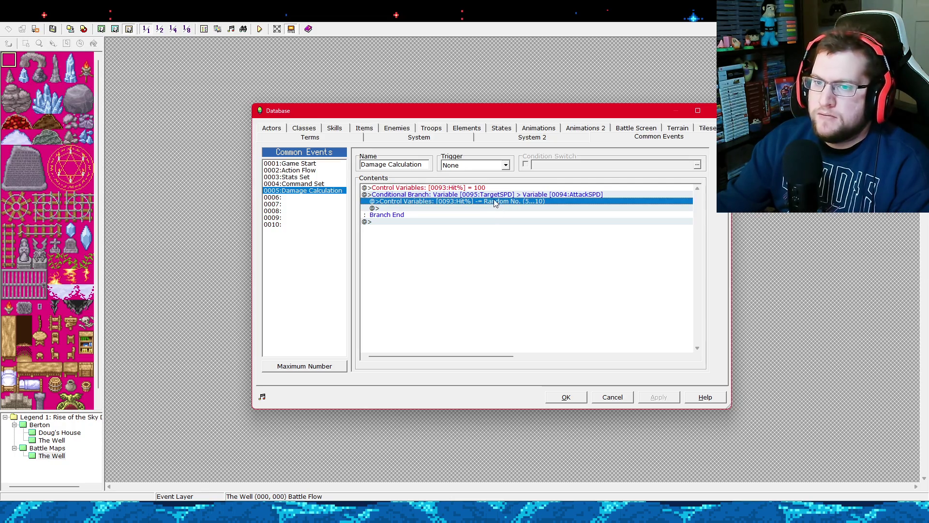
pyautogui.click(492, 208)
pyautogui.click(495, 202)
pyautogui.click(503, 208)
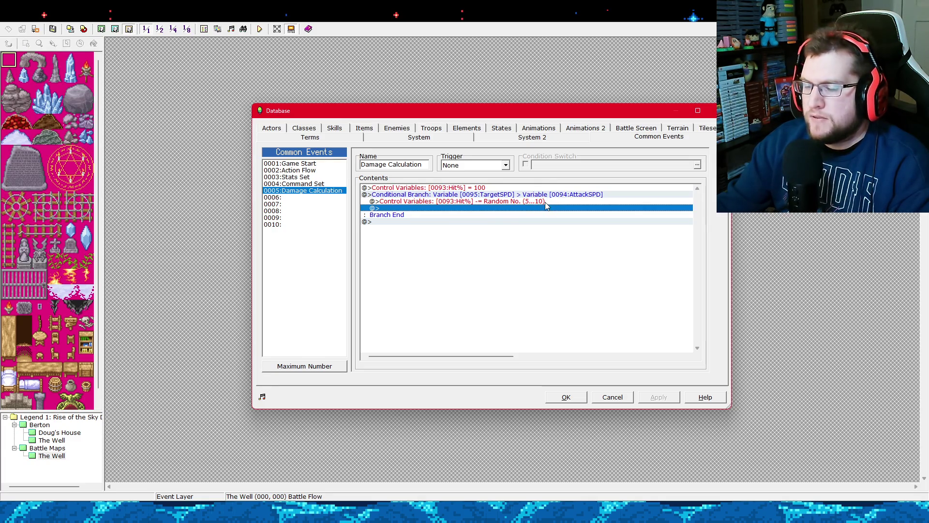
pyautogui.click(499, 223)
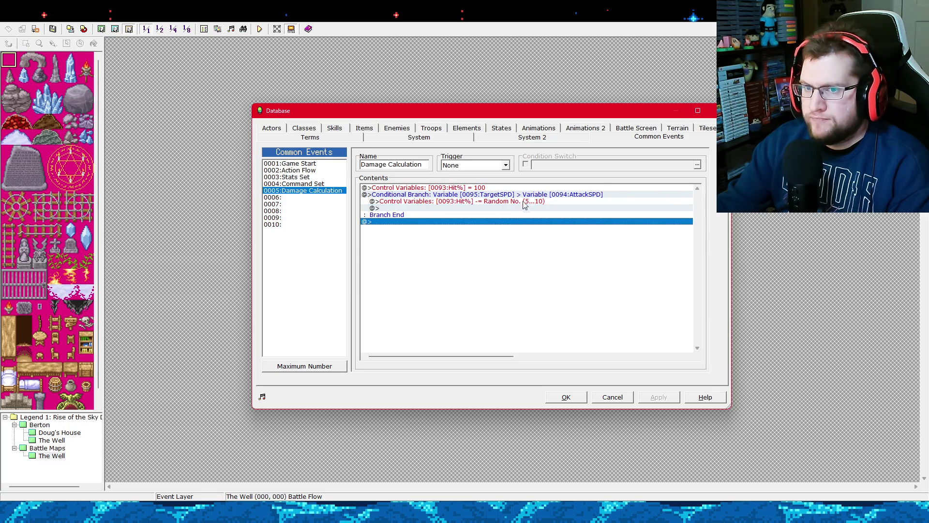
pyautogui.click(527, 188)
pyautogui.click(526, 194)
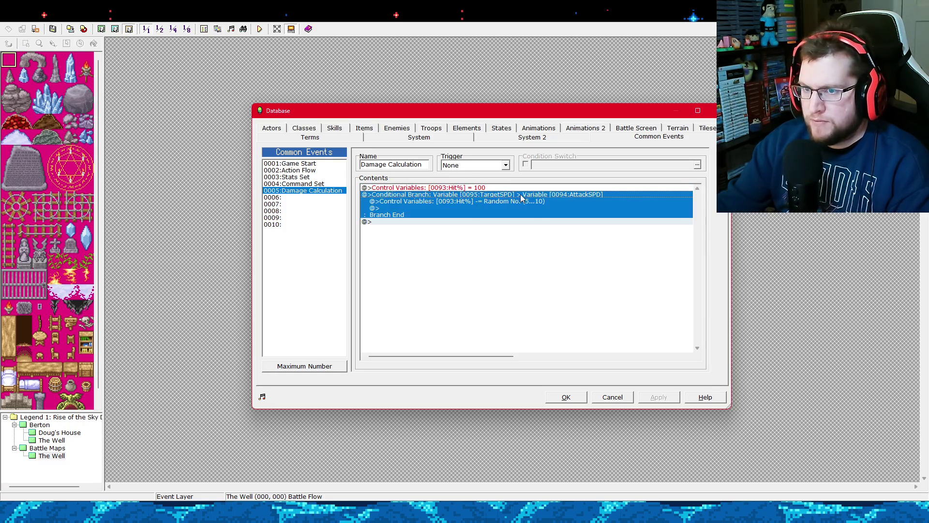
pyautogui.click(516, 222)
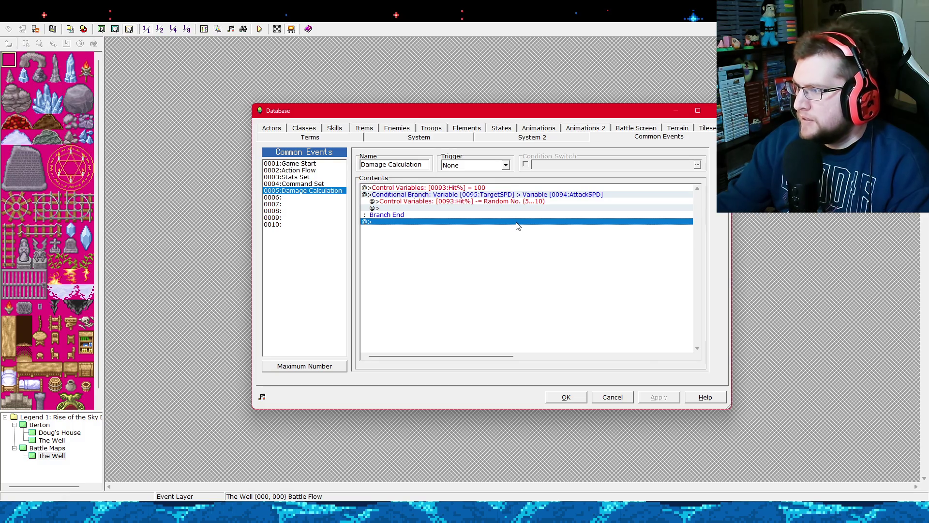
# Add a comment reading 'hit rate formula', correcting the mistyped characters before confirming.
pyautogui.rightClick(366, 223)
pyautogui.press('Return')
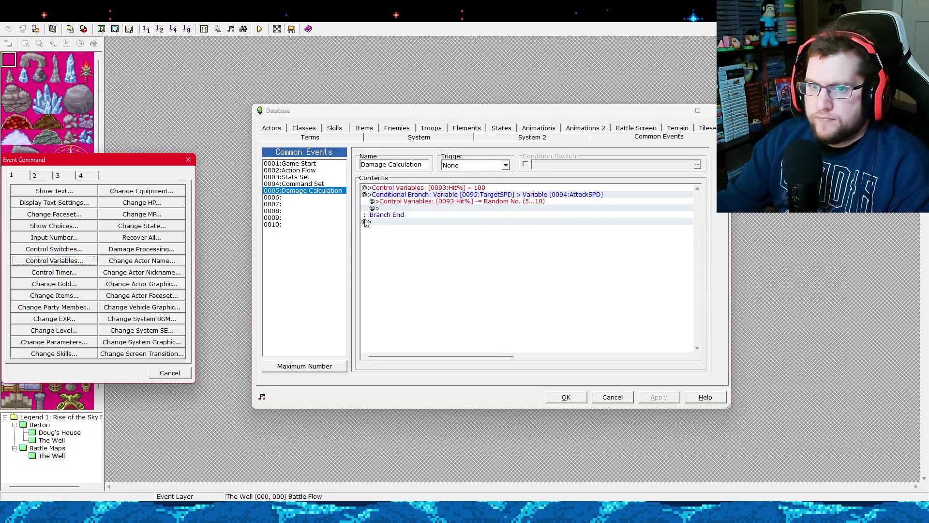
pyautogui.click(70, 177)
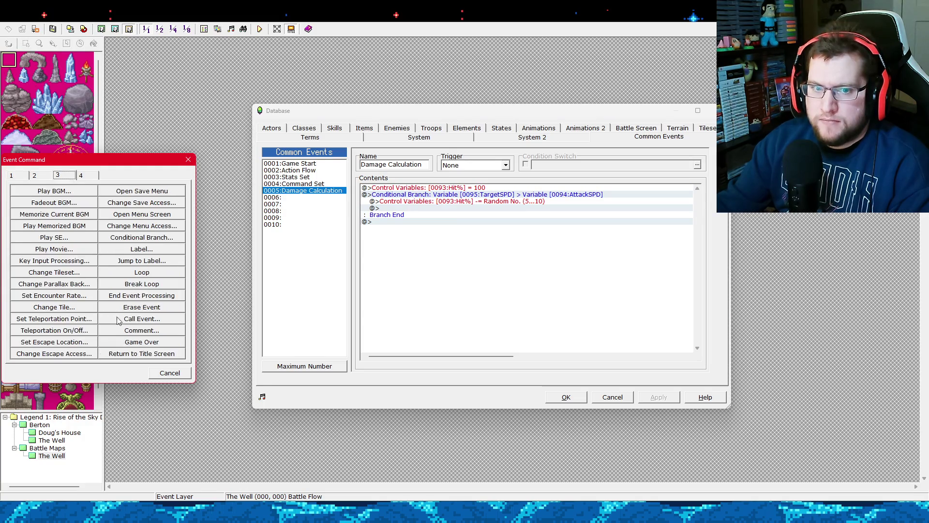
pyautogui.click(141, 329)
pyautogui.write('--hi')
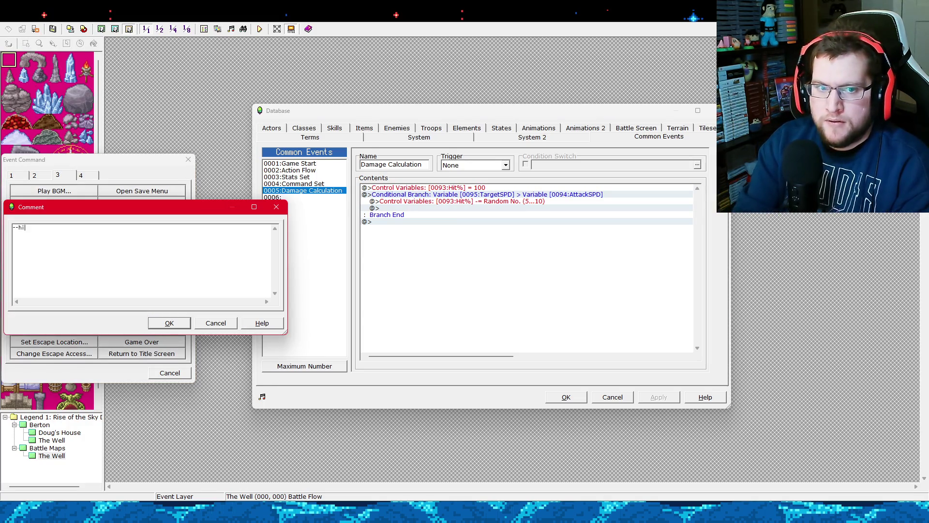
pyautogui.press('BackSpace')
pyautogui.press('BackSpace')
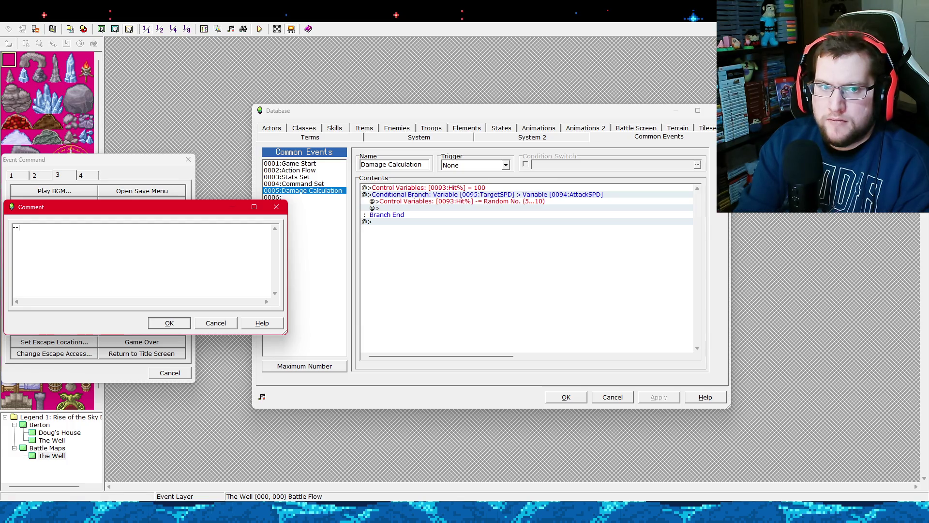
pyautogui.write('hite r')
pyautogui.press('BackSpace')
pyautogui.press('BackSpace')
pyautogui.press('BackSpace')
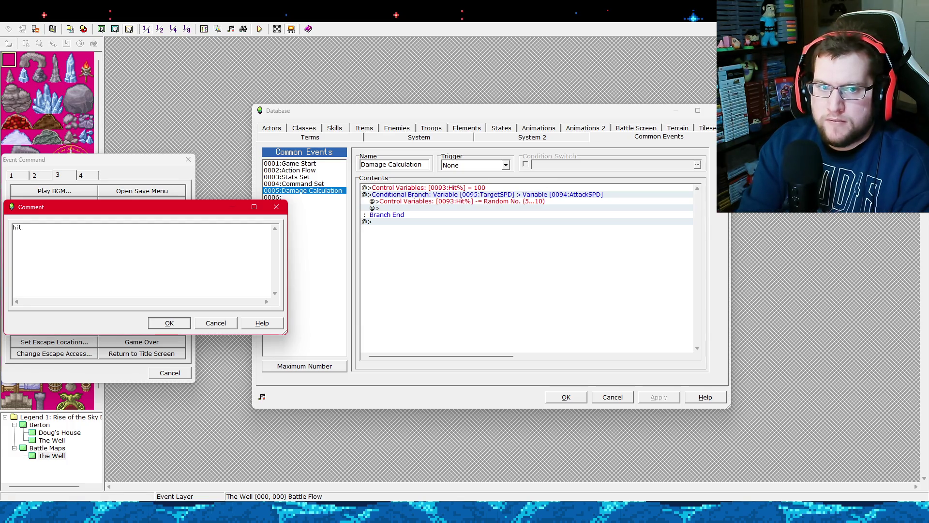
pyautogui.write(' rate formula')
pyautogui.press('Return')
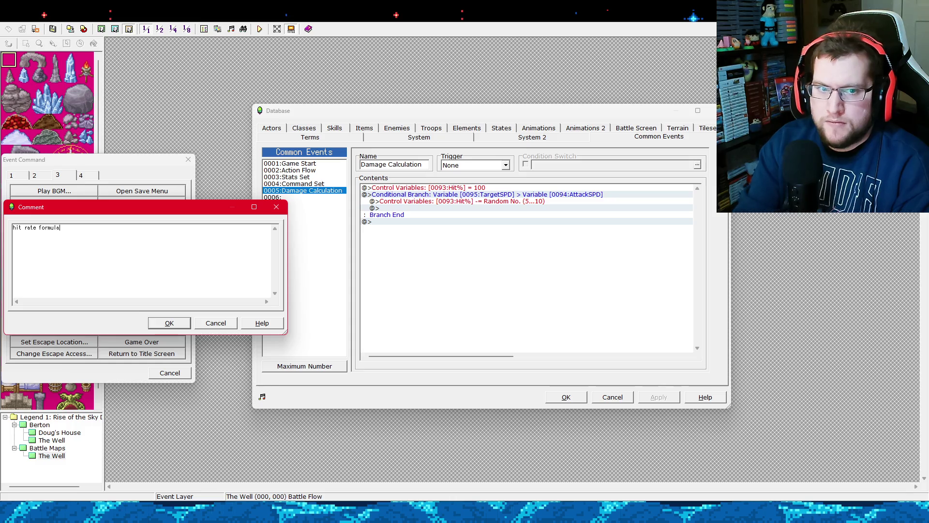
pyautogui.click(165, 323)
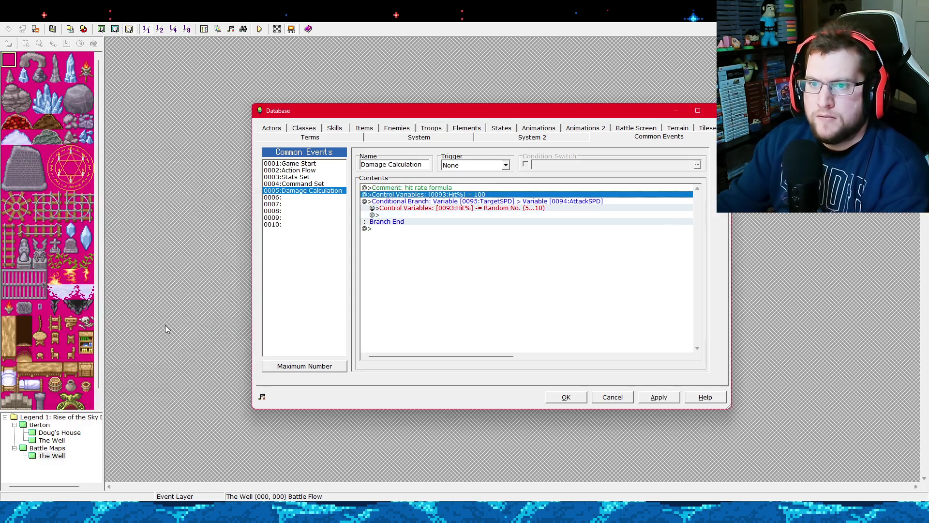
pyautogui.click(416, 229)
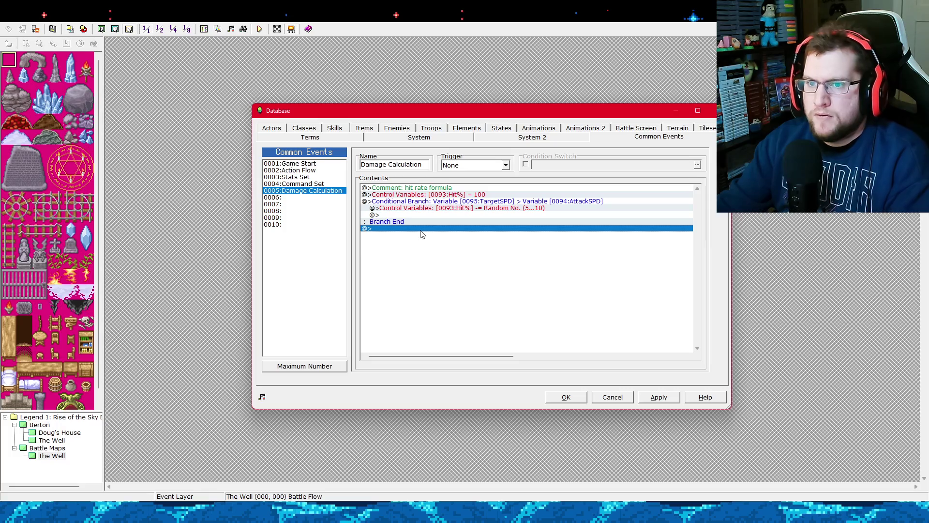
# Insert a comment reading 'damage formula' on the last line after Branch End.
pyautogui.rightClick(420, 231)
pyautogui.click(429, 236)
pyautogui.click(157, 331)
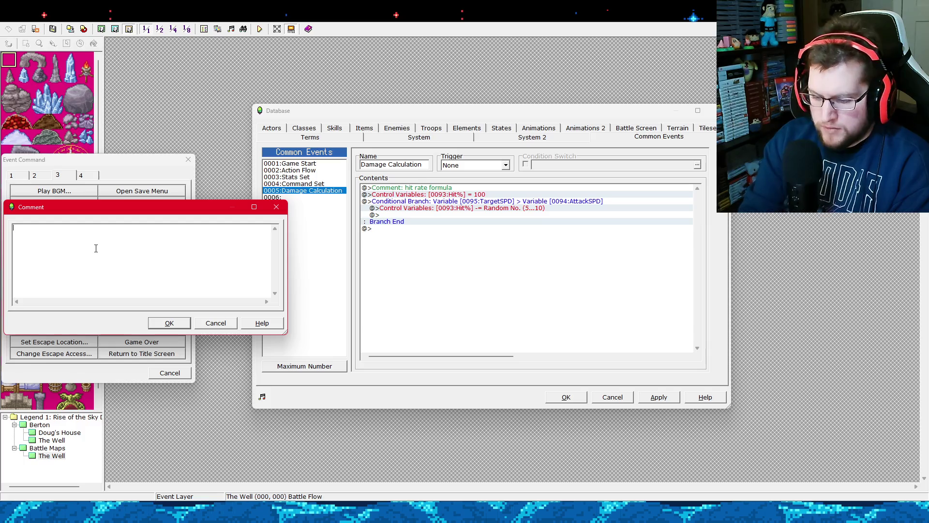
pyautogui.write('damage formula')
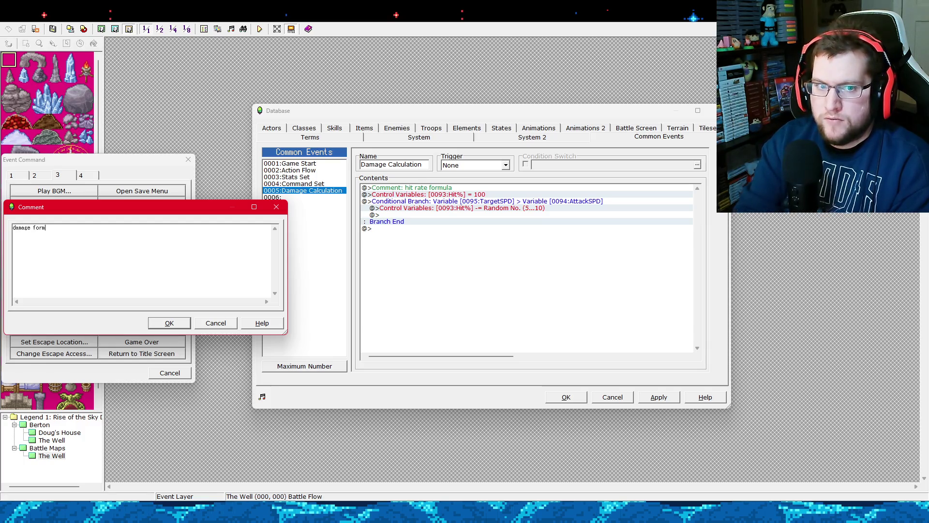
pyautogui.click(168, 323)
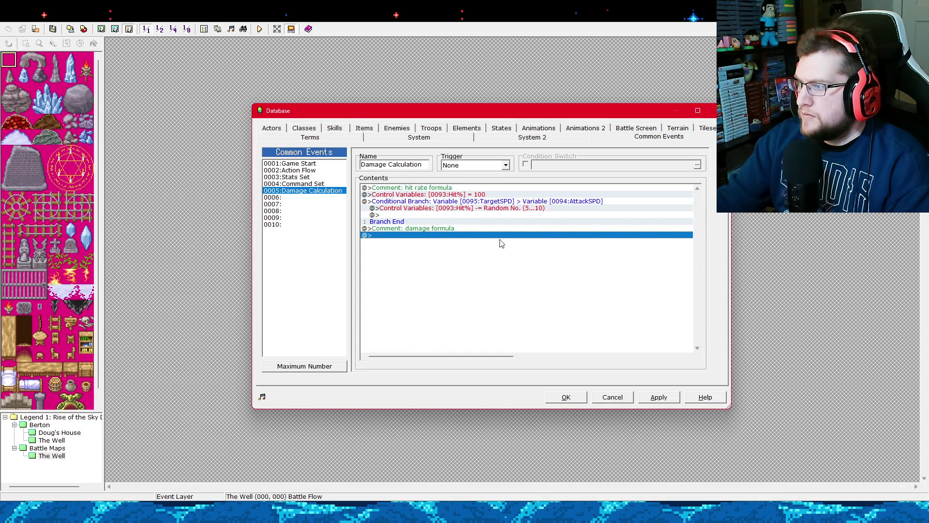
pyautogui.rightClick(424, 234)
# Insert a new command below the 'damage formula' comment and choose Control Variables from page 1.
pyautogui.click(435, 242)
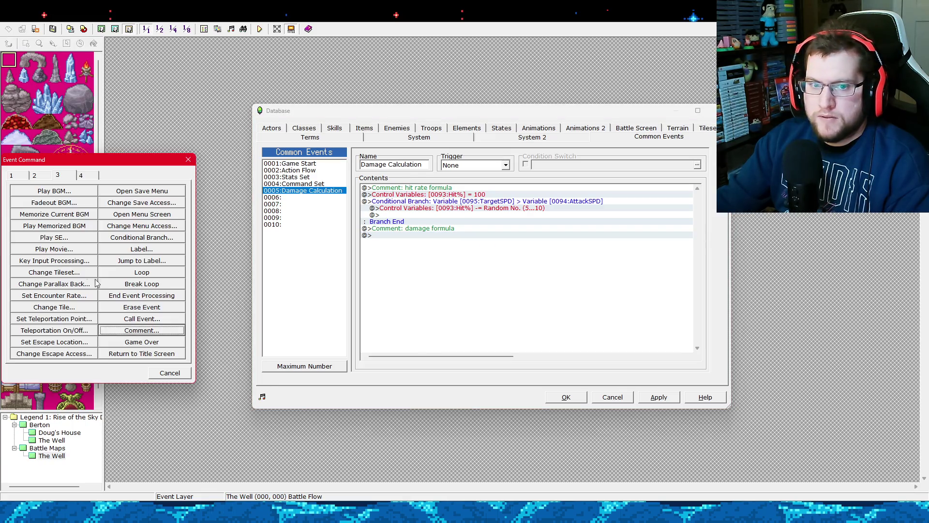
pyautogui.click(39, 176)
pyautogui.click(57, 175)
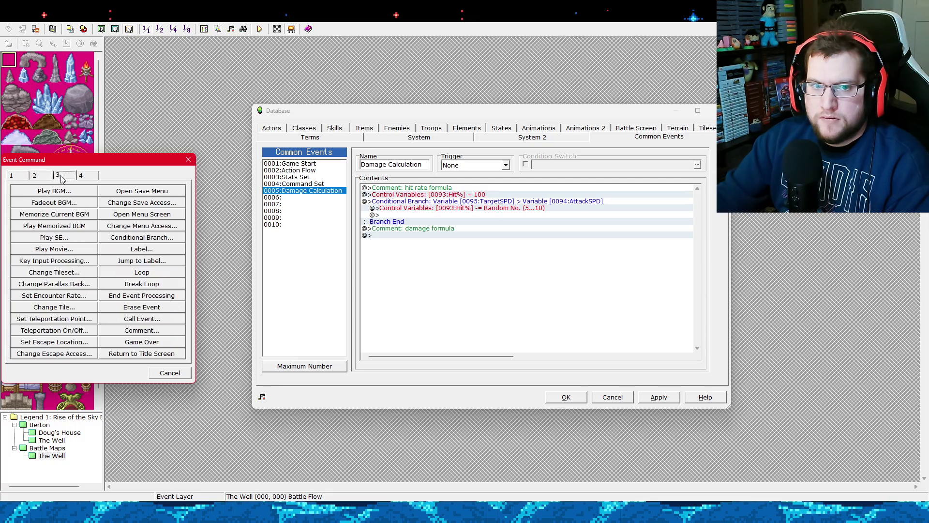
pyautogui.click(46, 177)
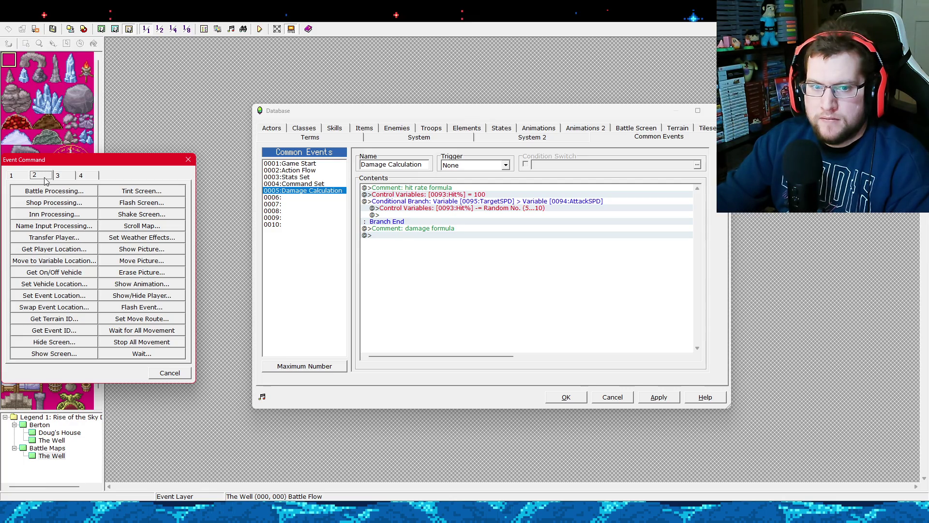
pyautogui.click(14, 175)
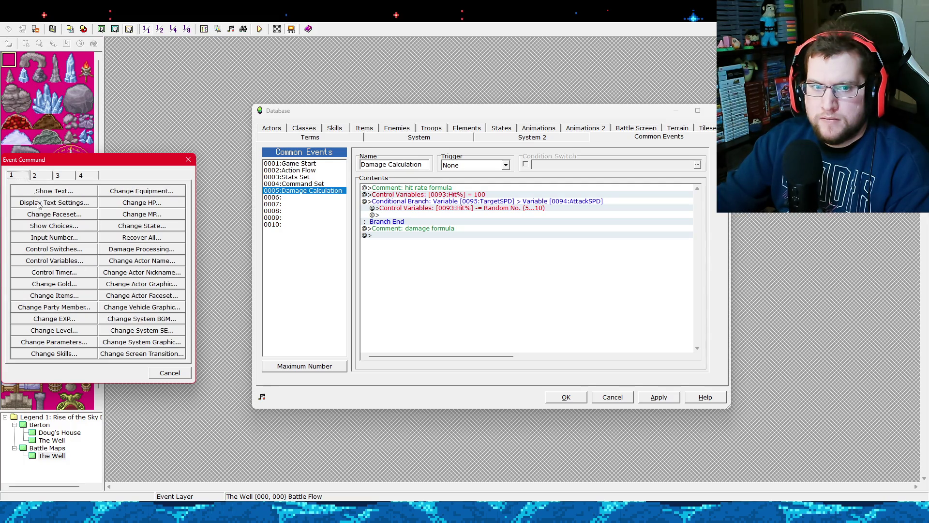
pyautogui.click(67, 263)
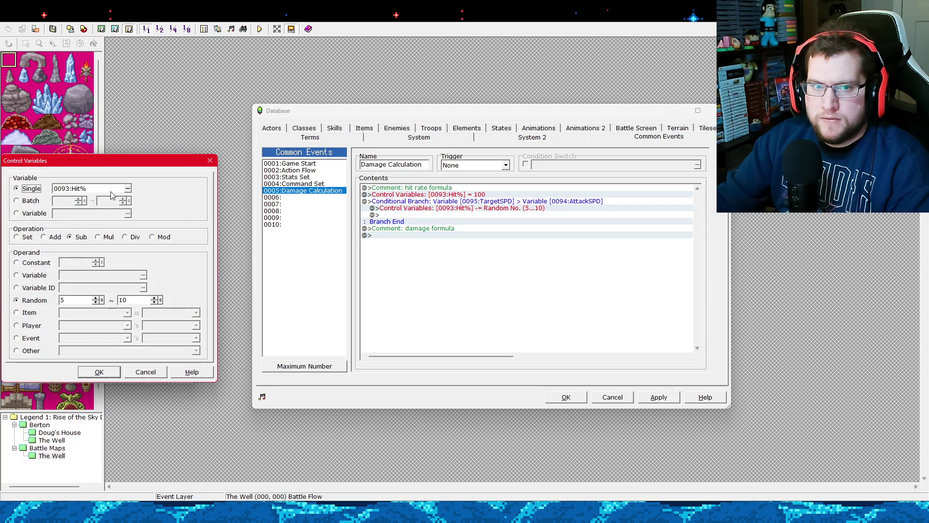
# Name variable 0096 'Damage', make it the target, and choose the Set operation.
pyautogui.click(127, 189)
pyautogui.click(123, 295)
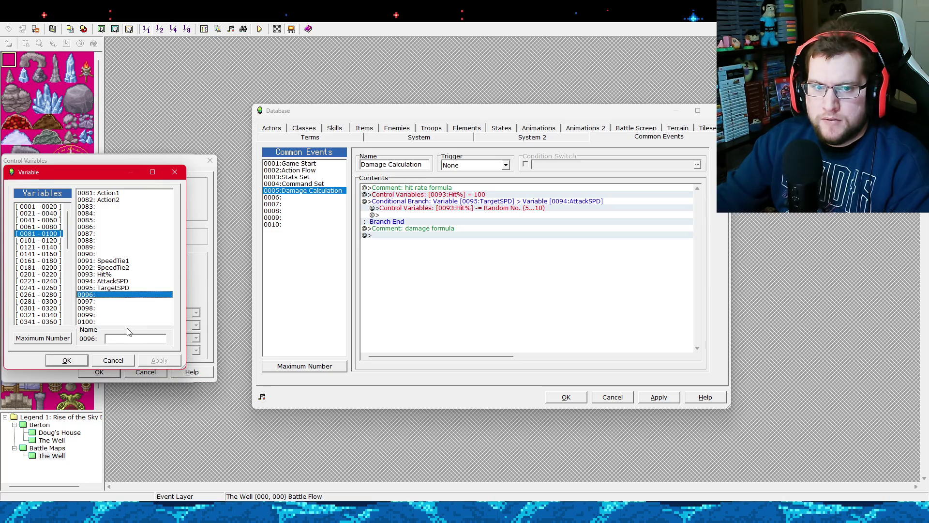
pyautogui.click(133, 338)
pyautogui.write('Damage')
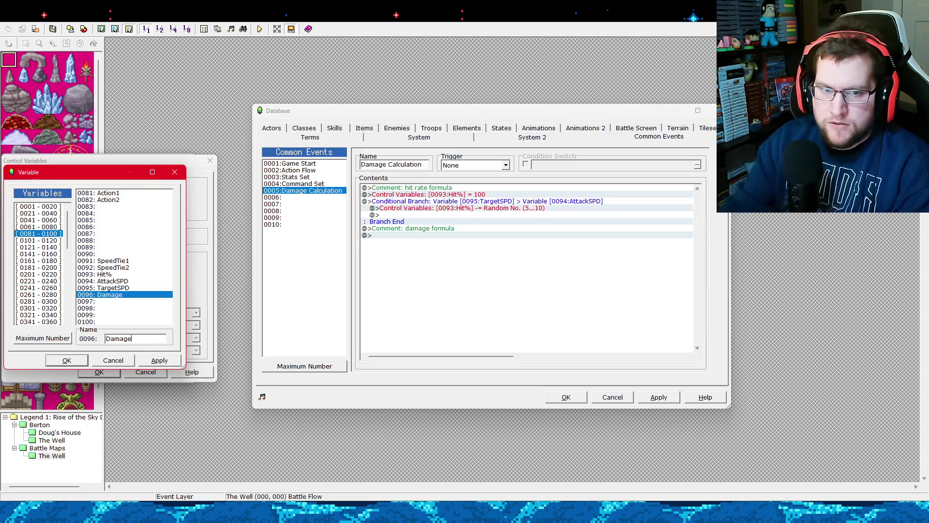
pyautogui.click(66, 360)
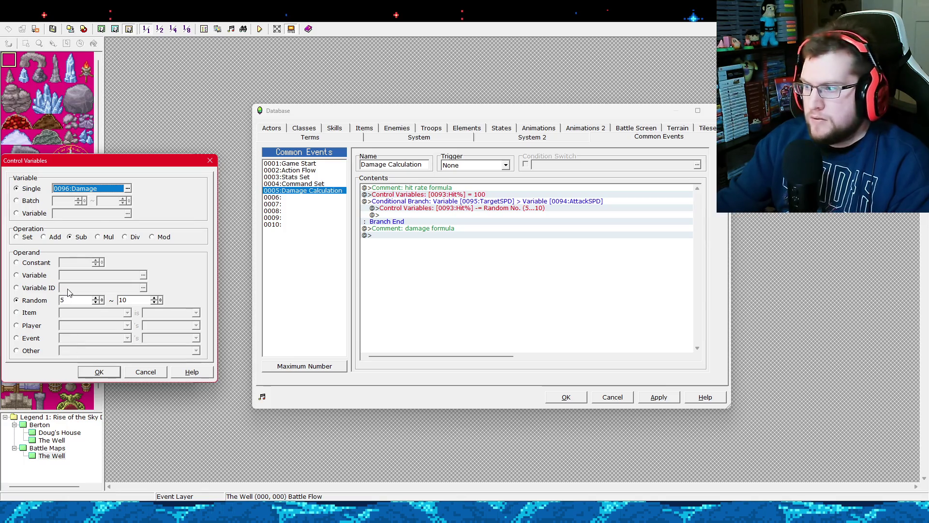
pyautogui.click(21, 238)
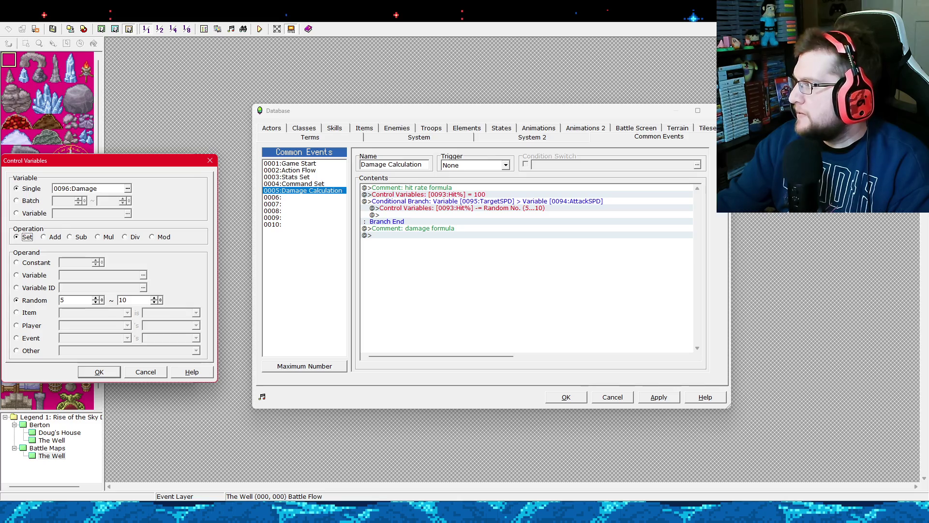
pyautogui.hotkey('alt', 'Tab')
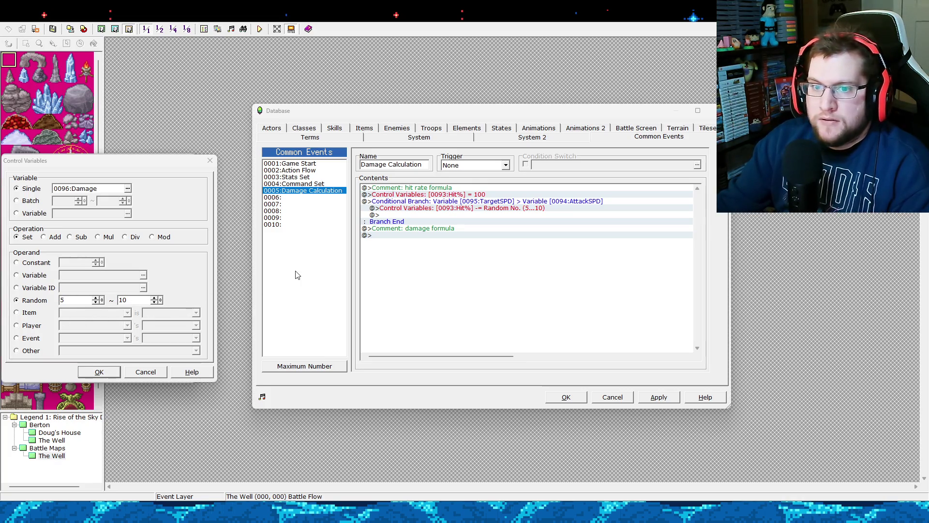
pyautogui.write('5')
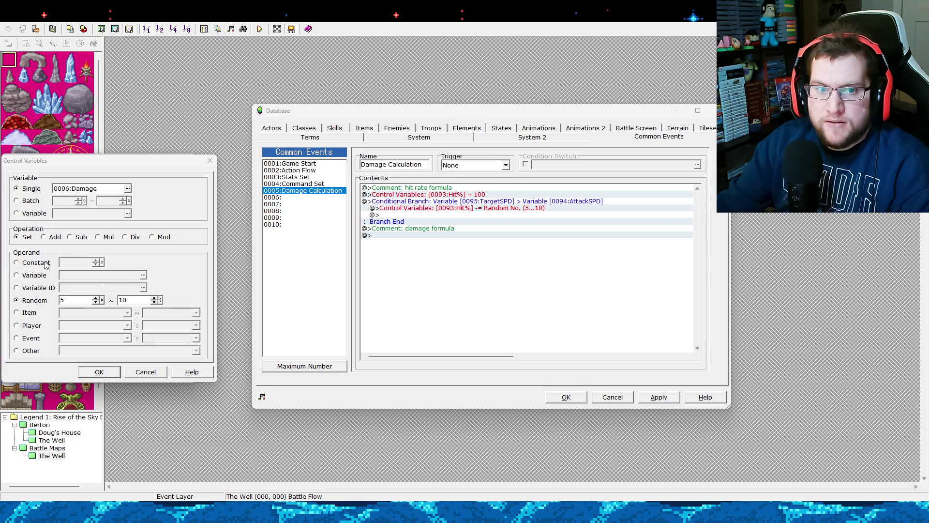
# Set Damage equal to variable 0097, named AttackATK, and add the command.
pyautogui.click(42, 276)
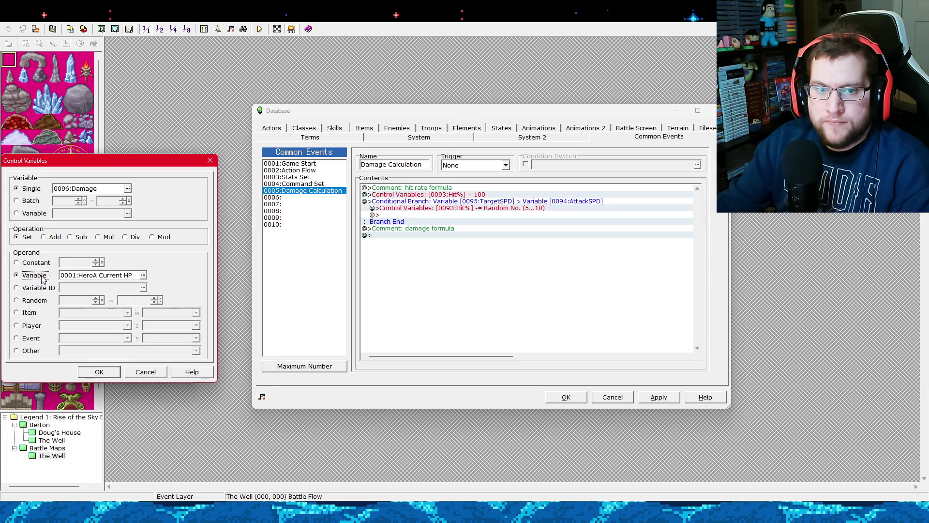
pyautogui.click(143, 275)
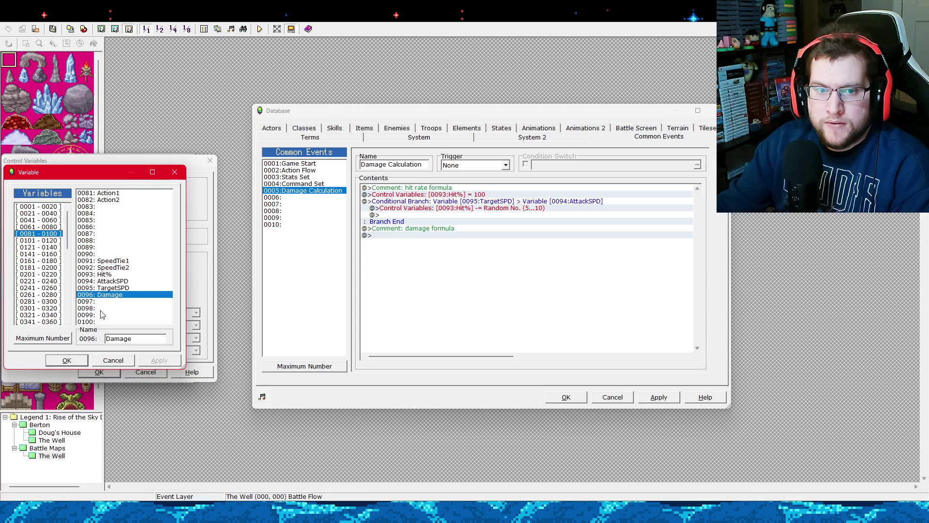
pyautogui.click(112, 301)
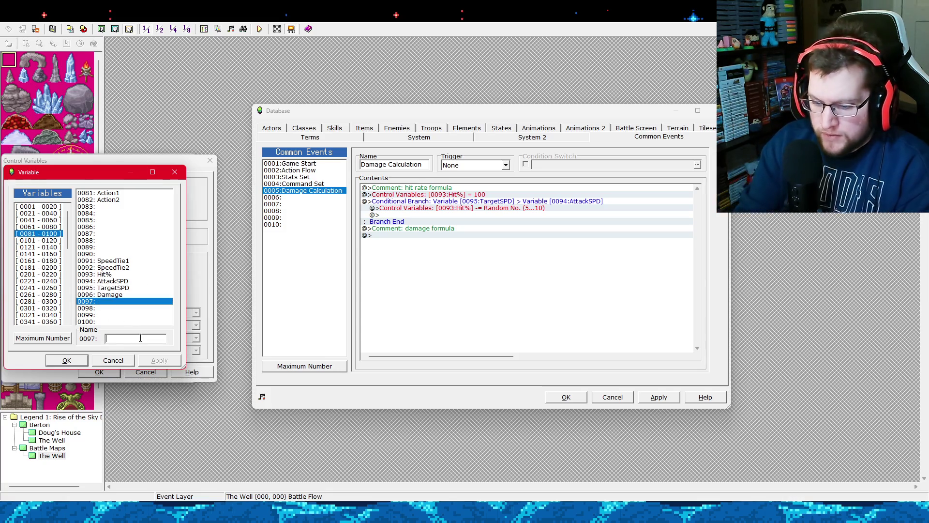
pyautogui.write('AttackATK')
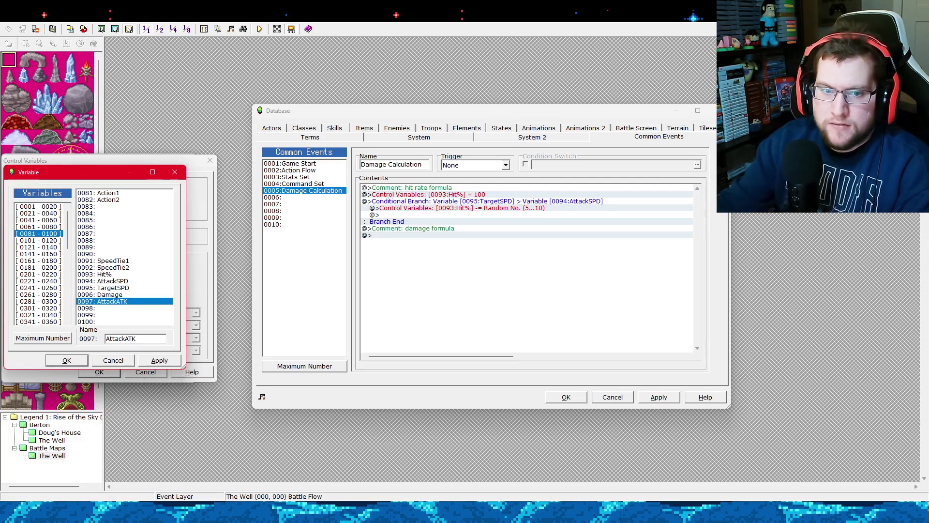
pyautogui.click(83, 360)
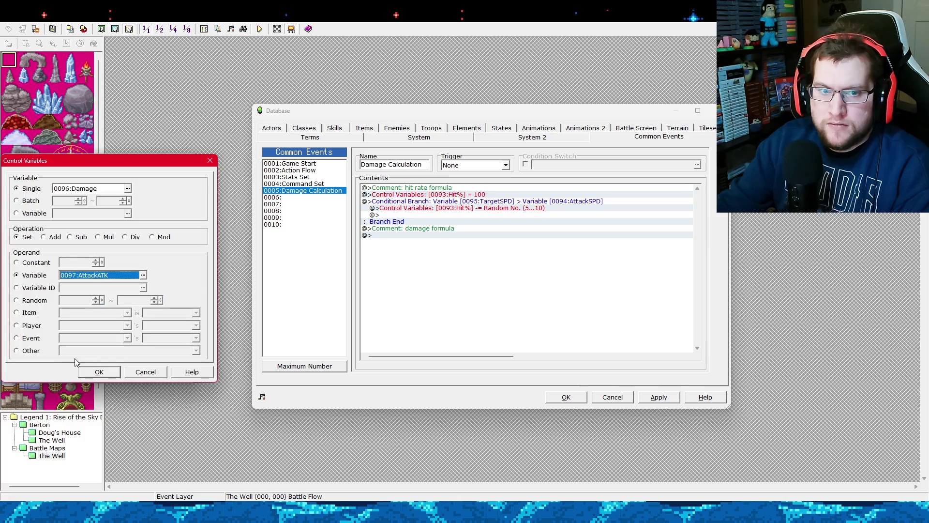
pyautogui.click(99, 373)
pyautogui.rightClick(482, 246)
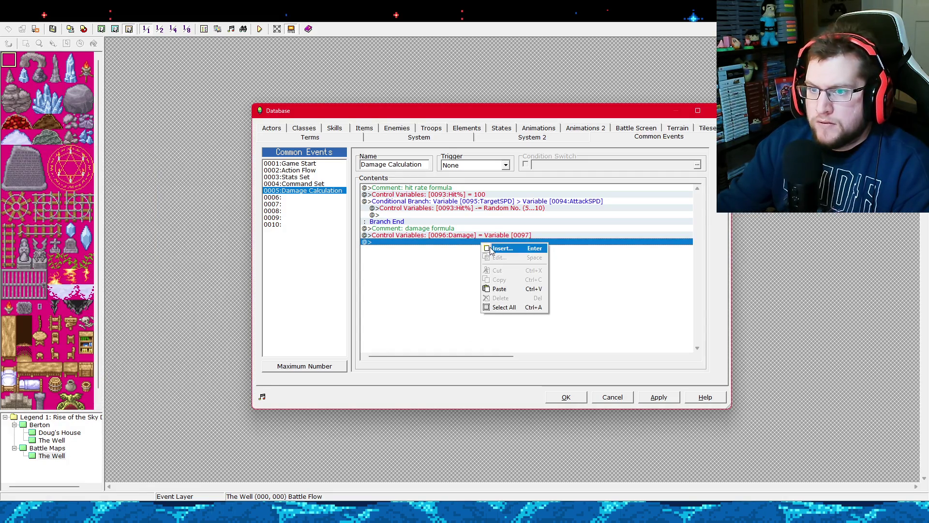
# Insert another Control Variables command for Damage with a Random 5 to 10 operand.
pyautogui.click(496, 247)
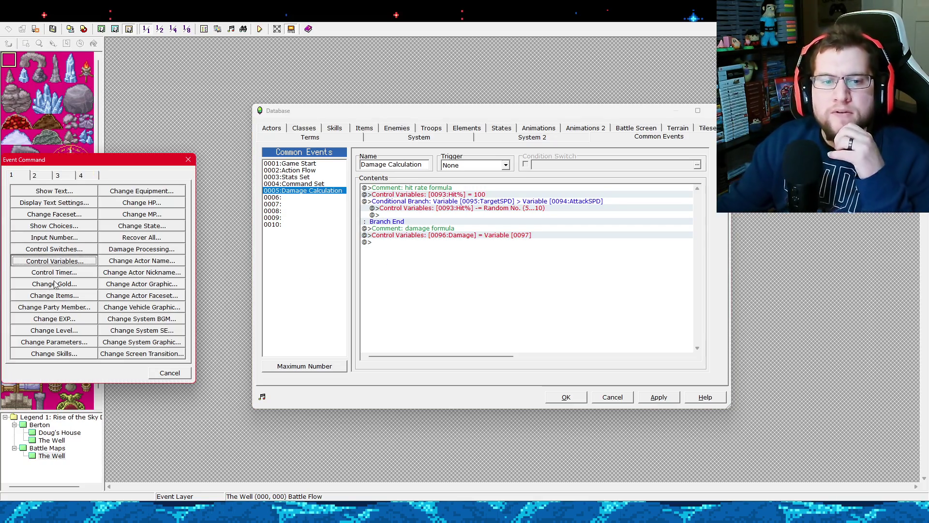
pyautogui.click(55, 261)
pyautogui.click(43, 300)
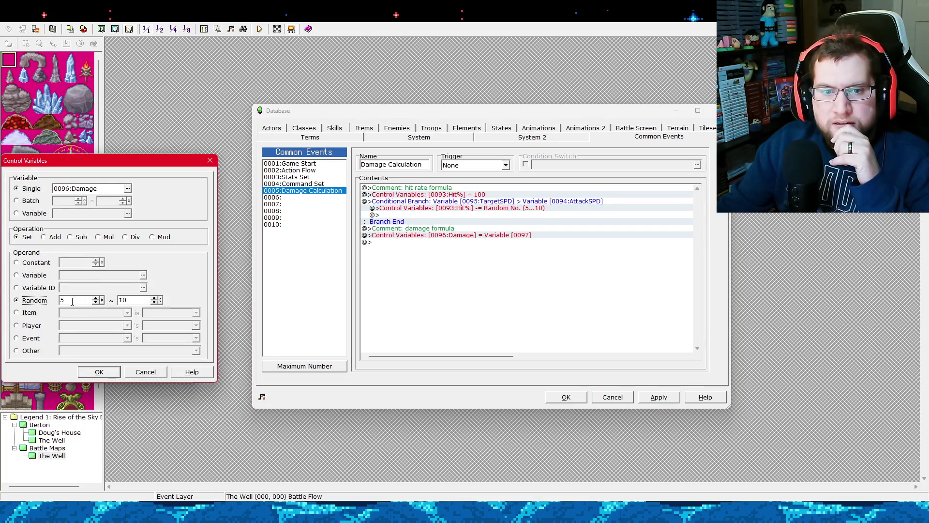
pyautogui.doubleClick(91, 300)
pyautogui.write('1')
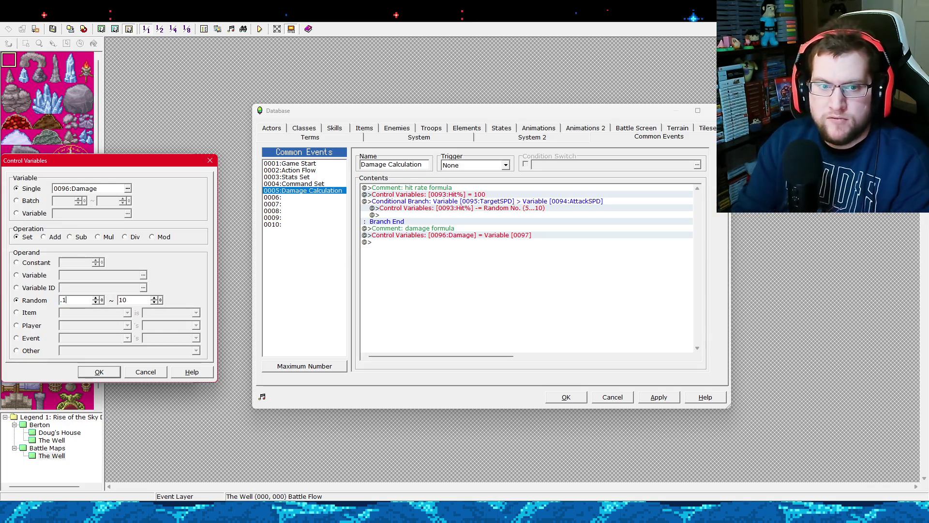
pyautogui.doubleClick(138, 300)
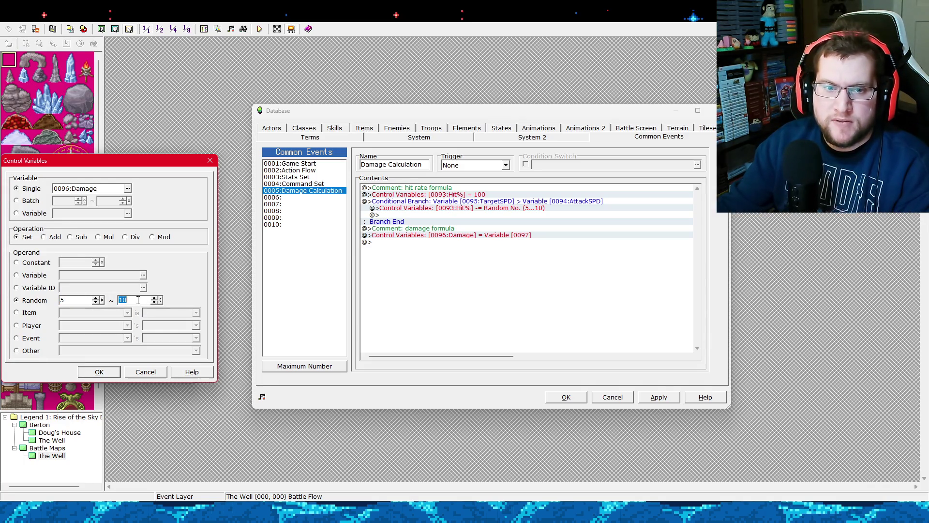
pyautogui.doubleClick(79, 300)
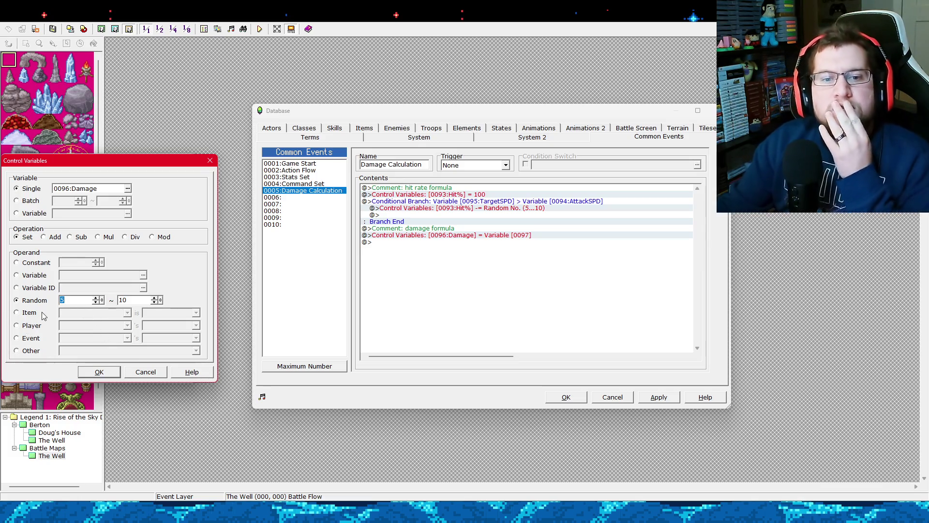
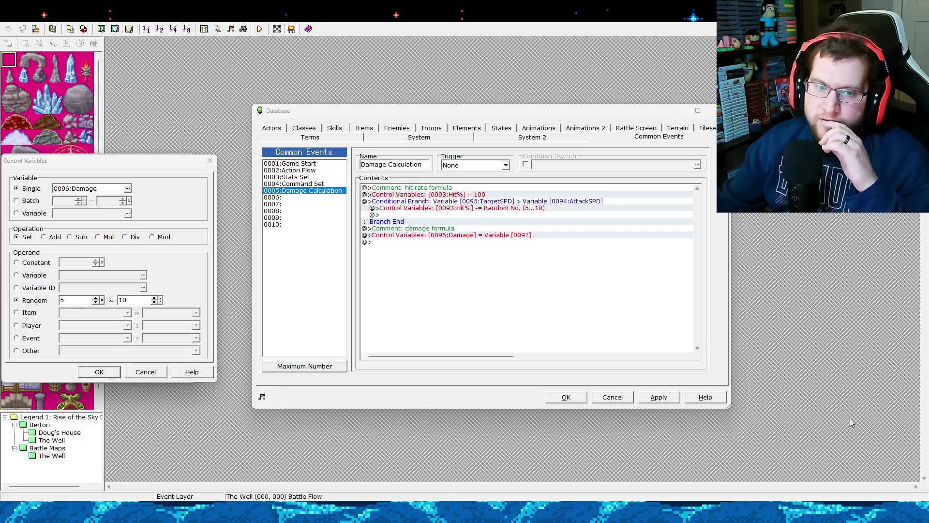
# Delete the newly added Random No. (5...10) damage line from Damage Calculation.
pyautogui.click(116, 372)
pyautogui.click(484, 242)
pyautogui.rightClick(485, 242)
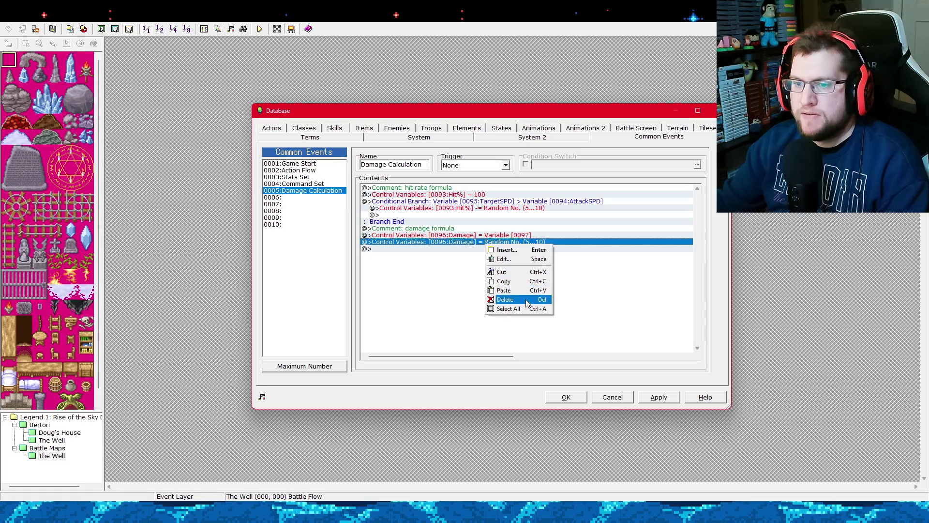
pyautogui.click(526, 300)
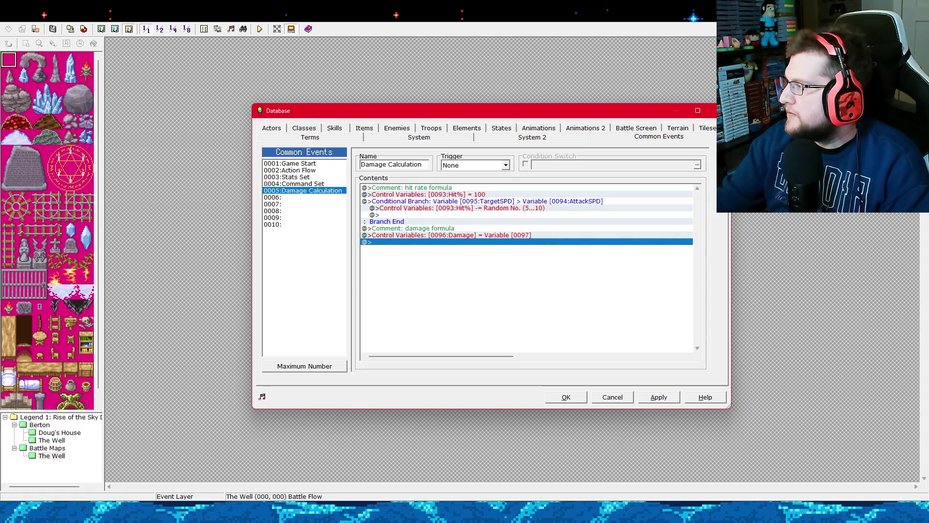
pyautogui.hotkey('alt', 'Tab')
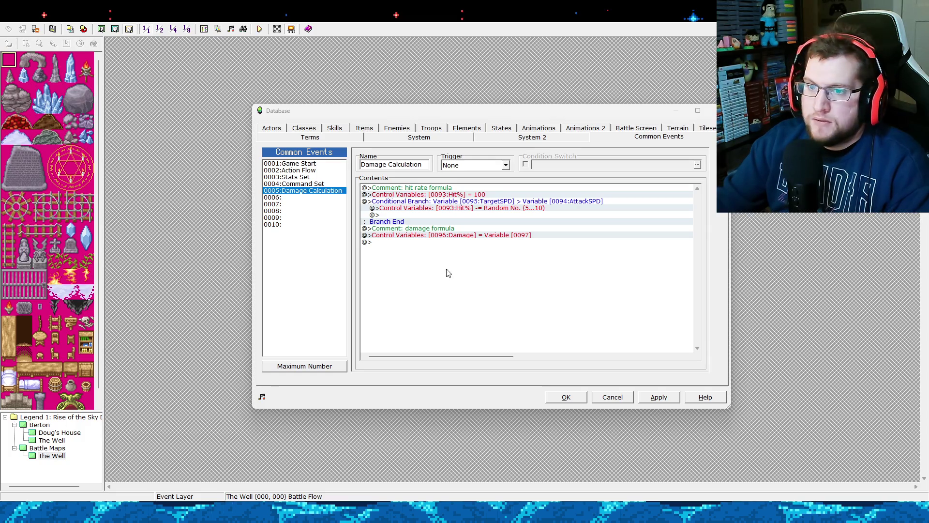
pyautogui.click(451, 243)
pyautogui.rightClick(451, 243)
# In a new Control Variables command, rename variable 0098 to TargetDEF.
pyautogui.click(463, 252)
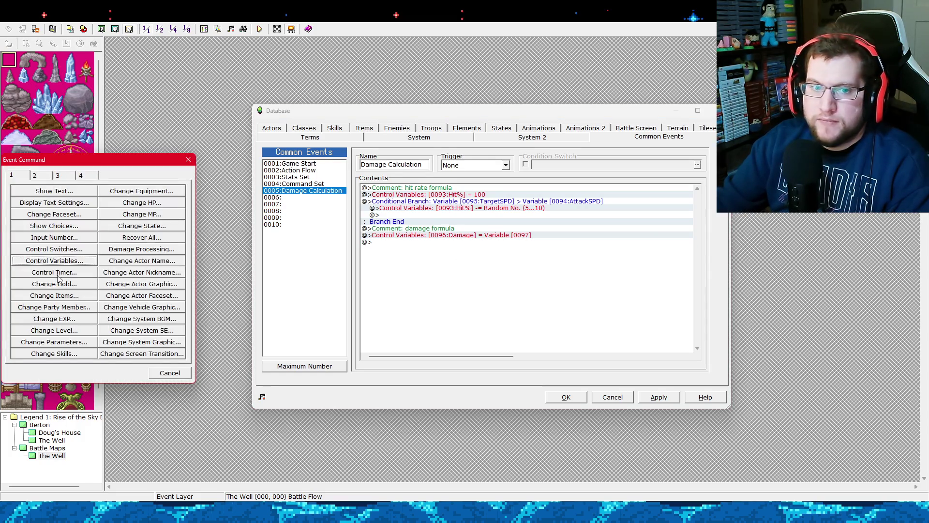
pyautogui.click(94, 261)
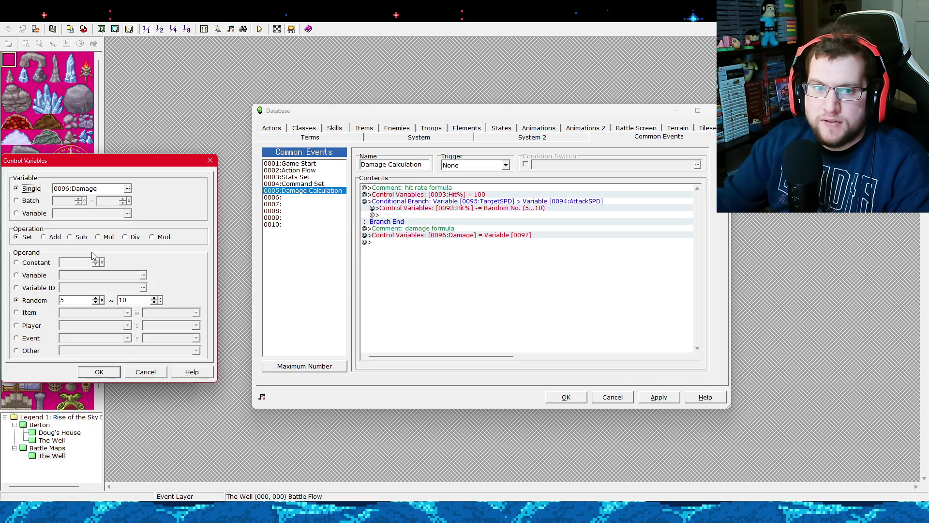
pyautogui.click(128, 189)
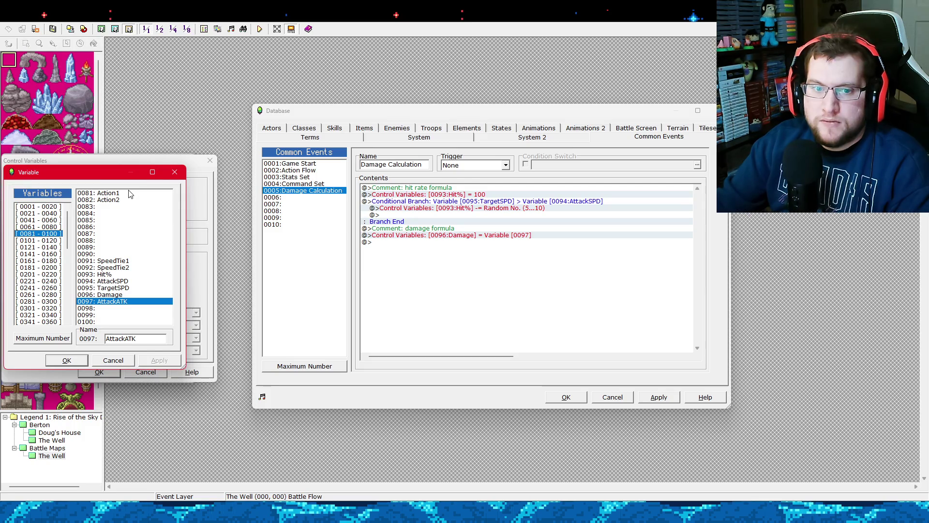
pyautogui.click(117, 308)
pyautogui.click(131, 339)
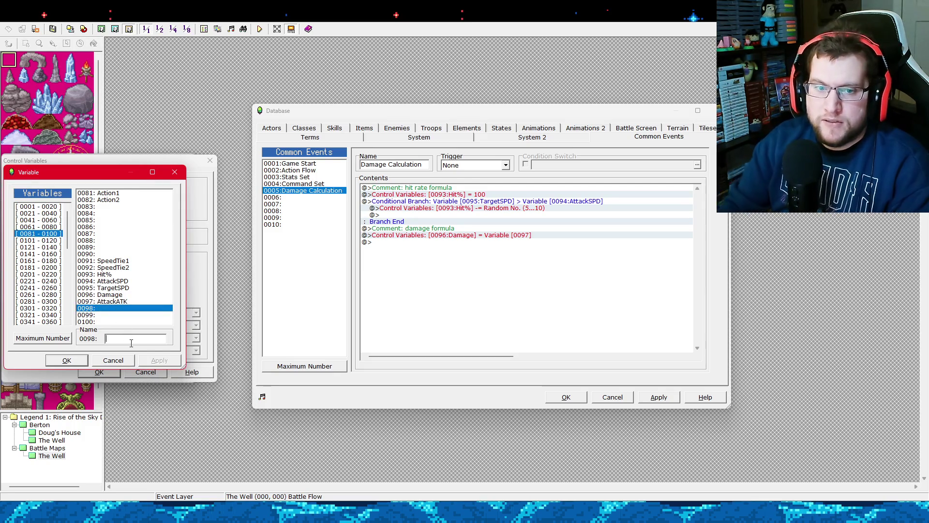
pyautogui.write('TargetD')
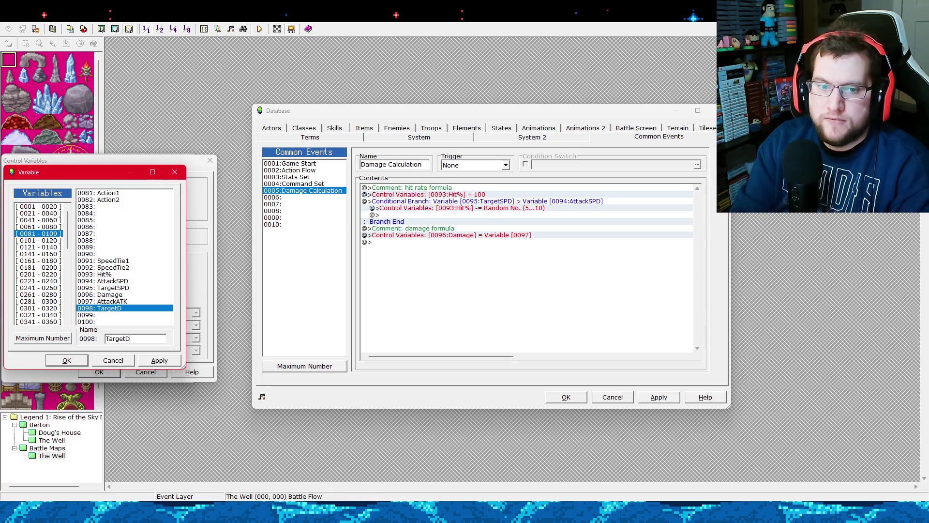
pyautogui.write('EF')
pyautogui.click(67, 360)
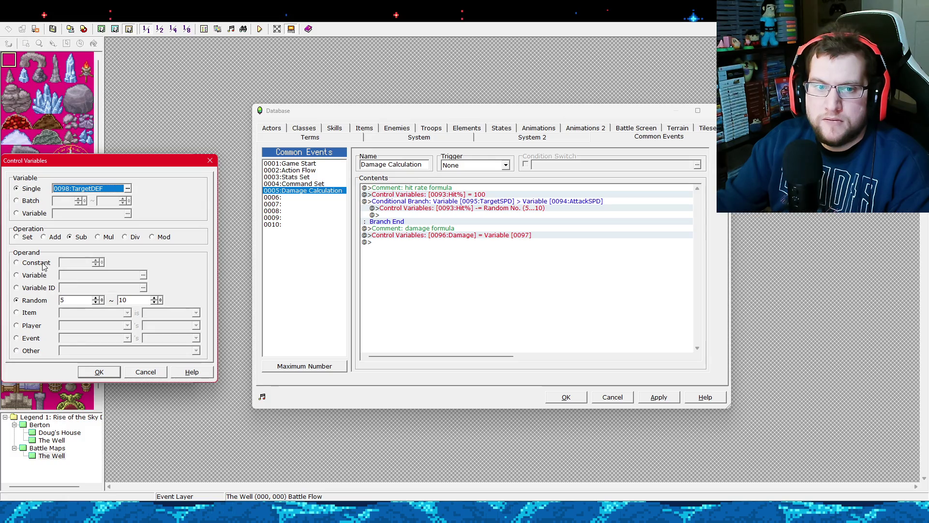
# Subtract variable 0098 TargetDEF from 0096 Damage, then apply the event changes.
pyautogui.click(128, 188)
pyautogui.doubleClick(111, 294)
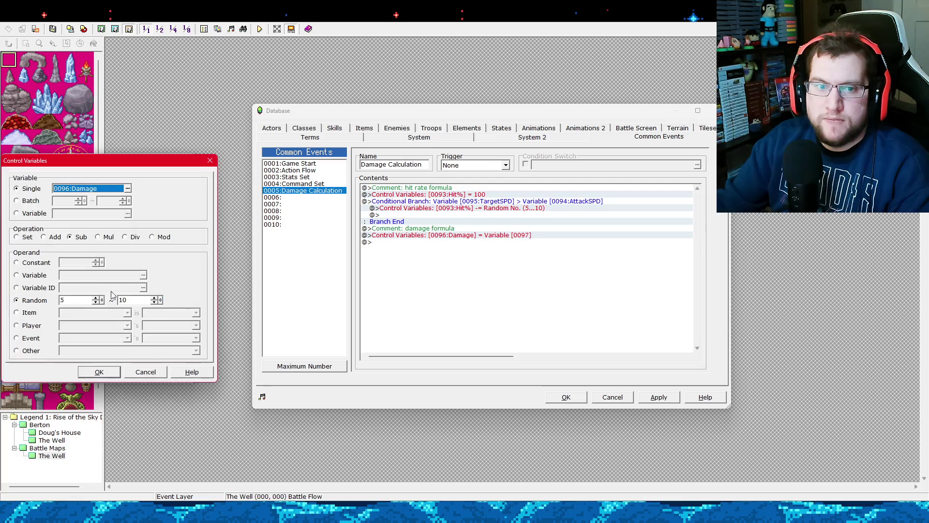
pyautogui.click(40, 279)
pyautogui.click(143, 276)
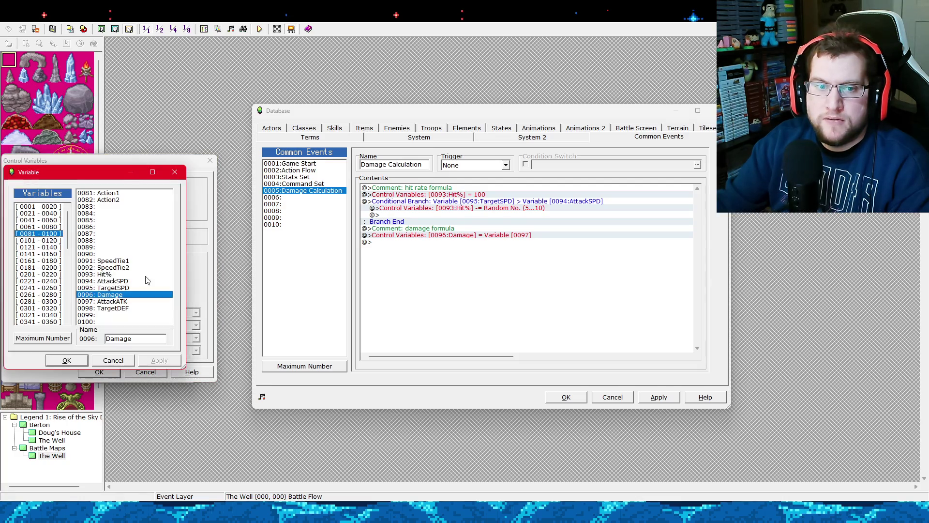
pyautogui.doubleClick(113, 310)
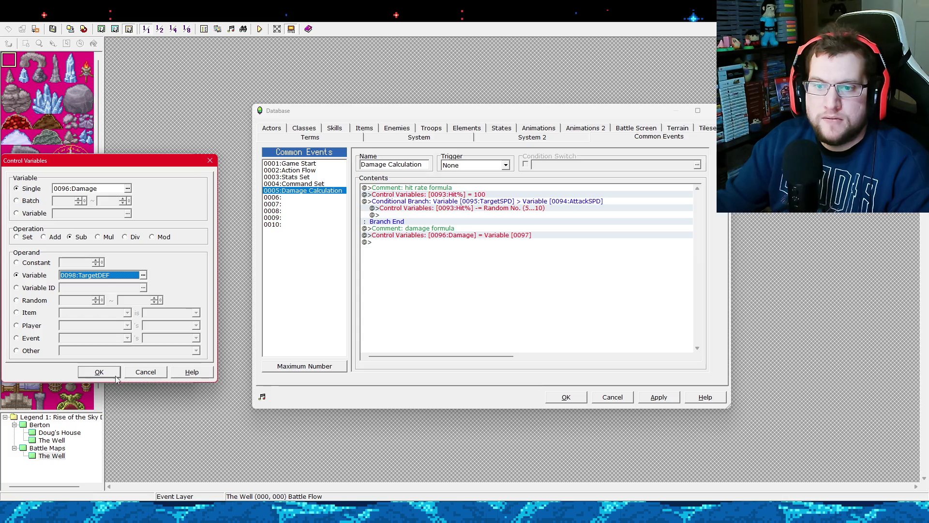
pyautogui.click(100, 372)
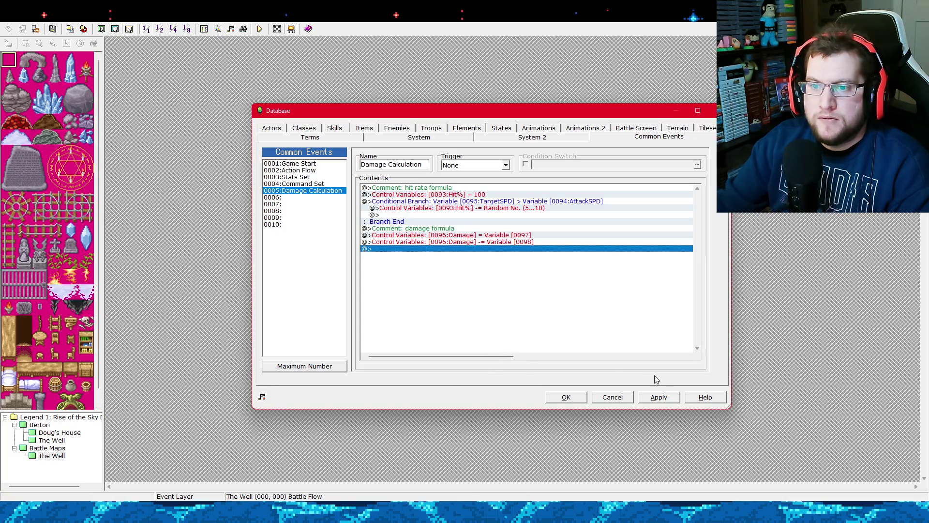
pyautogui.click(658, 396)
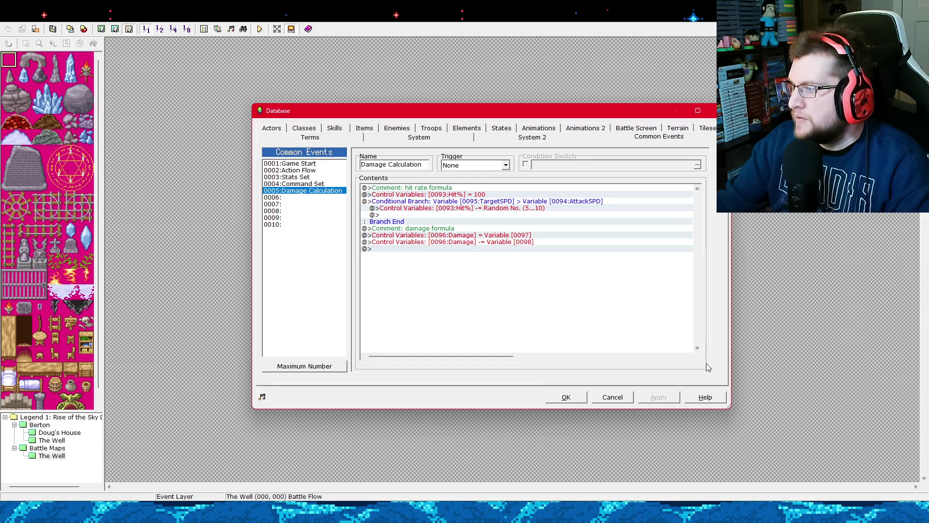
# Append a conditional branch testing 0096 Damage less than or equal to 0.
pyautogui.rightClick(446, 251)
pyautogui.click(459, 257)
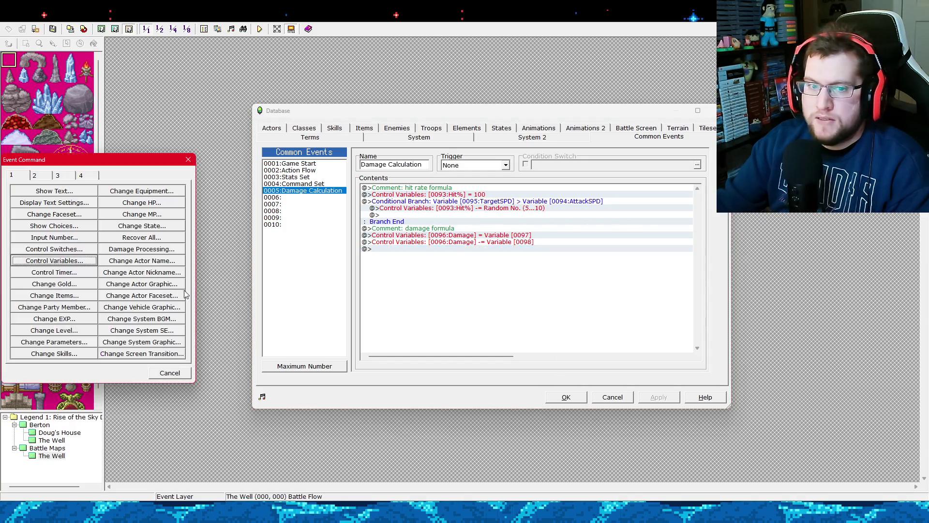
pyautogui.click(71, 178)
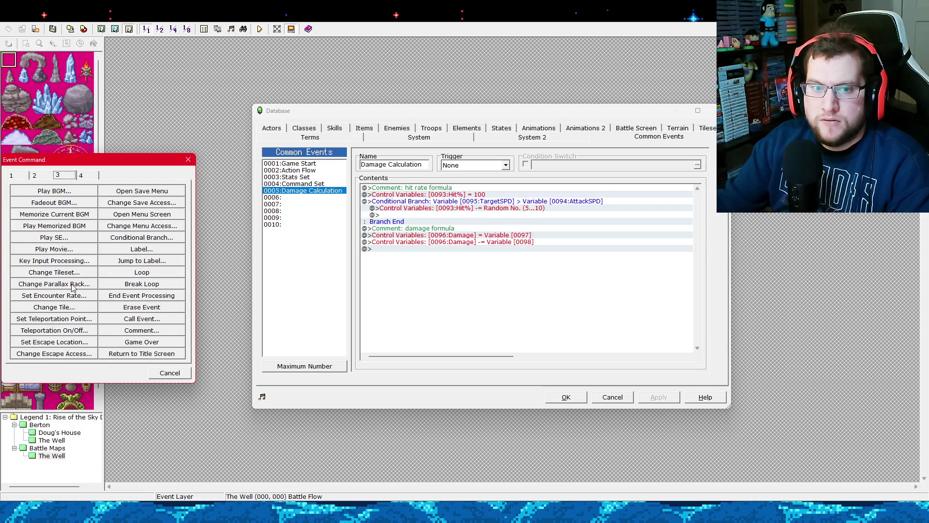
pyautogui.click(105, 239)
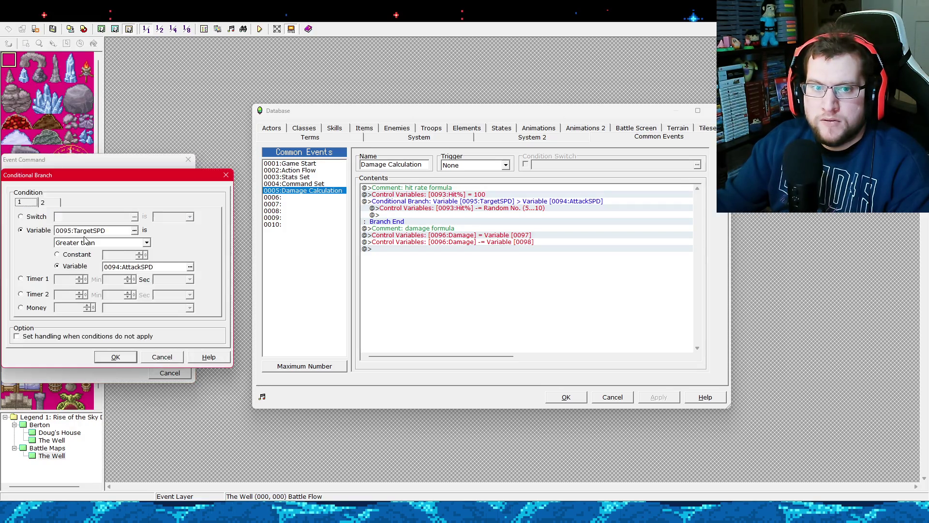
pyautogui.click(134, 231)
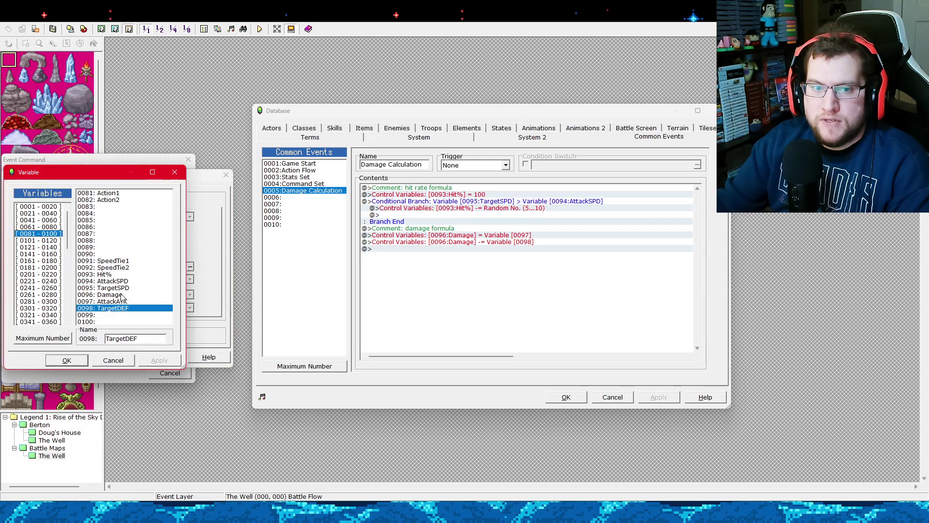
pyautogui.doubleClick(121, 297)
pyautogui.click(145, 243)
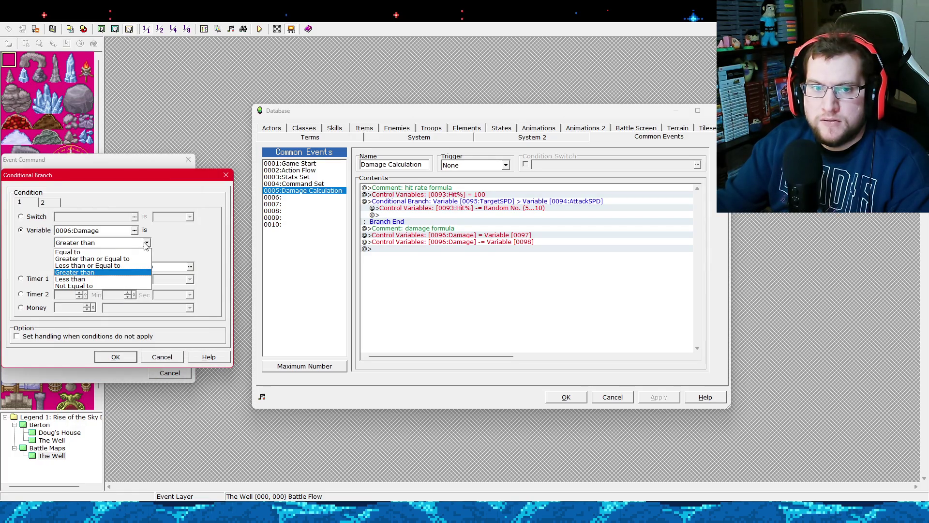
pyautogui.click(88, 265)
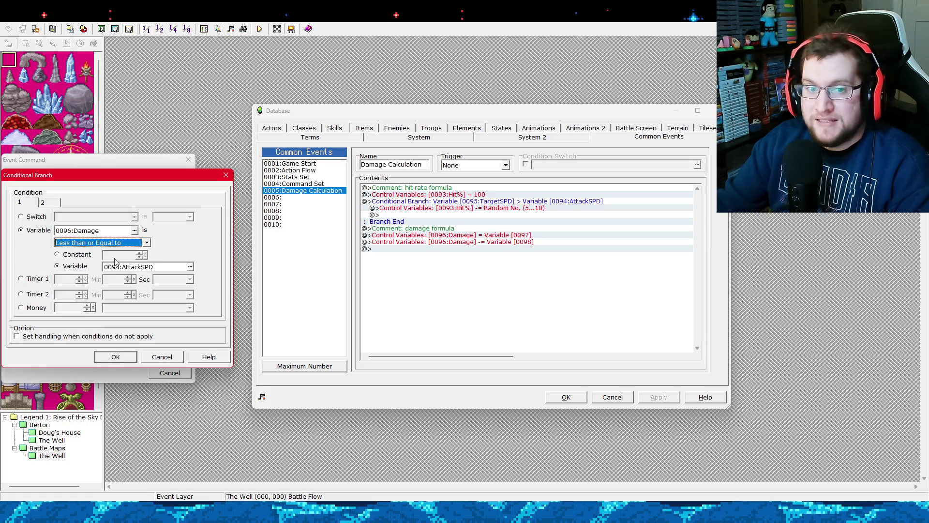
pyautogui.click(112, 256)
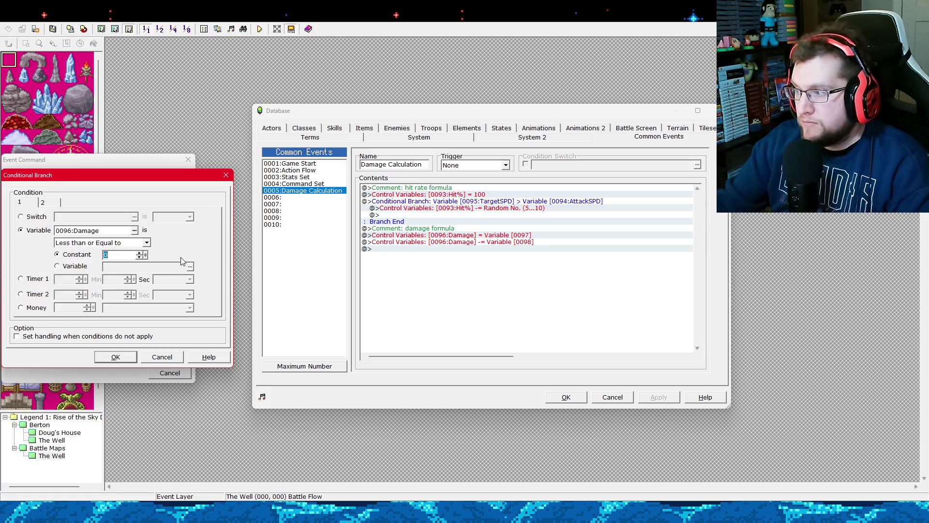
pyautogui.click(115, 358)
# Inside that branch, set Damage to the constant 1 and apply the changes.
pyautogui.rightClick(401, 254)
pyautogui.click(411, 260)
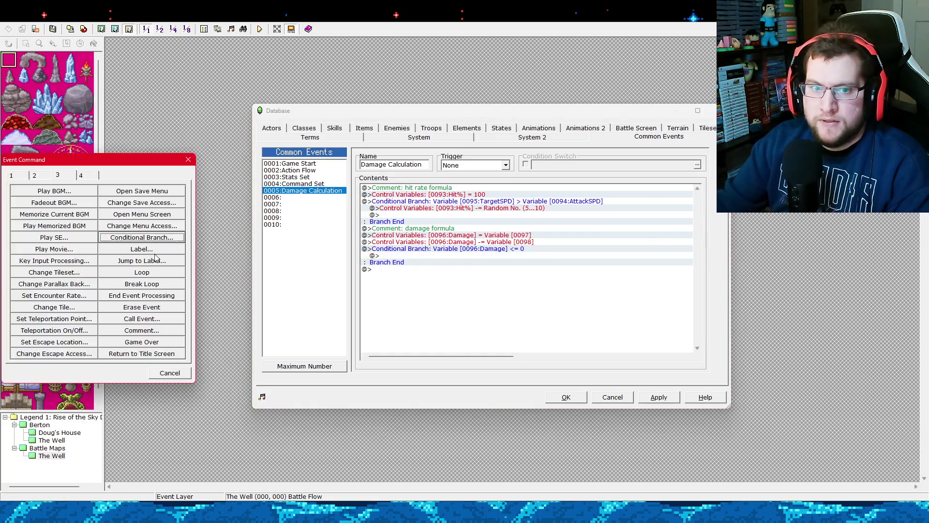
pyautogui.click(24, 176)
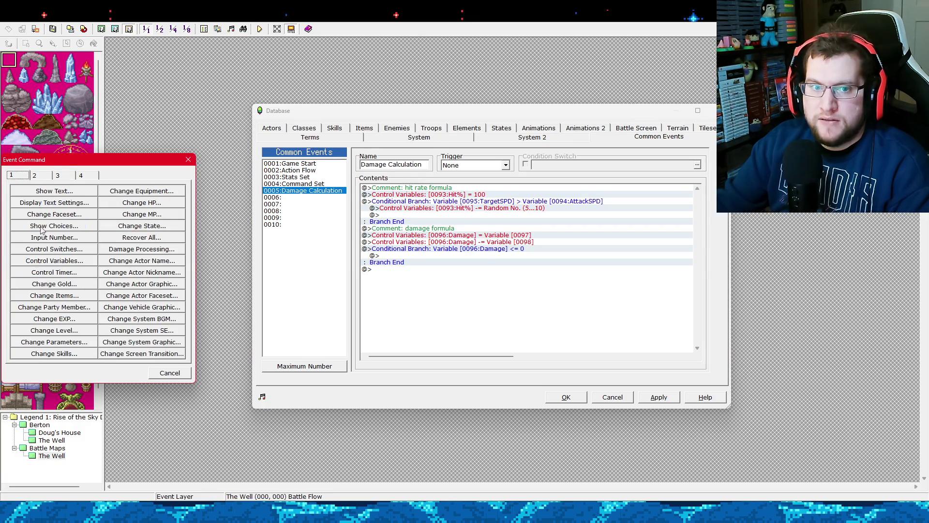
pyautogui.click(70, 260)
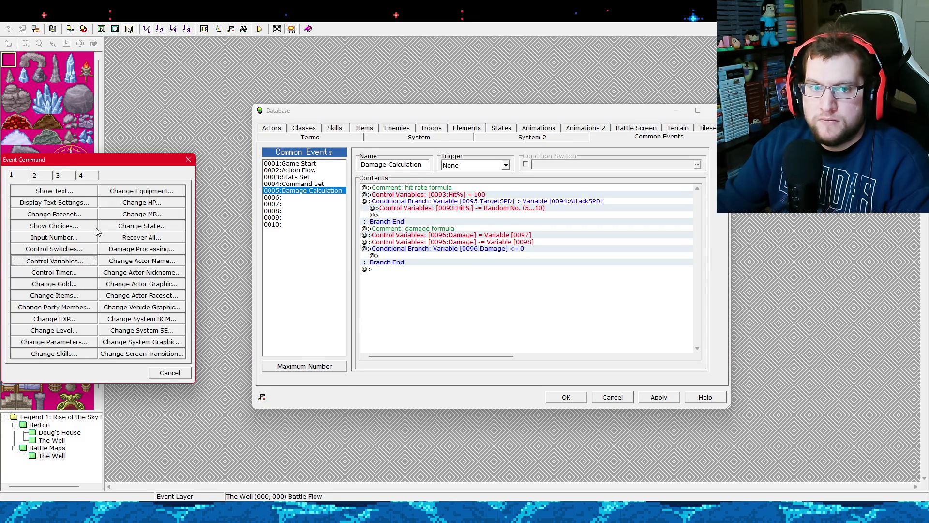
pyautogui.click(27, 237)
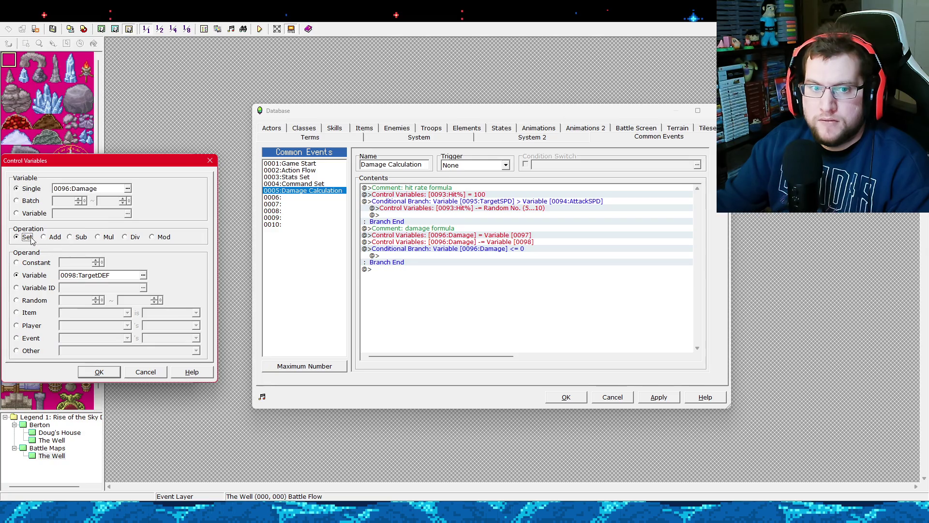
pyautogui.click(34, 263)
pyautogui.write('1')
pyautogui.click(102, 372)
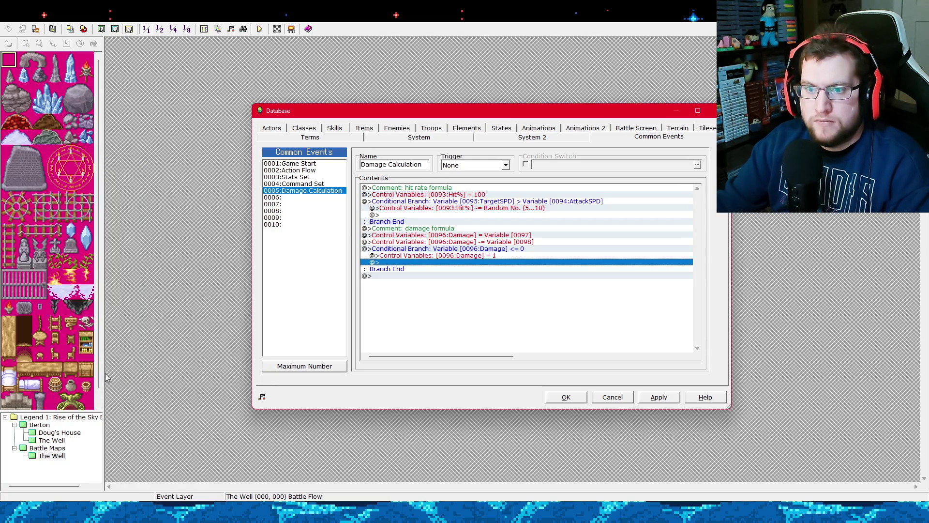
pyautogui.click(661, 398)
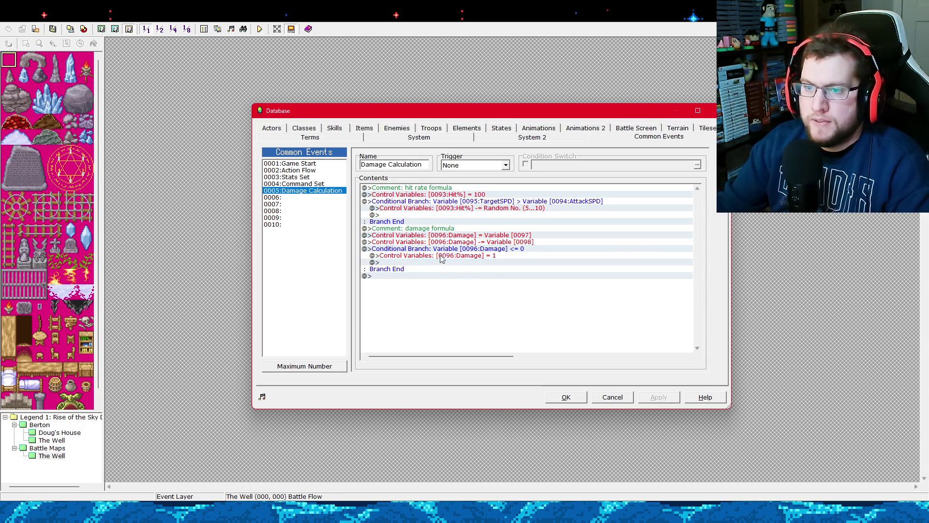
# Append the comment 'crit change formula' after the Damage <= 0 branch and apply.
pyautogui.rightClick(403, 277)
pyautogui.click(416, 283)
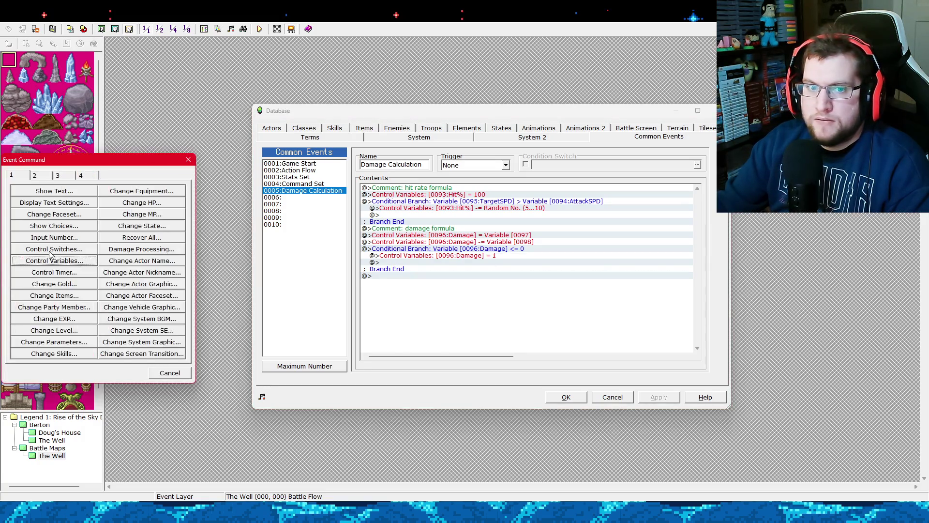
pyautogui.click(57, 175)
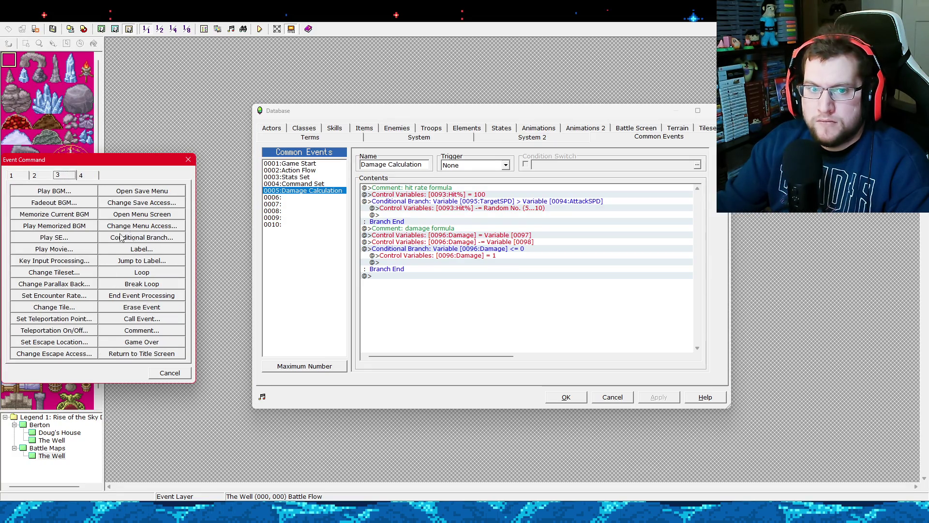
pyautogui.click(152, 331)
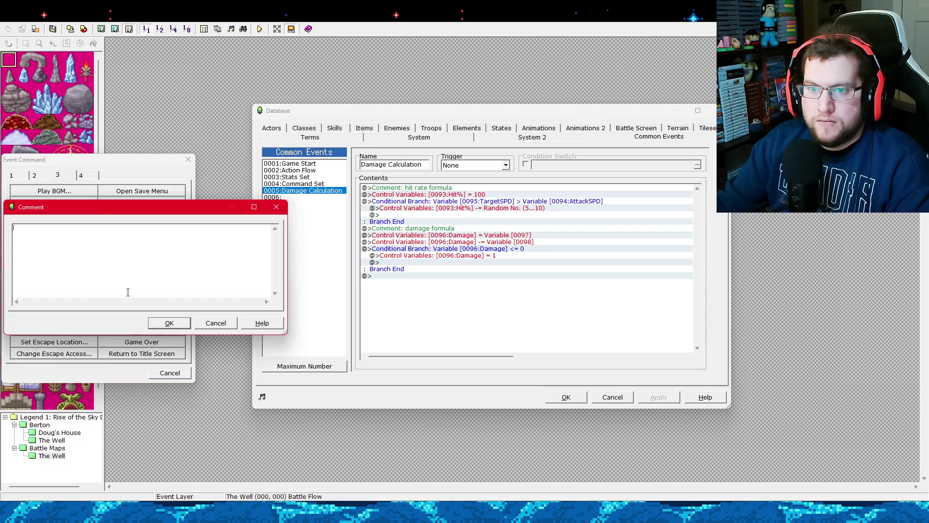
pyautogui.write('crit change formula')
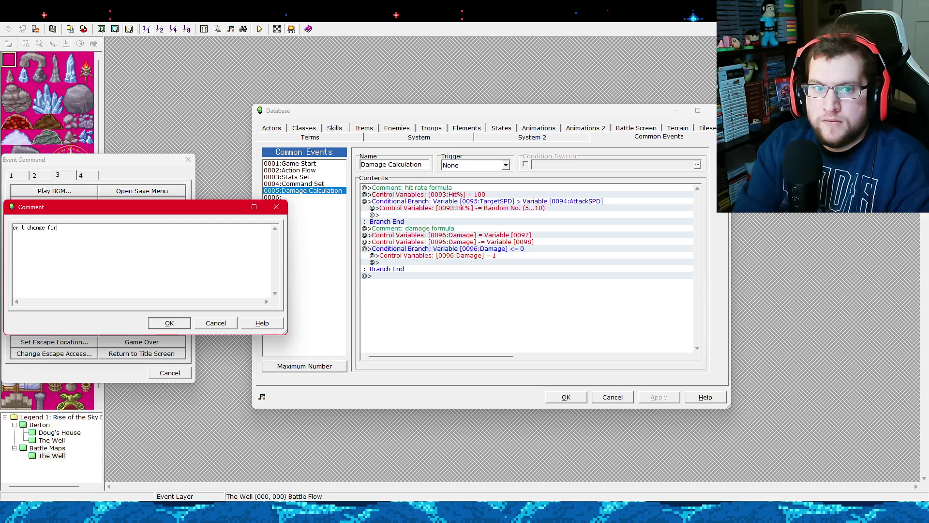
pyautogui.click(165, 323)
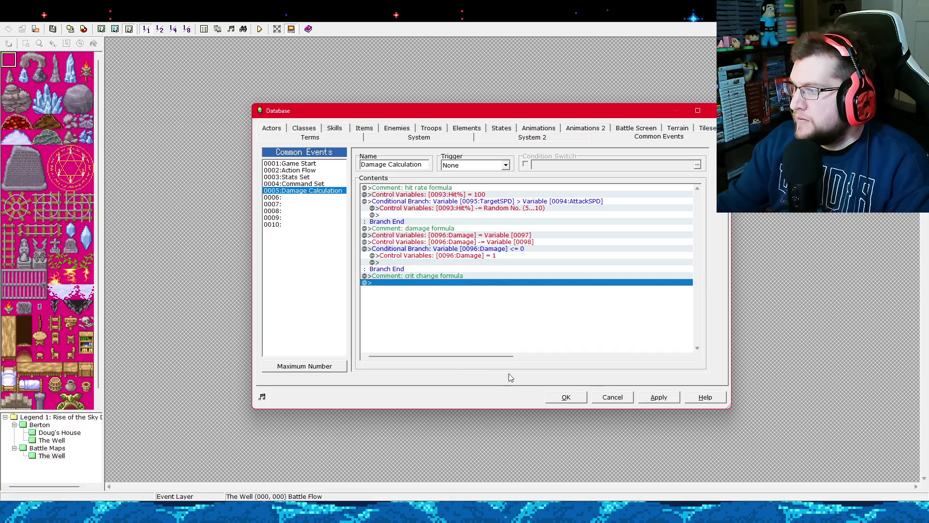
pyautogui.click(658, 398)
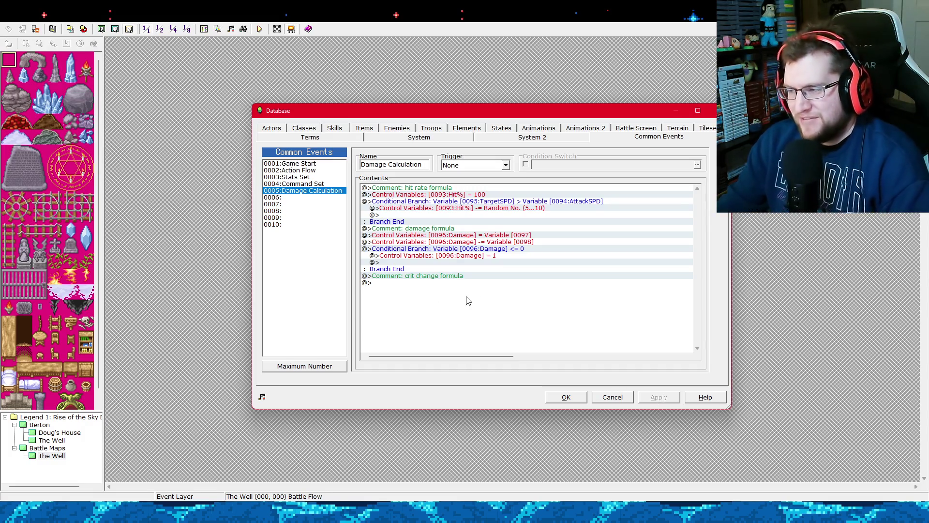
# Add a command setting variable 0099, renamed Crit%, to the constant 10.
pyautogui.click(419, 284)
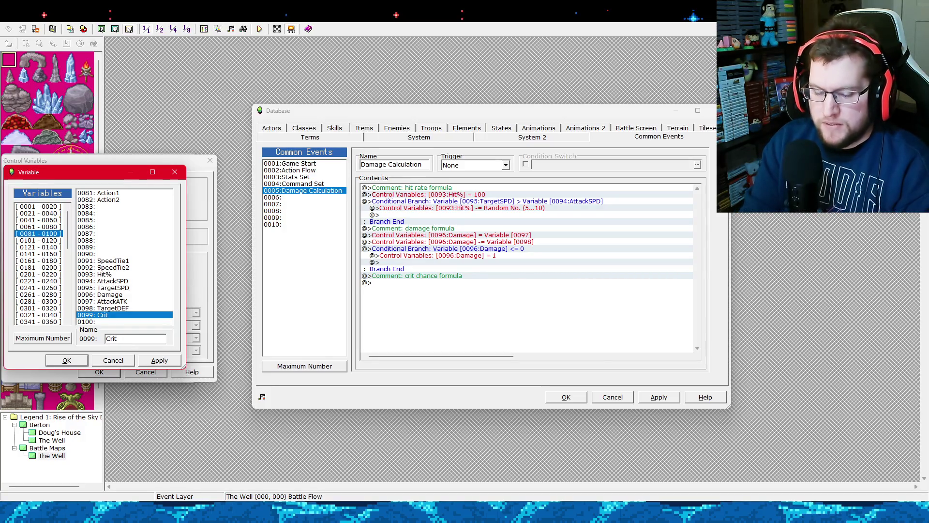
pyautogui.write('%')
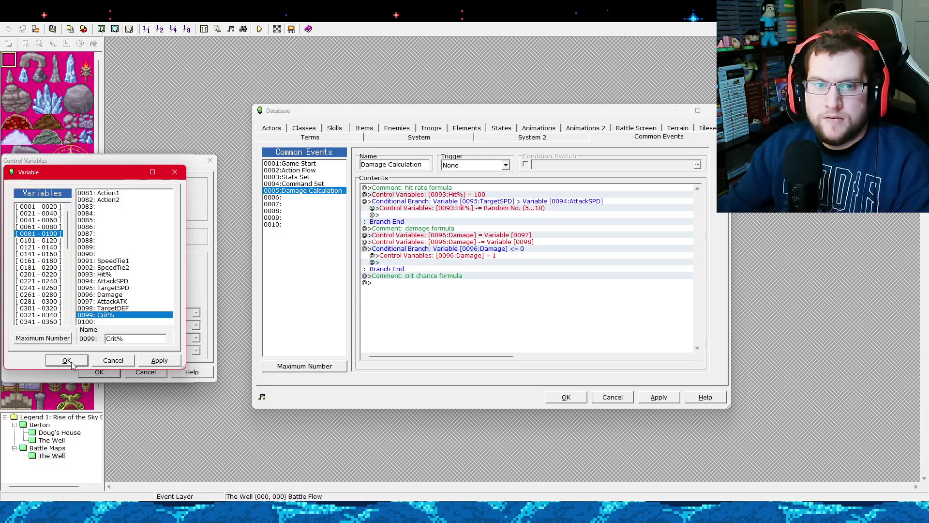
pyautogui.click(66, 361)
pyautogui.doubleClick(69, 264)
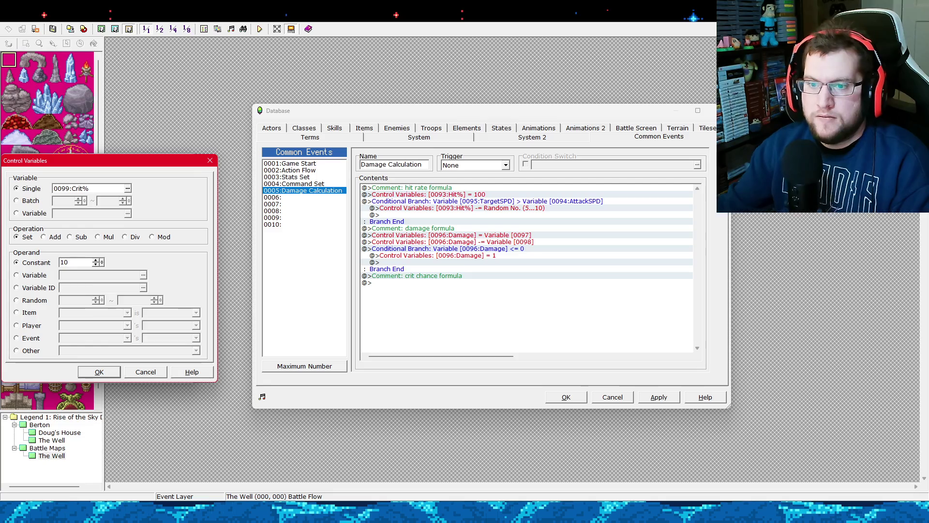
pyautogui.click(99, 371)
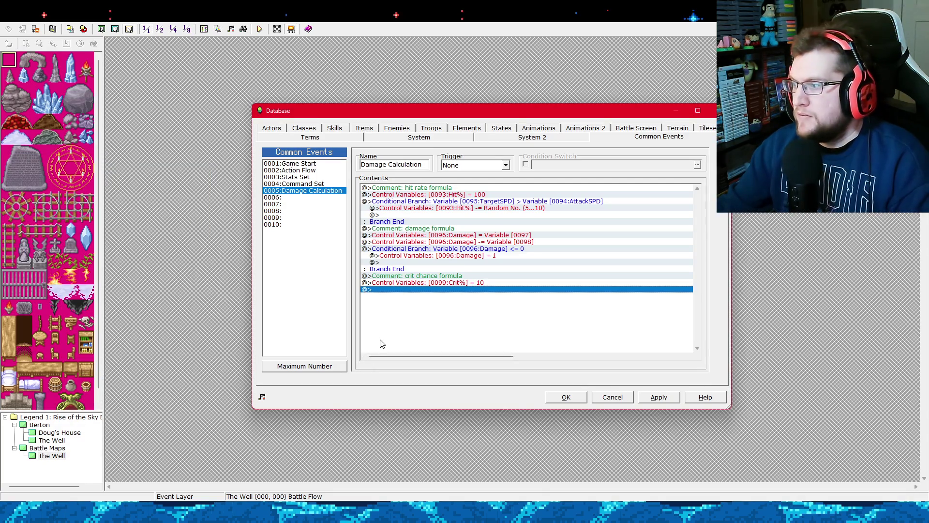
# Append a branch testing 0094 AttackSPD greater than variable 0095 TargetSPD.
pyautogui.rightClick(425, 292)
pyautogui.click(438, 296)
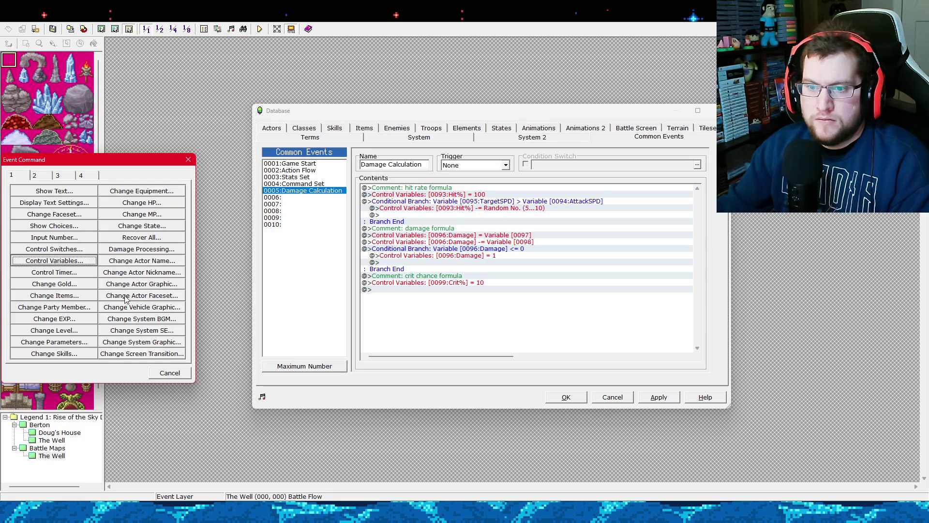
pyautogui.click(57, 175)
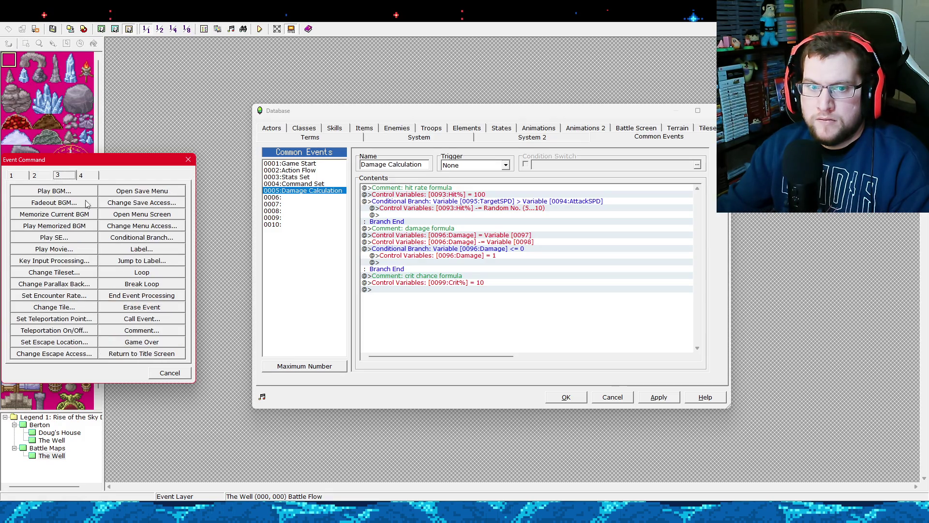
pyautogui.click(128, 239)
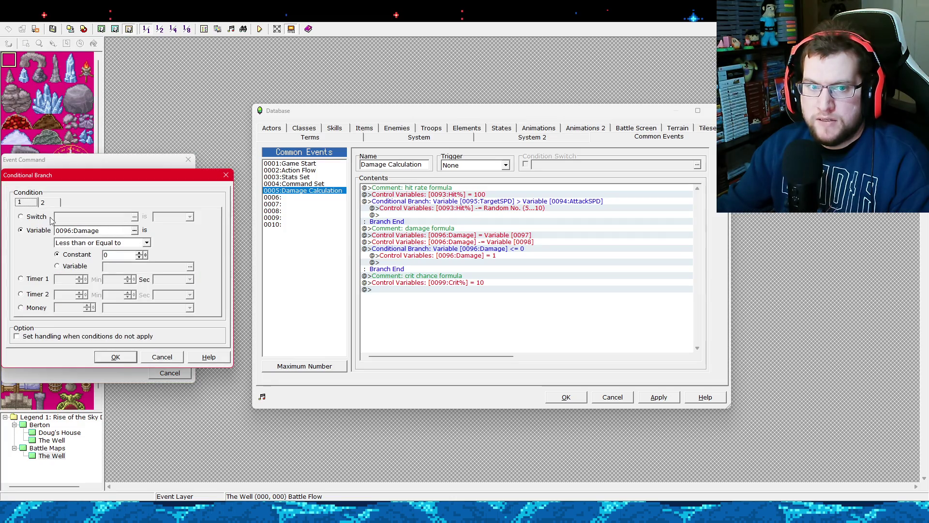
pyautogui.click(135, 231)
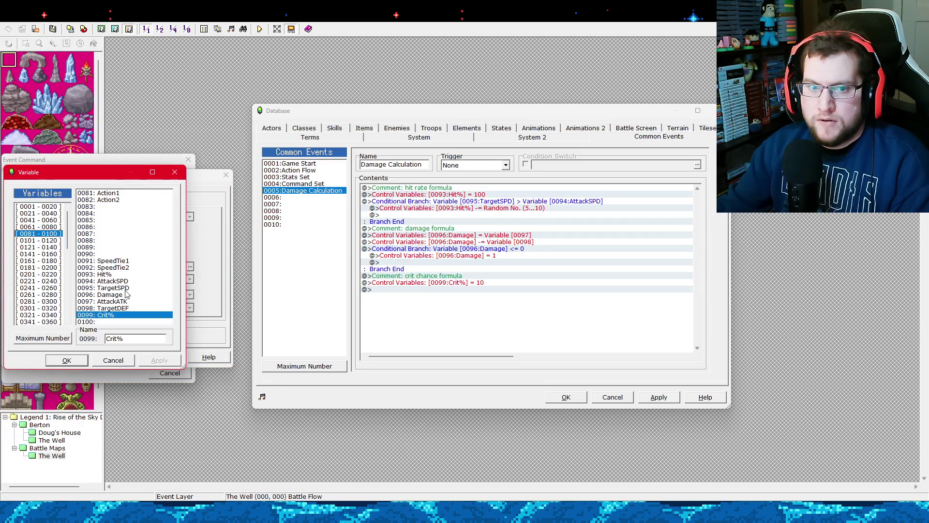
pyautogui.doubleClick(128, 282)
pyautogui.click(119, 243)
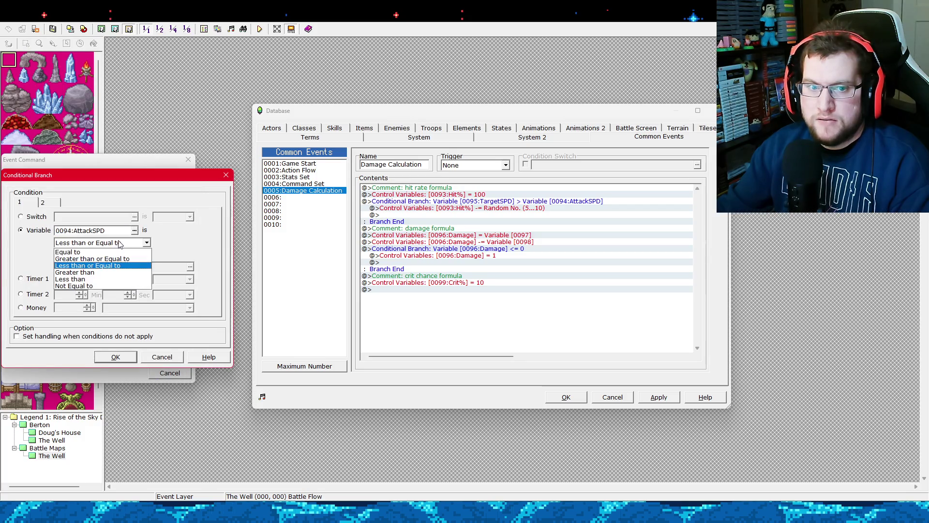
pyautogui.click(99, 272)
pyautogui.click(74, 266)
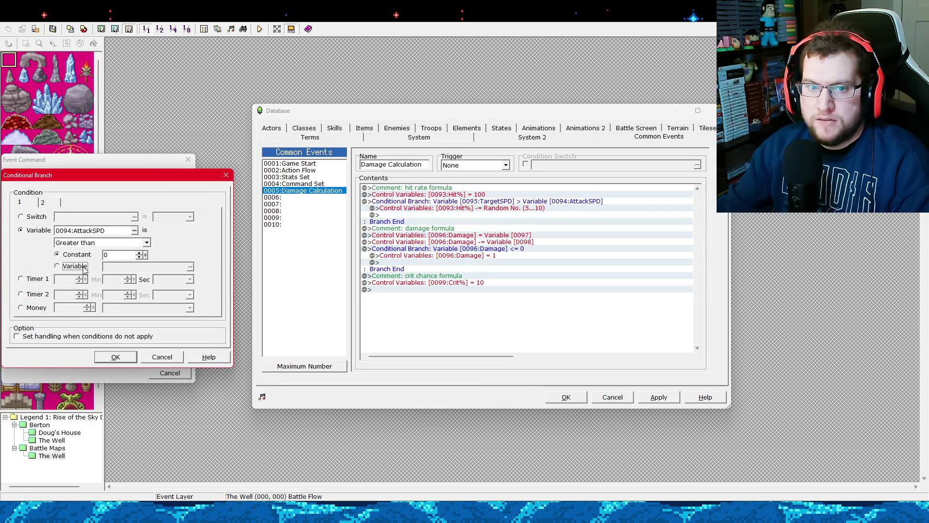
pyautogui.click(190, 267)
pyautogui.doubleClick(128, 288)
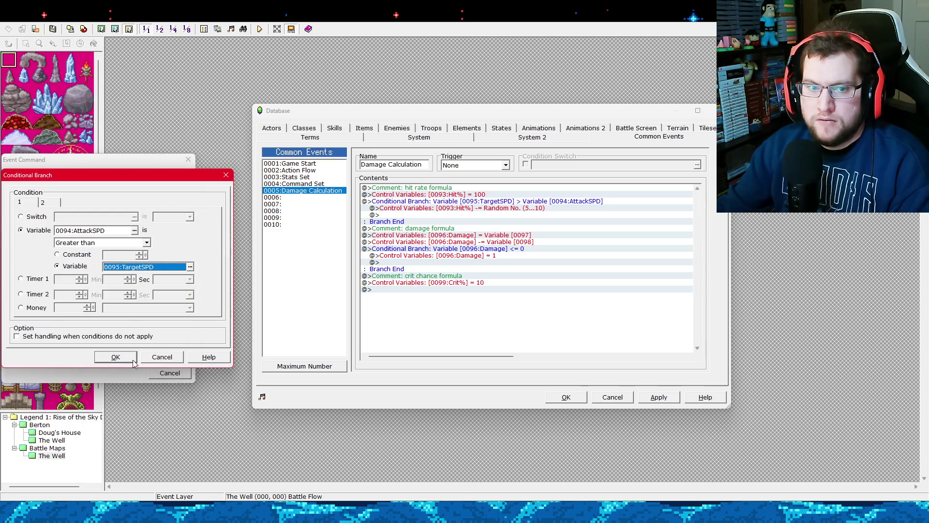
pyautogui.click(115, 357)
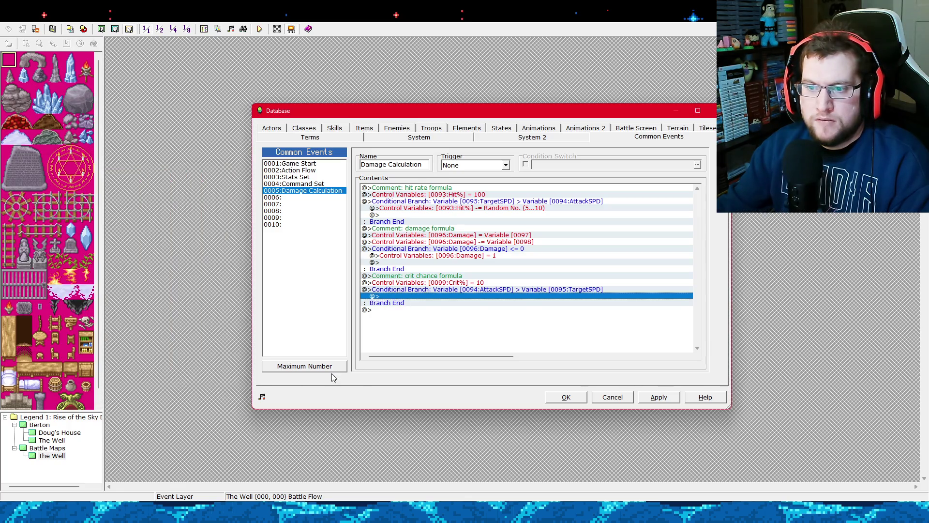
# Inside the AttackSPD > TargetSPD branch, add Random 5~10 to Crit% (0099).
pyautogui.rightClick(441, 295)
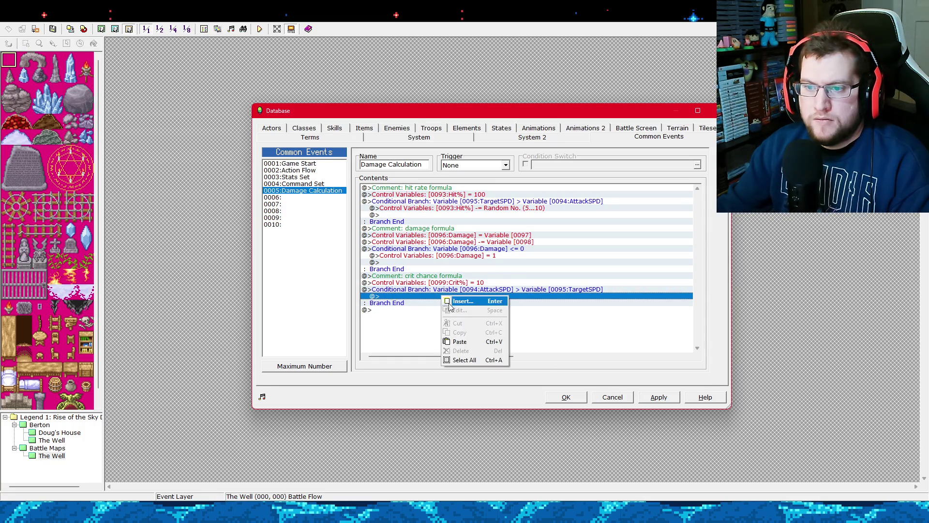
pyautogui.click(455, 302)
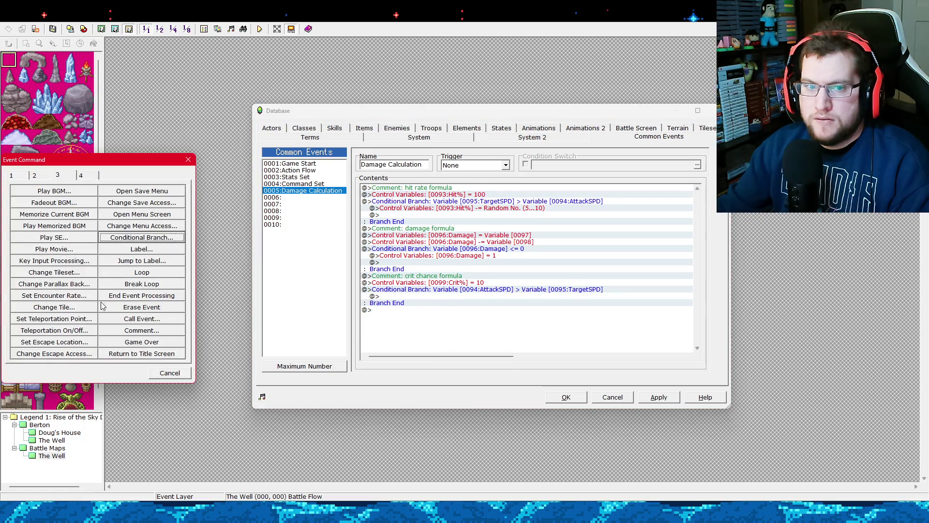
pyautogui.click(15, 175)
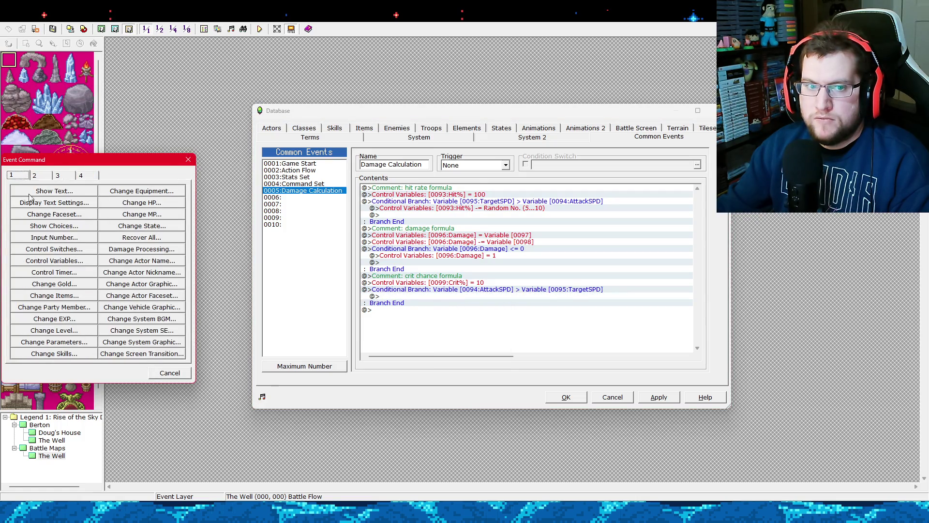
pyautogui.click(57, 260)
pyautogui.click(72, 259)
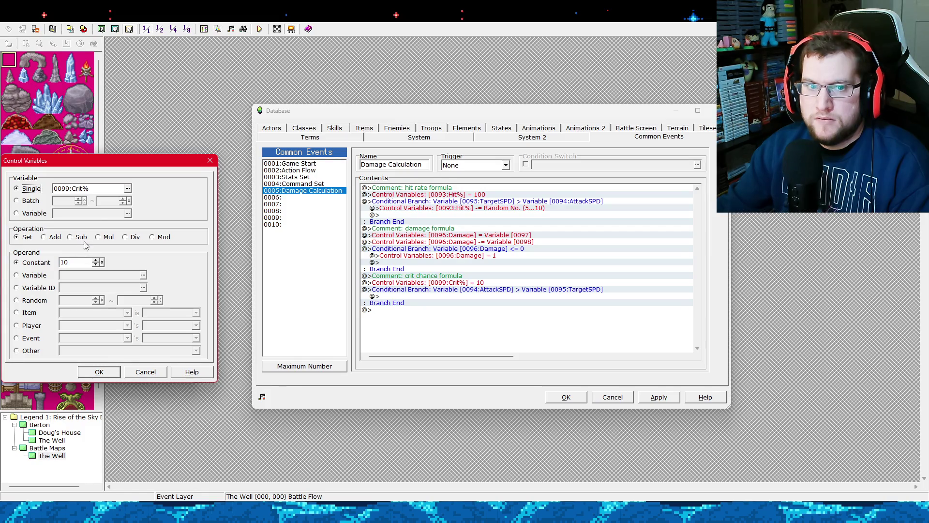
pyautogui.click(34, 301)
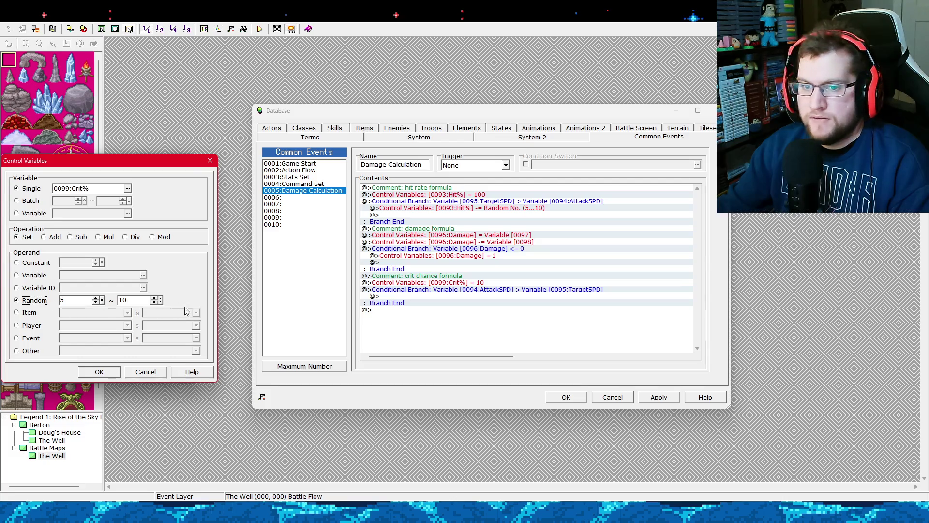
pyautogui.click(53, 237)
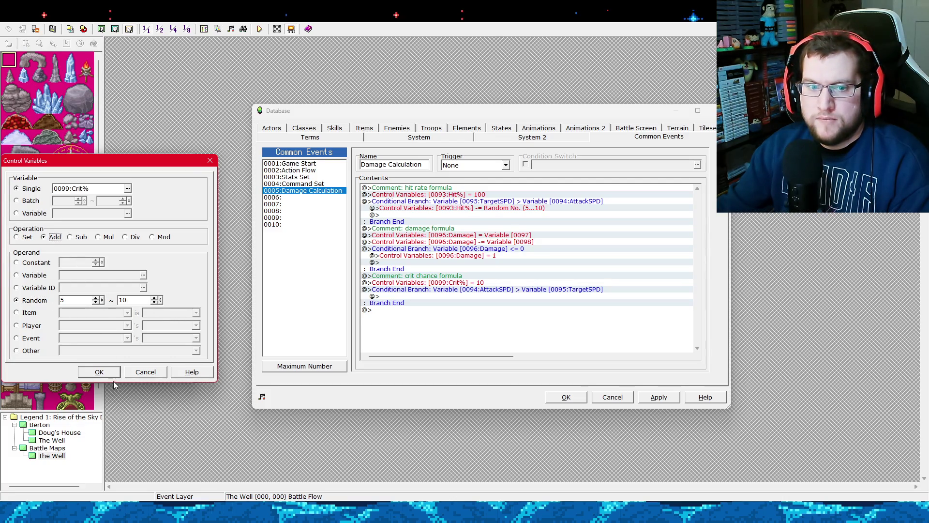
pyautogui.click(115, 373)
pyautogui.click(402, 317)
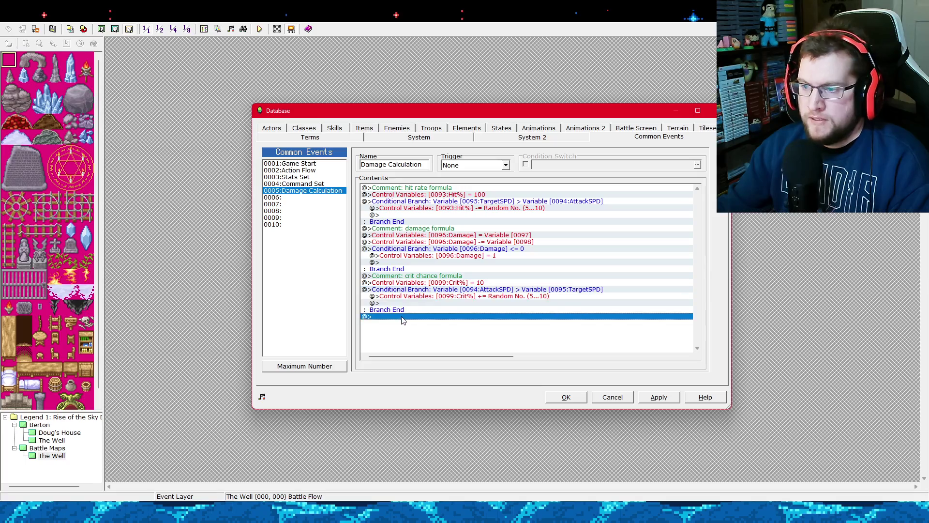
pyautogui.rightClick(402, 317)
# Append a conditional branch testing whether 0096 Damage equals the constant 1.
pyautogui.click(414, 321)
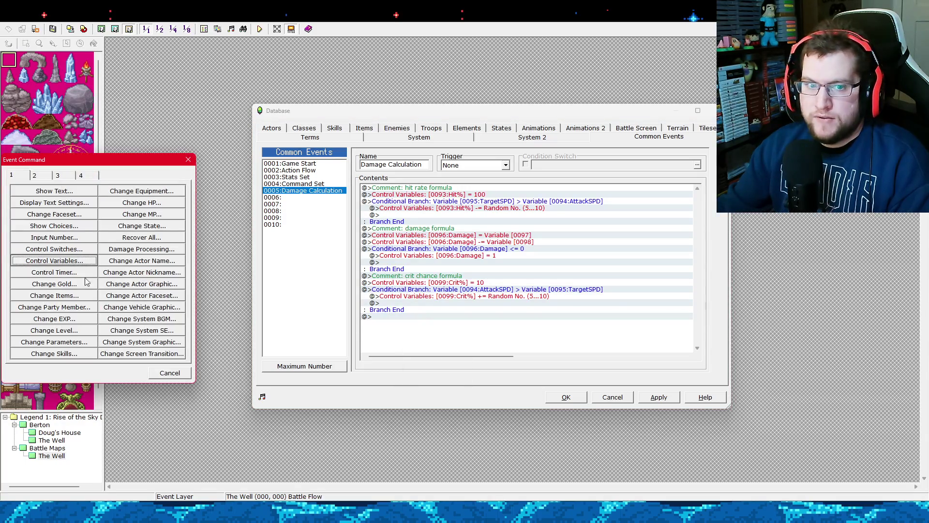
pyautogui.click(59, 177)
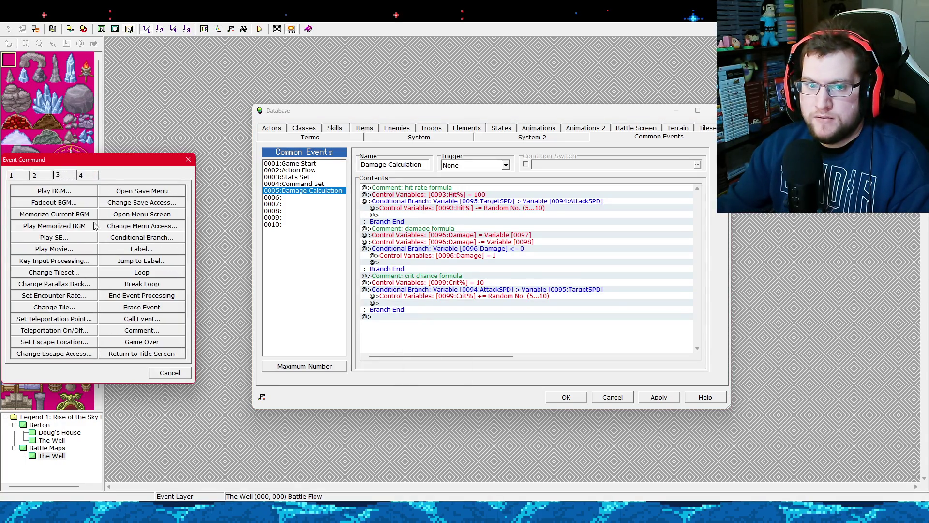
pyautogui.click(133, 241)
pyautogui.click(134, 231)
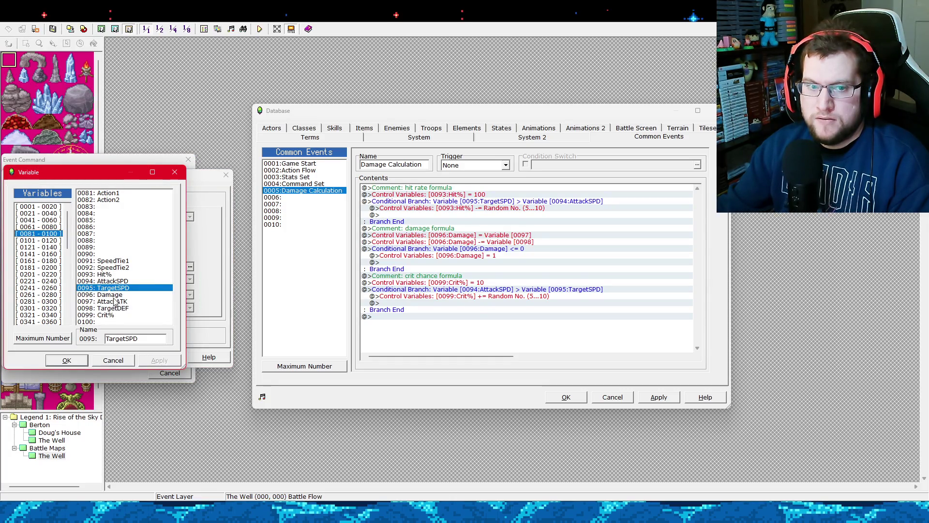
pyautogui.doubleClick(115, 295)
pyautogui.click(120, 243)
pyautogui.click(108, 252)
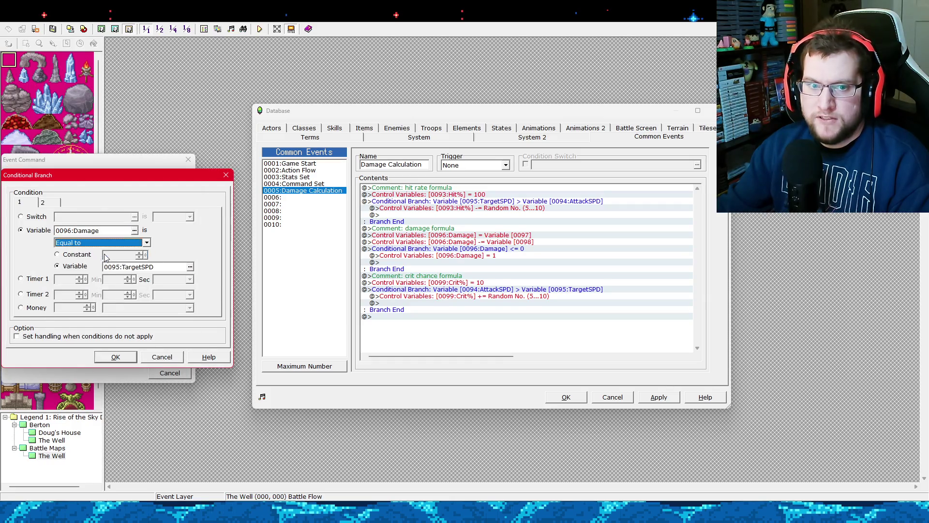
pyautogui.click(120, 257)
pyautogui.write('1')
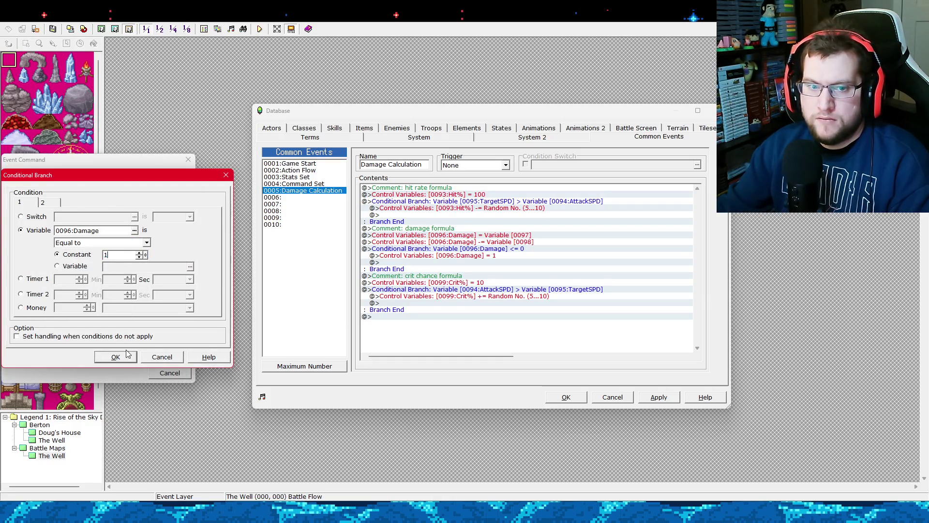
pyautogui.click(123, 356)
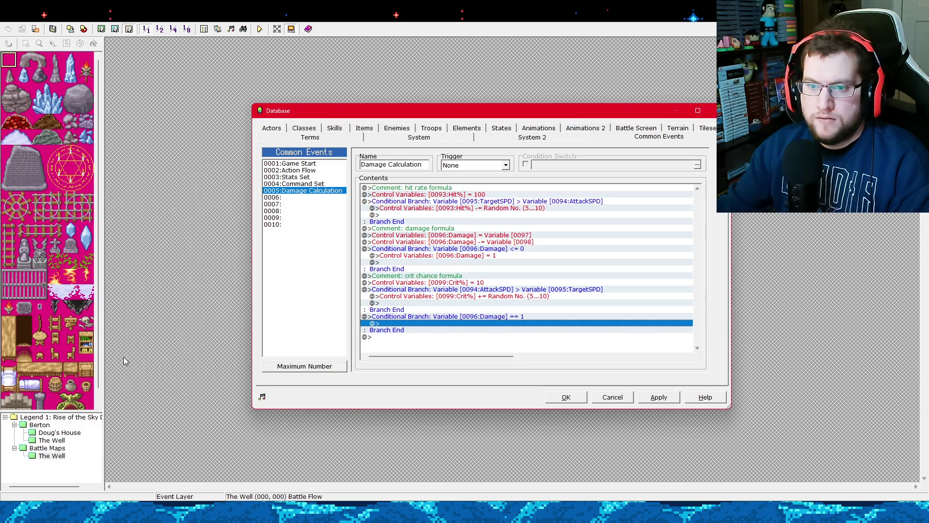
# Inside the Damage == 1 branch, set Crit% (0099) to the constant 0.
pyautogui.rightClick(395, 323)
pyautogui.click(416, 329)
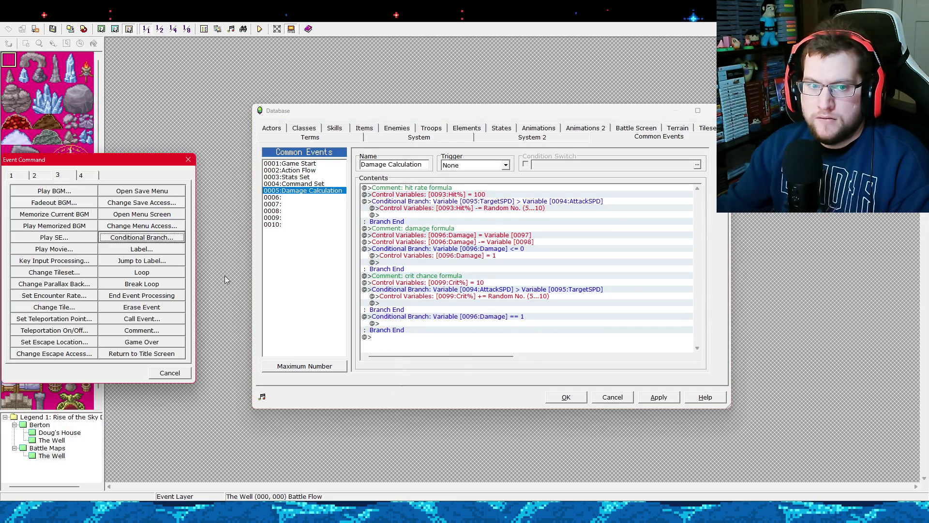
pyautogui.click(50, 262)
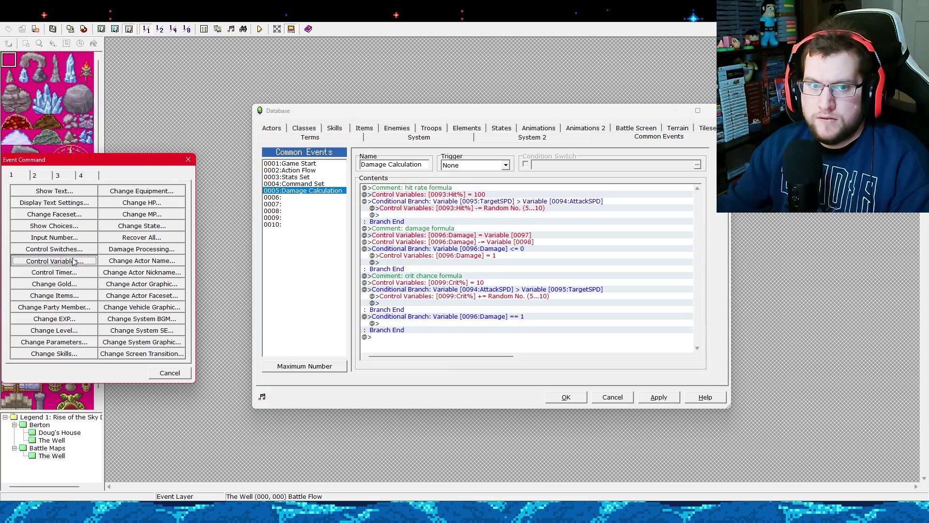
pyautogui.click(28, 236)
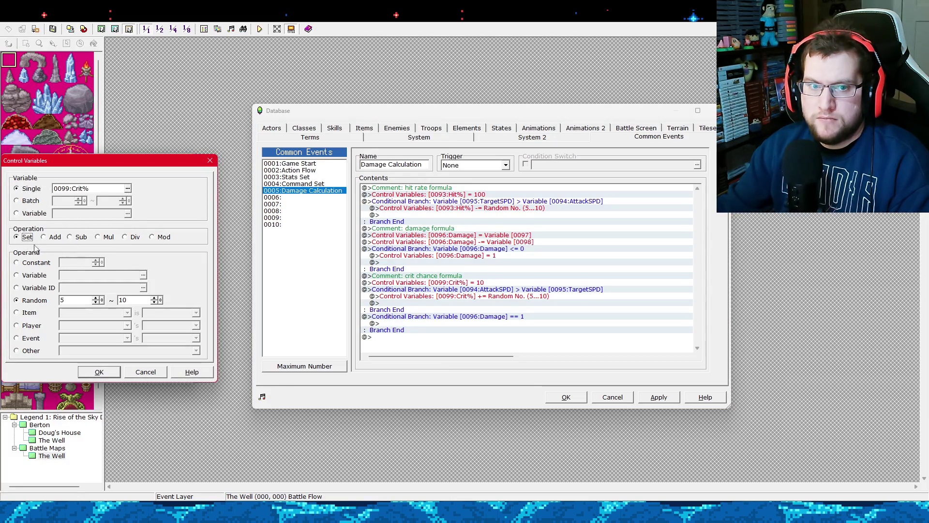
pyautogui.click(37, 263)
pyautogui.doubleClick(79, 265)
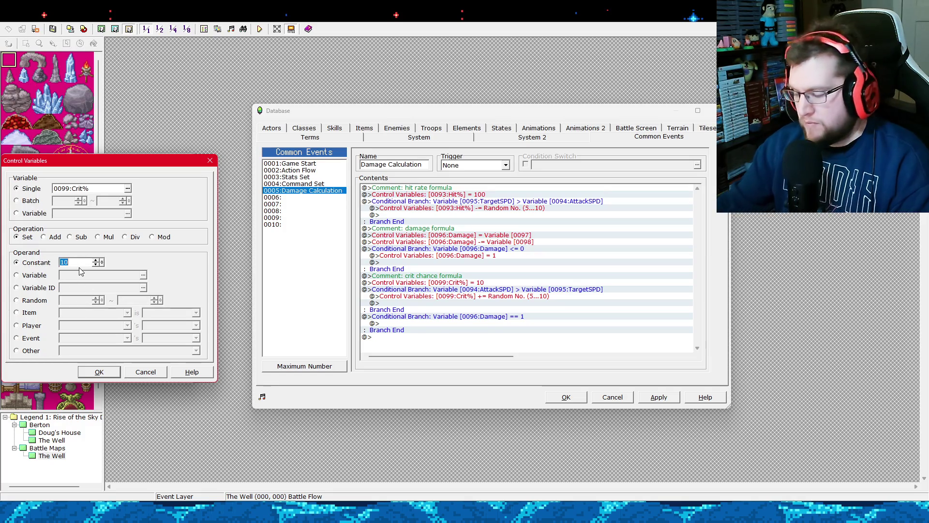
pyautogui.write('0')
pyautogui.click(99, 372)
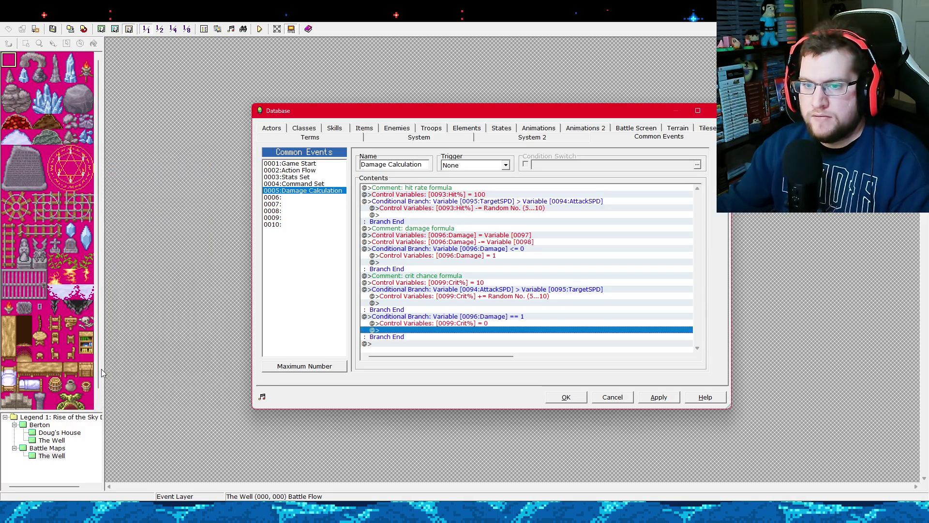
pyautogui.click(462, 323)
pyautogui.click(445, 284)
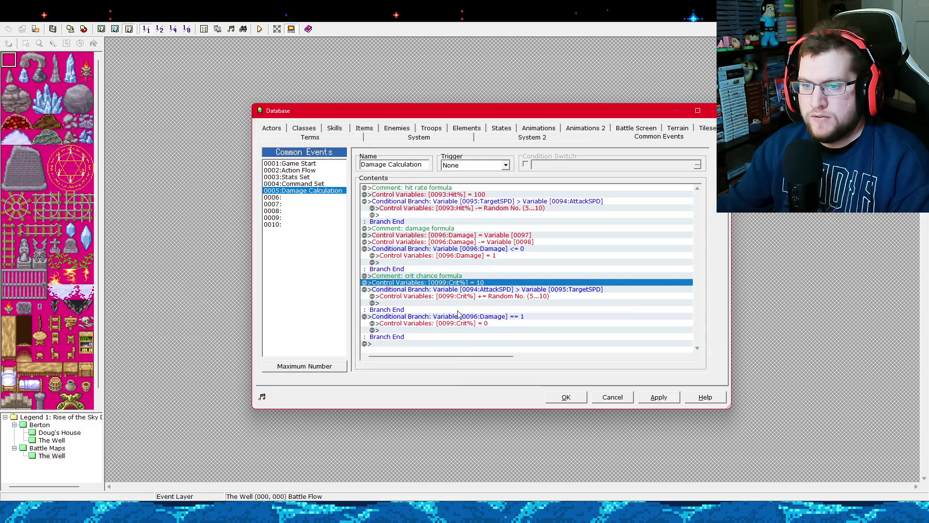
# Apply, then move the Damage == 1 branch just above the Crit% = 10 line.
pyautogui.click(461, 325)
pyautogui.click(645, 397)
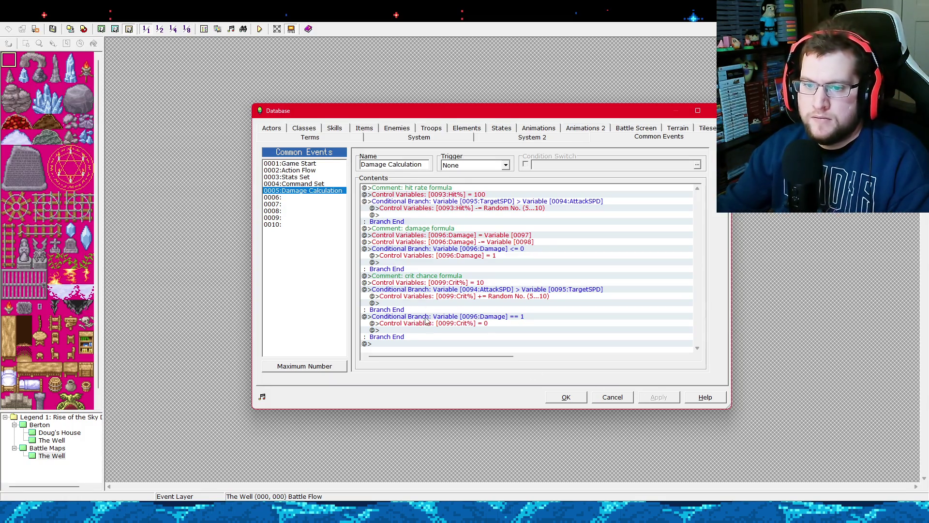
pyautogui.click(445, 317)
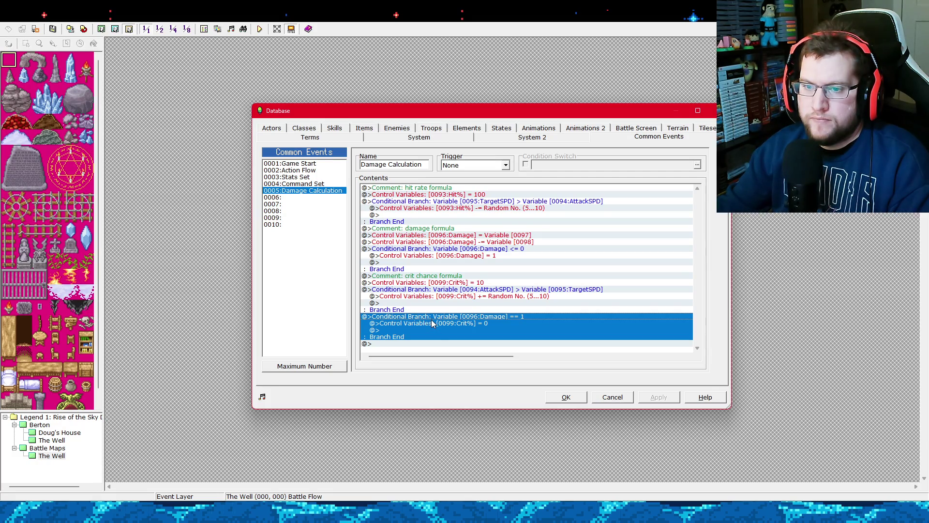
pyautogui.press('Delete')
pyautogui.click(417, 284)
pyautogui.hotkey('ctrl', 'v')
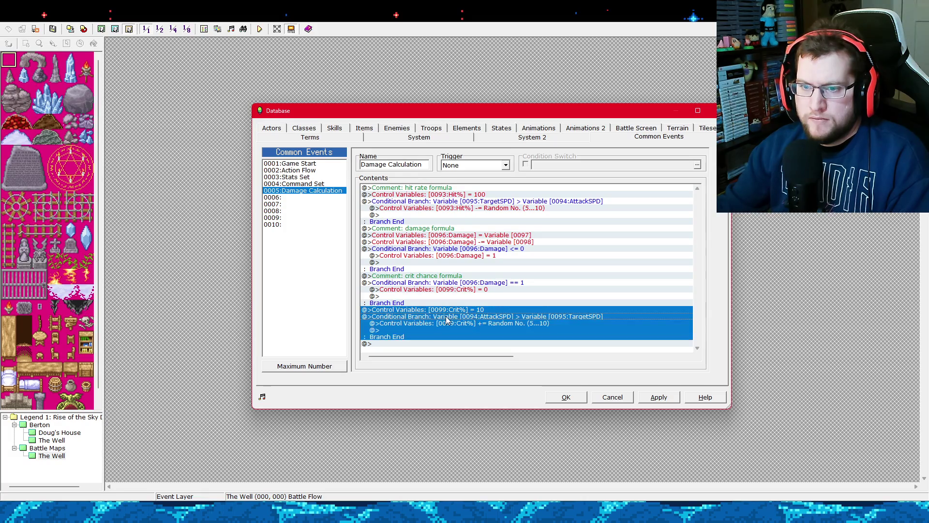
# Enable 'Set handling when conditions do not apply' on the Damage == 1 branch.
pyautogui.keyDown('shift'); pyautogui.click(447, 317); pyautogui.keyUp('shift')
pyautogui.click(420, 285)
pyautogui.rightClick(421, 285)
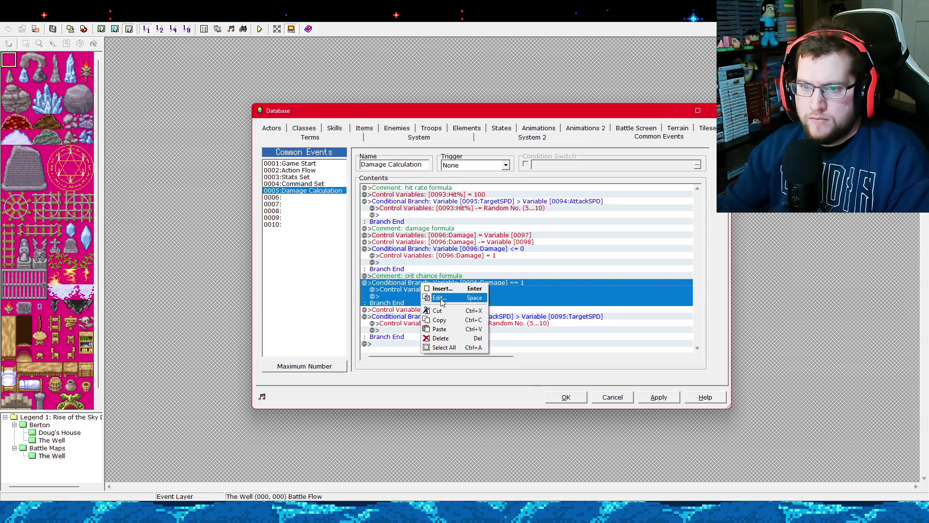
pyautogui.press('Escape')
pyautogui.press('Return')
pyautogui.click(64, 337)
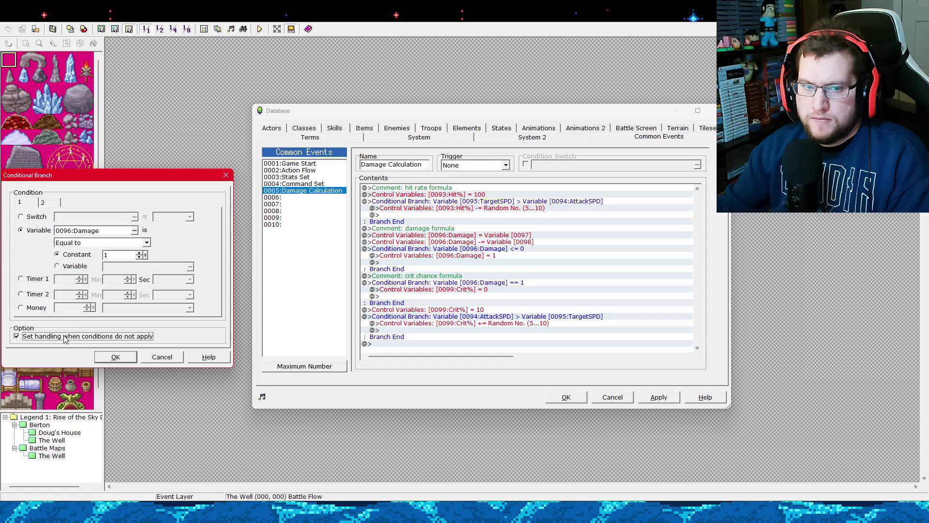
pyautogui.click(116, 357)
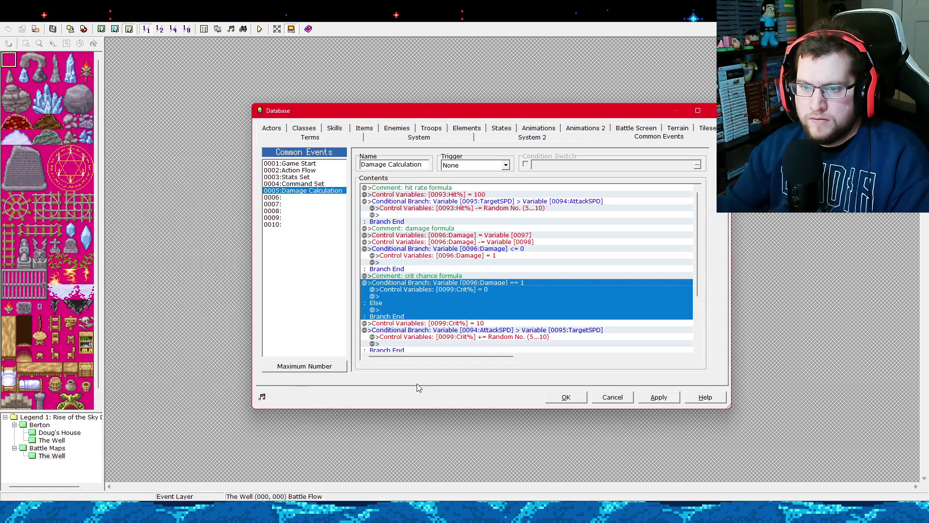
pyautogui.click(441, 326)
pyautogui.scroll(-1, 441, 326)
pyautogui.scroll(1, 476, 285)
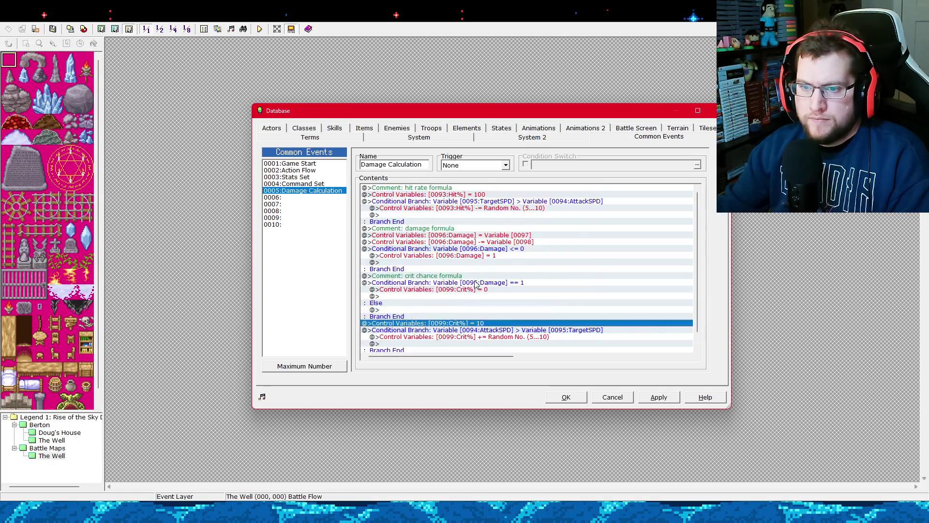
pyautogui.click(475, 283)
pyautogui.press('Return')
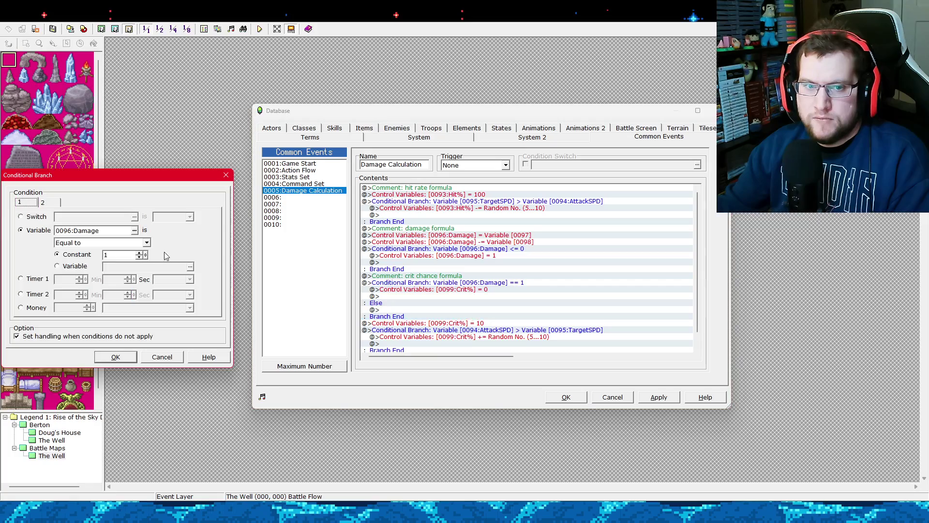
# Change the branch test to Damage greater than 1 and move Crit% = 0 into Else.
pyautogui.click(105, 242)
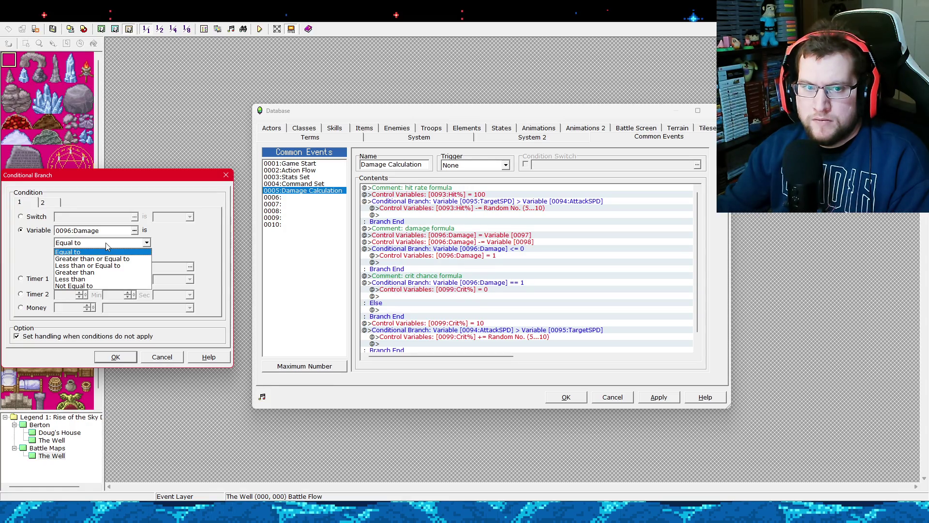
pyautogui.click(89, 274)
pyautogui.click(116, 356)
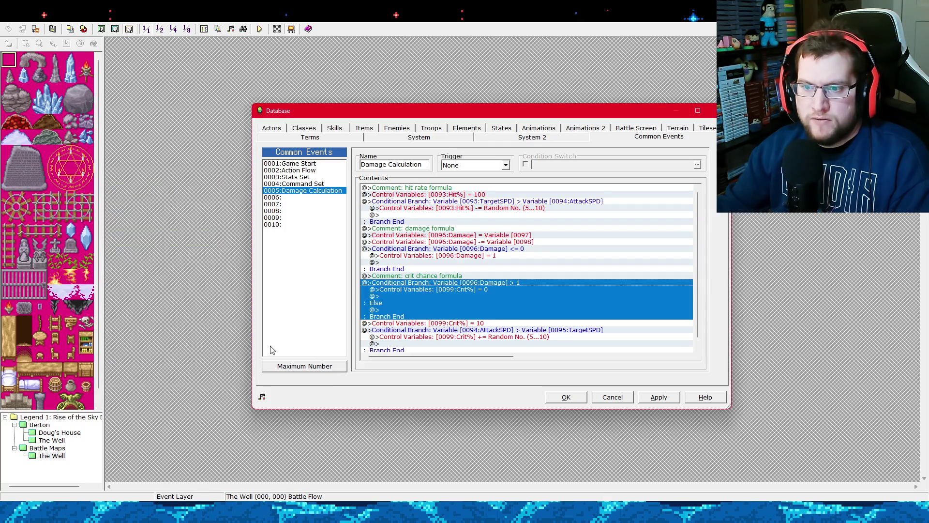
pyautogui.click(440, 323)
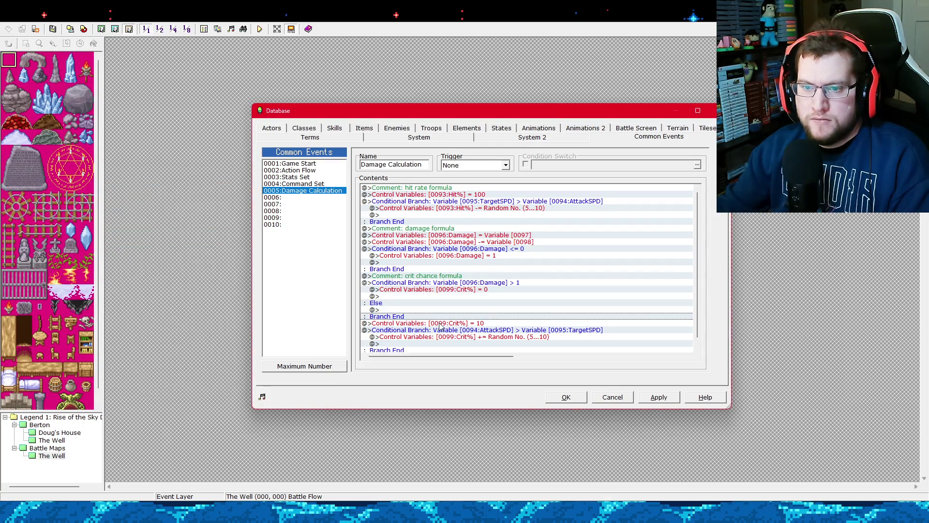
pyautogui.click(420, 289)
pyautogui.hotkey('ctrl', 'x')
pyautogui.click(401, 303)
pyautogui.hotkey('ctrl', 'v')
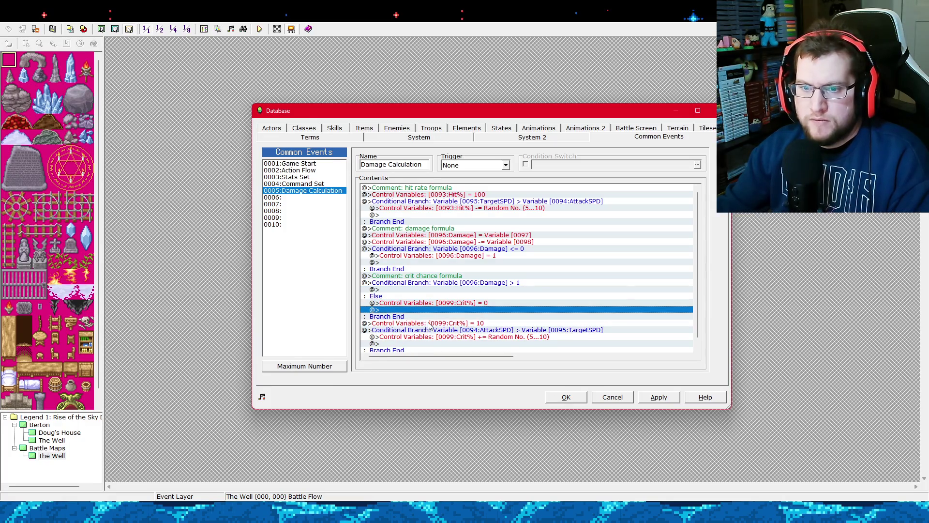
# Move Crit% = 10 and the AttackSPD speed bonus inside the Damage > 1 branch, then apply.
pyautogui.click(428, 323)
pyautogui.scroll(-1, 428, 323)
pyautogui.keyDown('shift'); pyautogui.click(406, 319); pyautogui.keyUp('shift')
pyautogui.press('Delete')
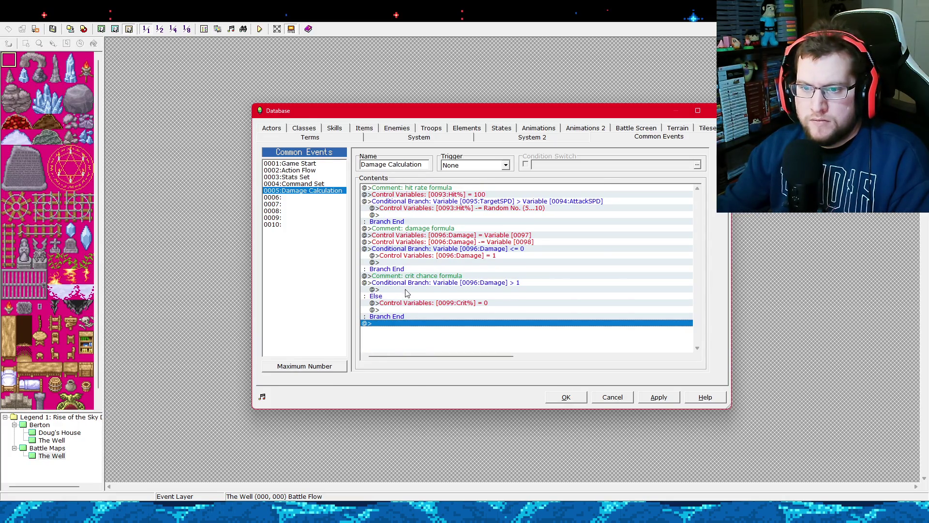
pyautogui.click(406, 290)
pyautogui.hotkey('ctrl', 'v')
pyautogui.click(649, 399)
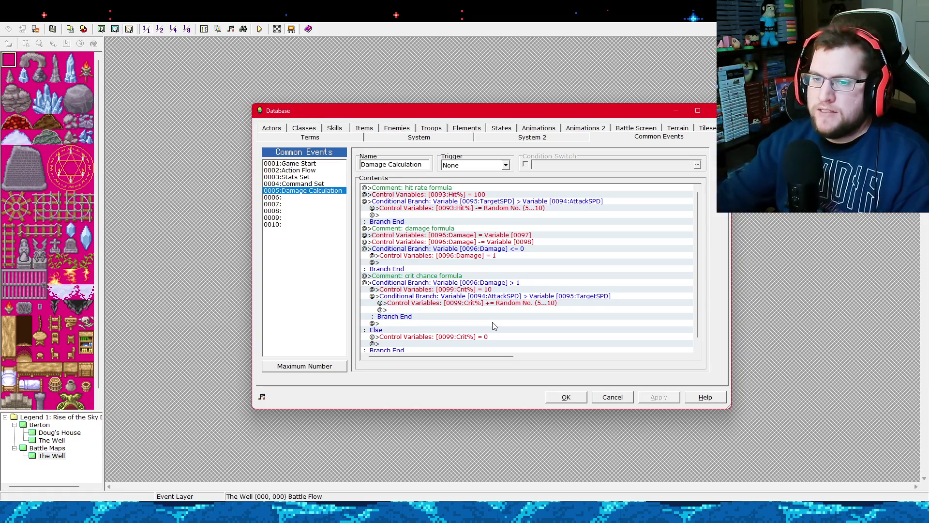
pyautogui.click(516, 291)
pyautogui.click(517, 284)
pyautogui.click(518, 291)
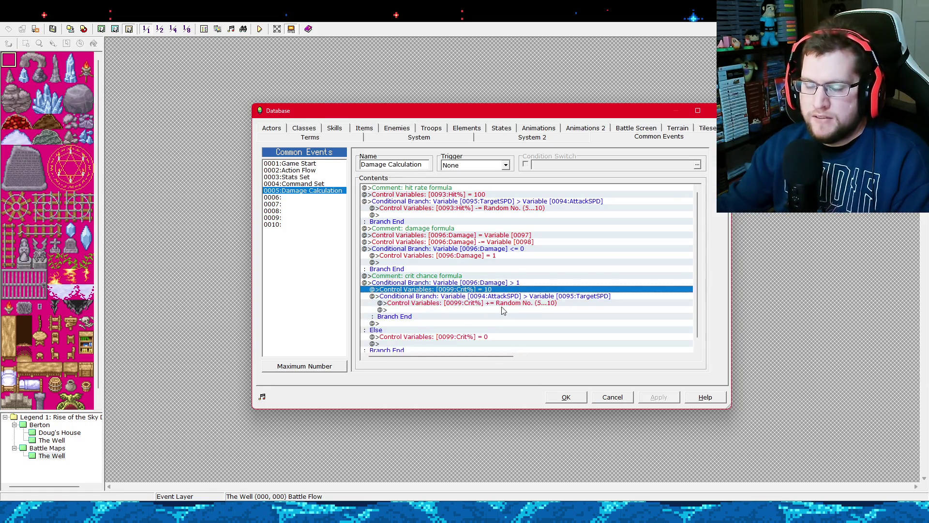
pyautogui.scroll(-1, 468, 324)
pyautogui.click(443, 323)
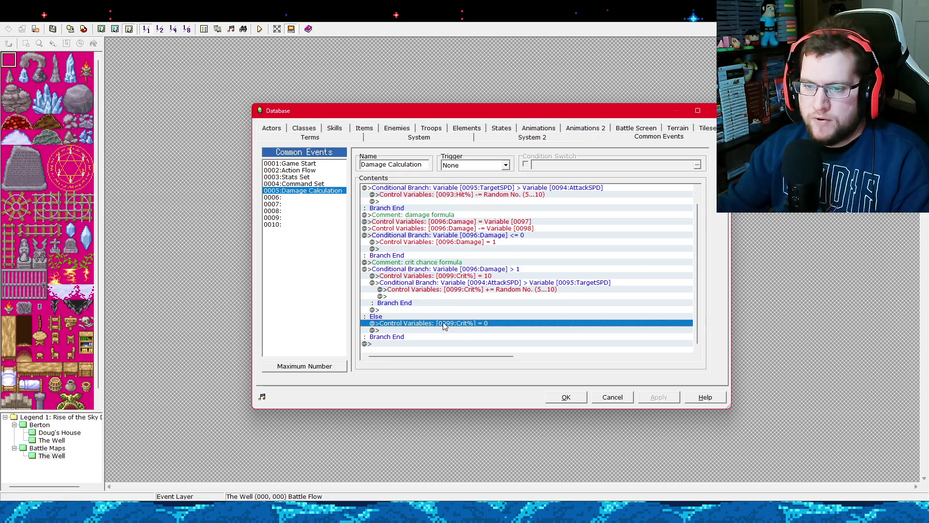
pyautogui.click(490, 277)
pyautogui.click(499, 270)
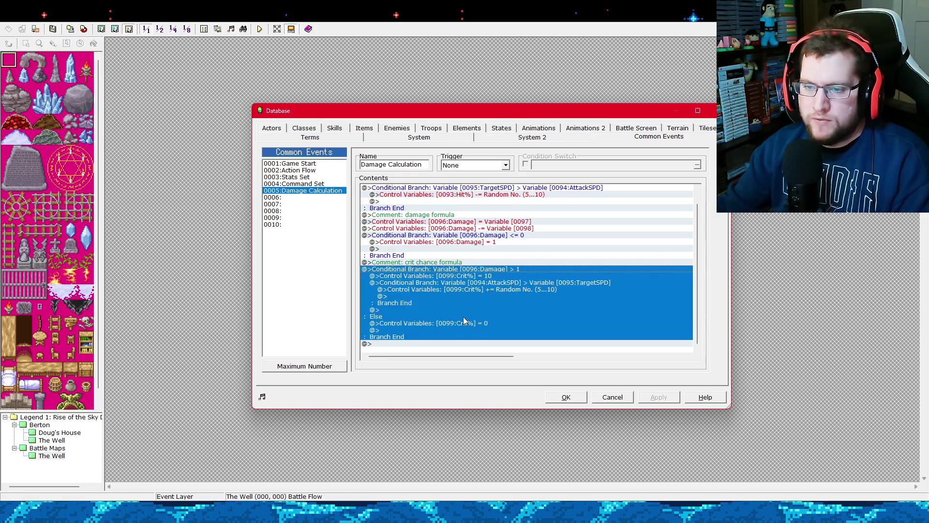
pyautogui.click(468, 330)
pyautogui.click(467, 325)
pyautogui.click(461, 337)
pyautogui.click(427, 317)
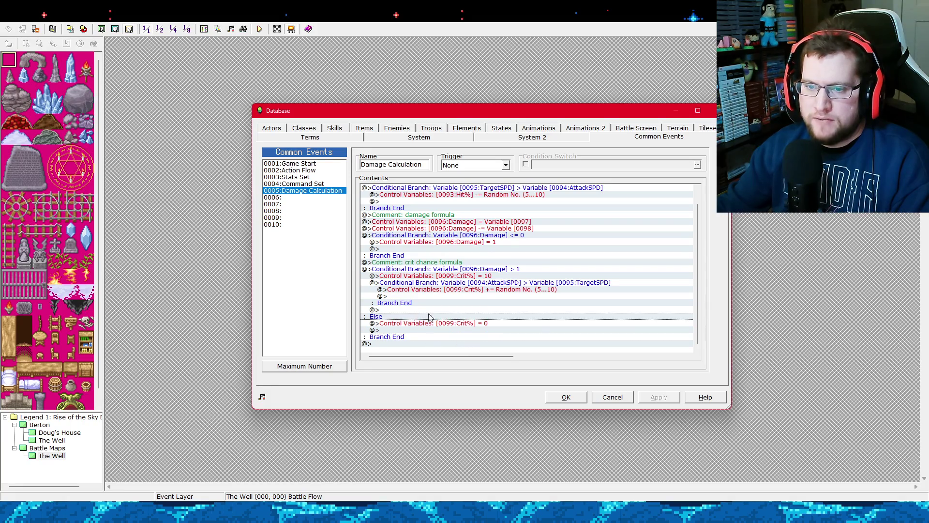
pyautogui.click(446, 270)
pyautogui.click(463, 323)
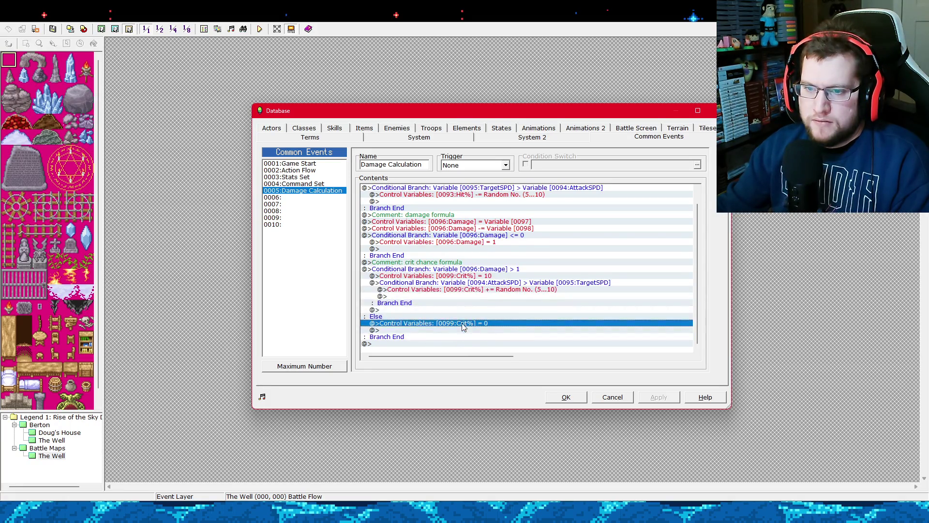
pyautogui.click(456, 277)
pyautogui.click(457, 270)
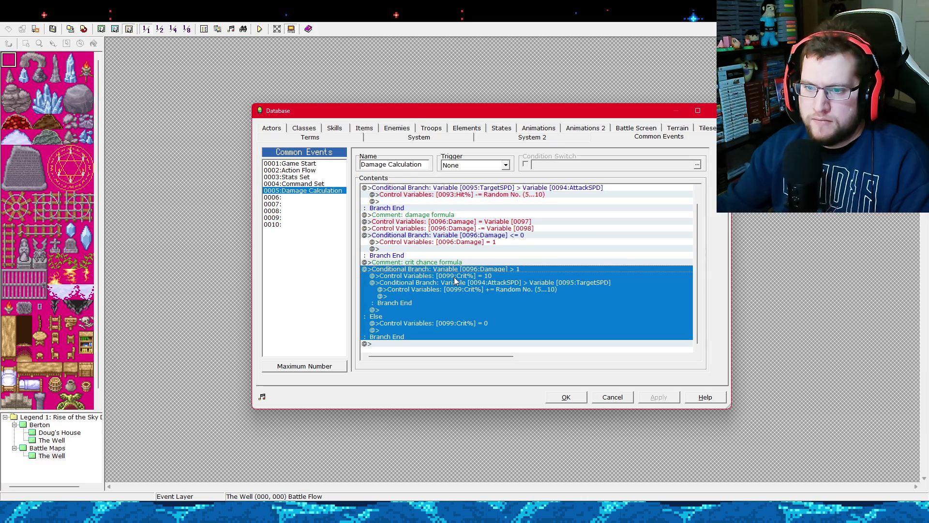
pyautogui.click(483, 276)
pyautogui.click(468, 282)
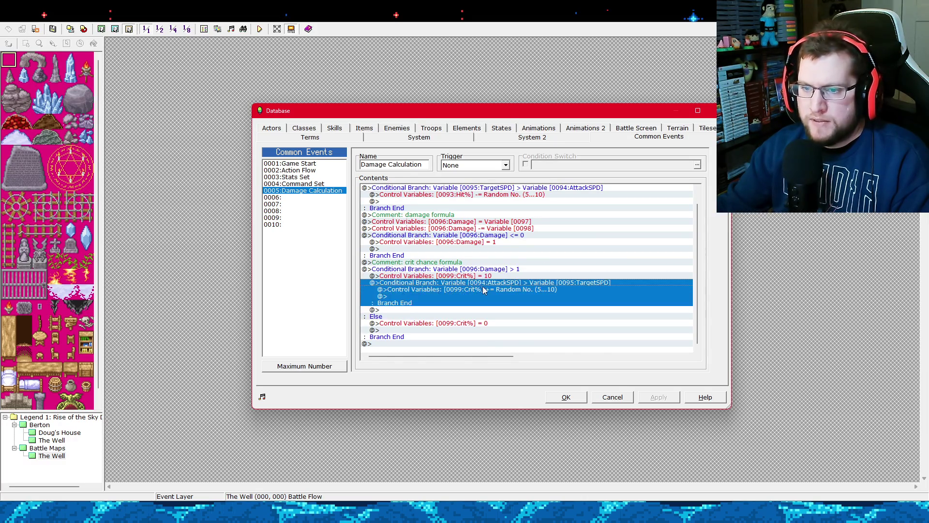
pyautogui.click(462, 323)
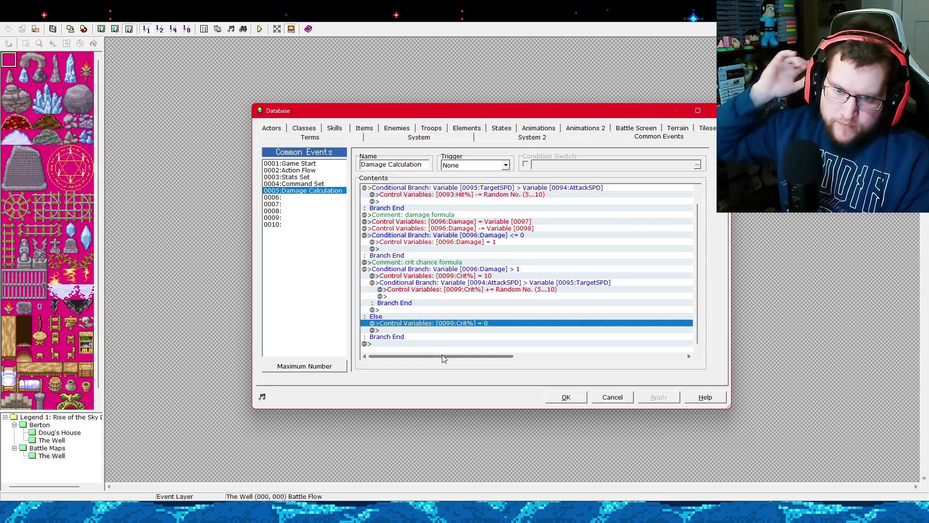
pyautogui.click(408, 340)
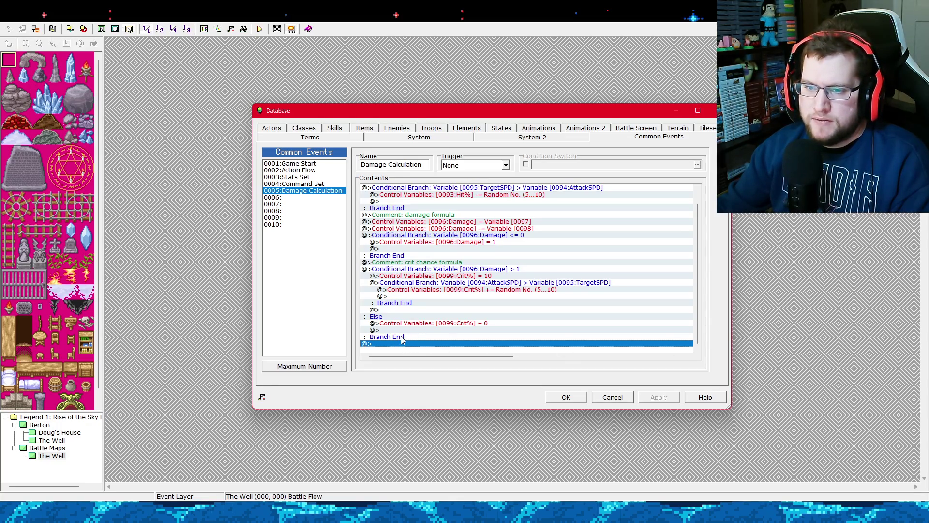
pyautogui.click(419, 277)
pyautogui.click(425, 283)
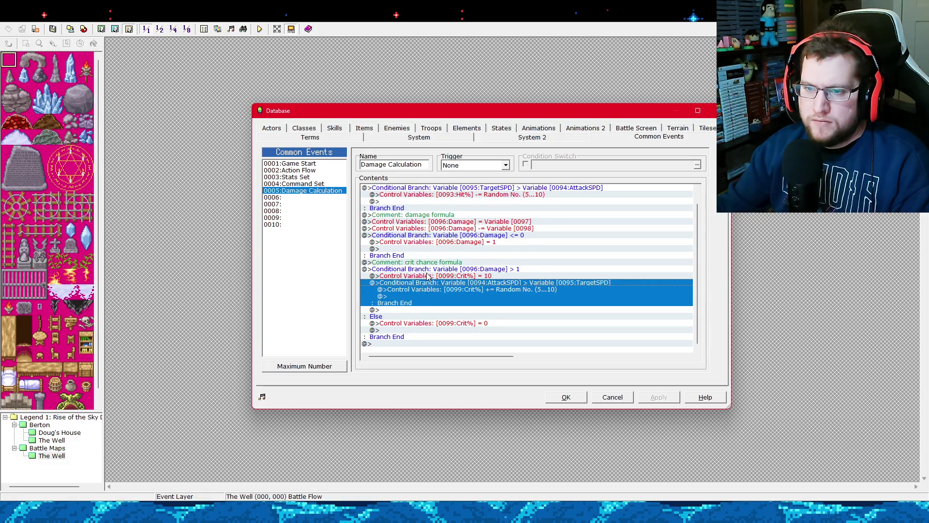
pyautogui.click(428, 276)
pyautogui.click(429, 284)
pyautogui.click(428, 276)
pyautogui.click(428, 283)
pyautogui.click(431, 276)
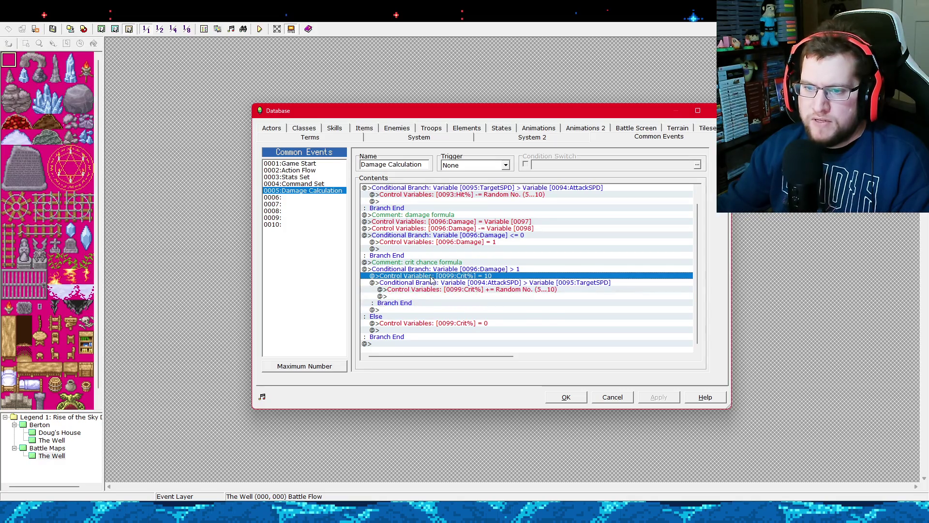
pyautogui.click(434, 281)
pyautogui.click(435, 276)
pyautogui.click(438, 285)
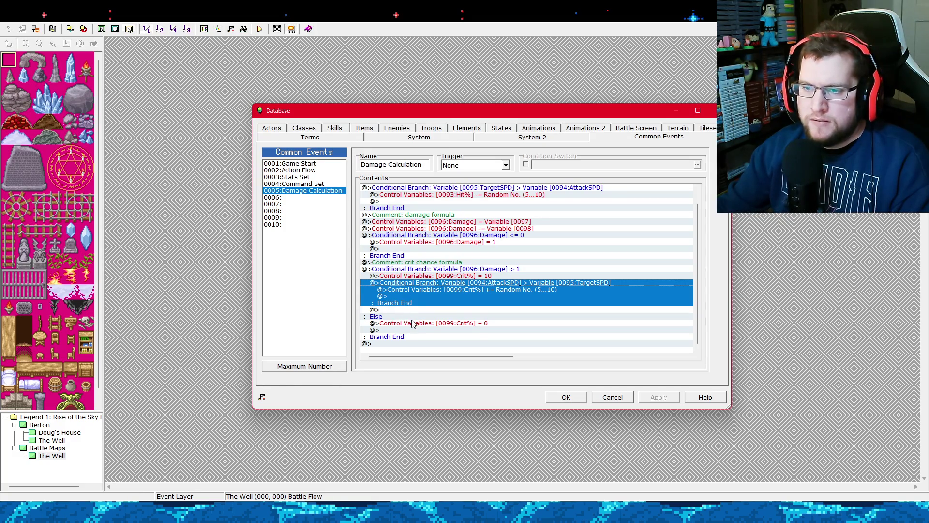
# Untick the Else handling on the Damage > 1 crit branch, dropping Crit% = 0, and apply.
pyautogui.click(413, 323)
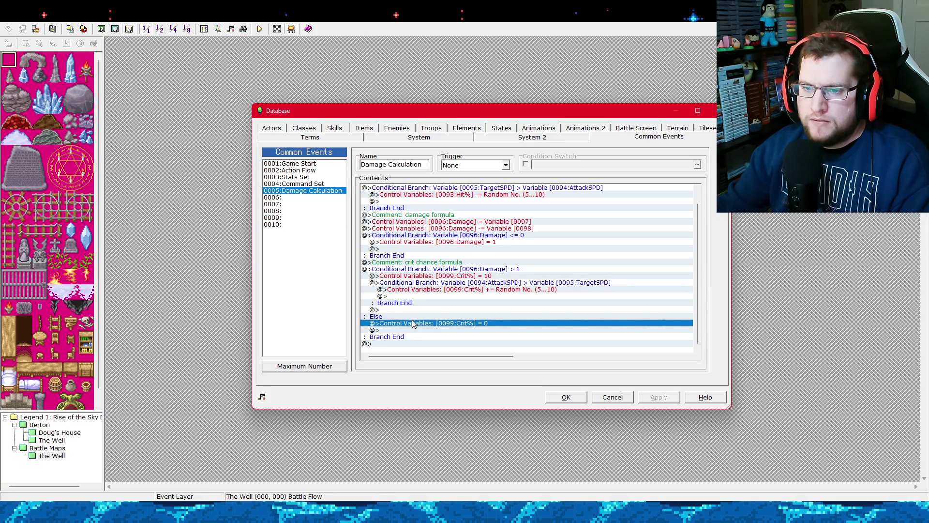
pyautogui.click(415, 269)
pyautogui.rightClick(416, 270)
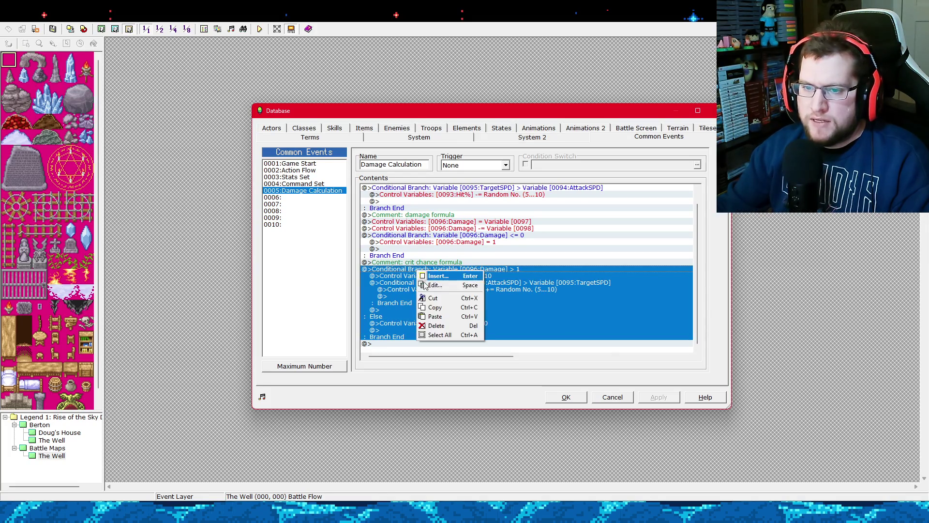
pyautogui.click(425, 289)
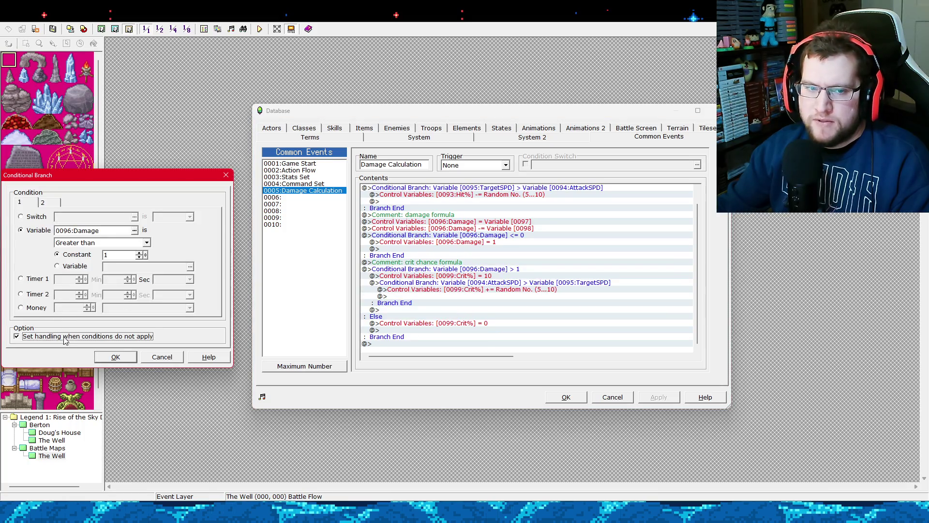
pyautogui.click(109, 364)
pyautogui.click(654, 397)
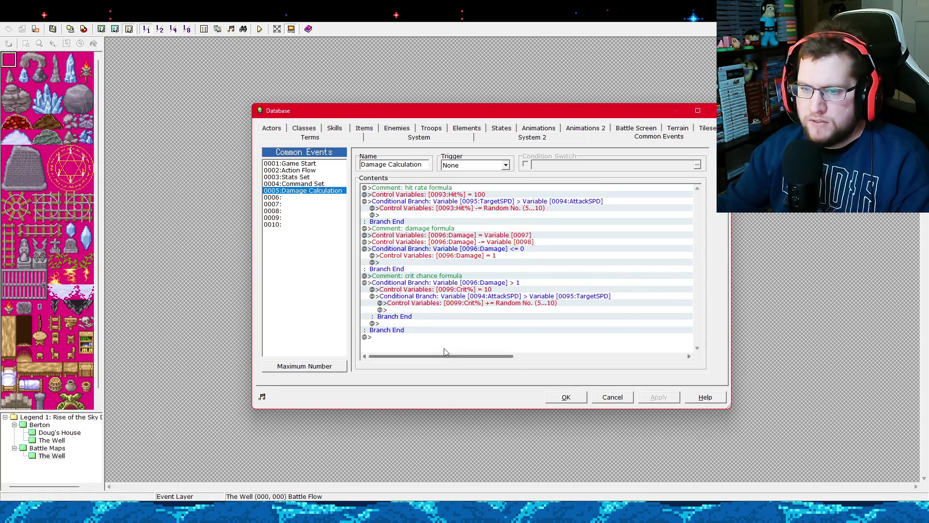
# Inspect the crit branch and its inner AttackSPD comparison branch.
pyautogui.click(435, 284)
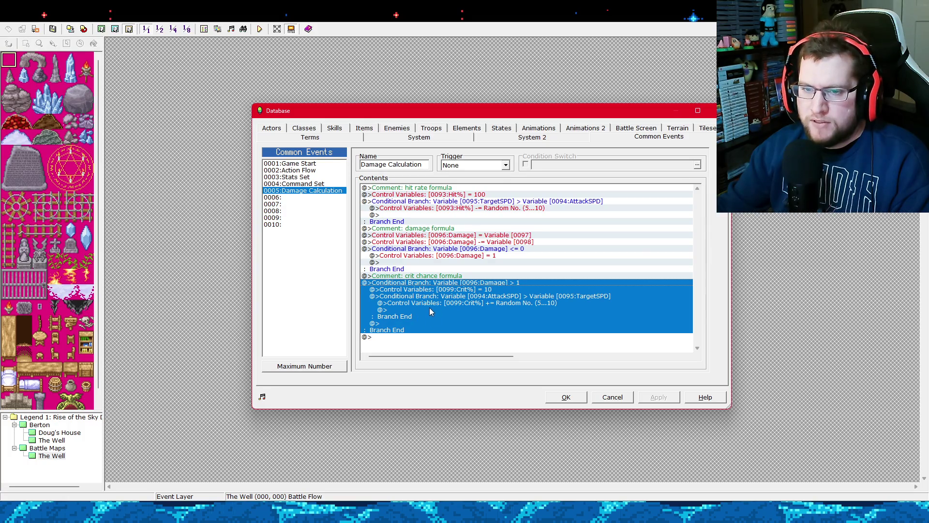
pyautogui.click(431, 309)
pyautogui.click(450, 296)
pyautogui.click(450, 302)
pyautogui.click(449, 296)
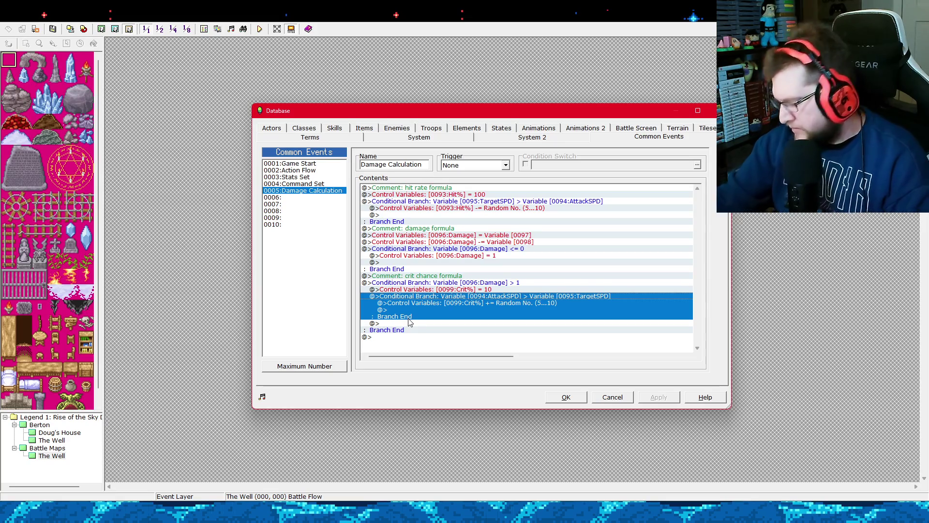
pyautogui.click(382, 319)
pyautogui.click(440, 296)
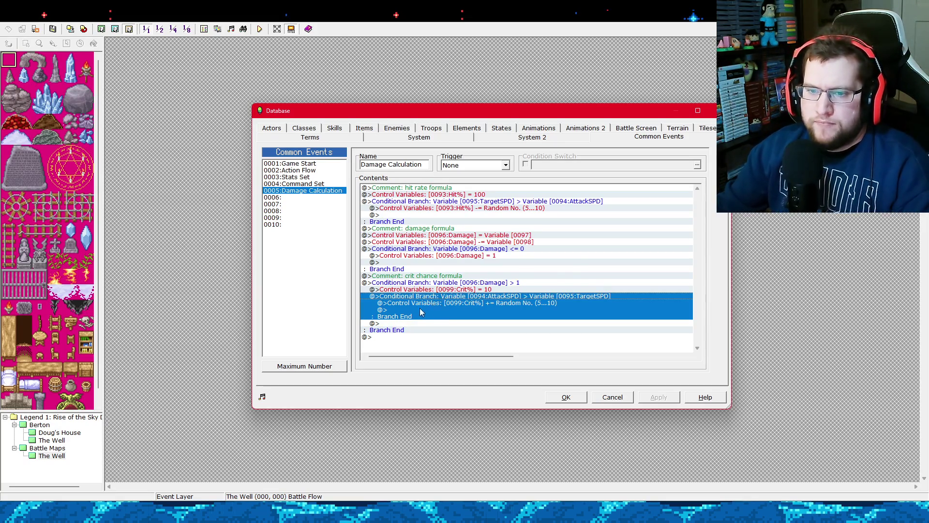
pyautogui.click(449, 289)
pyautogui.click(452, 285)
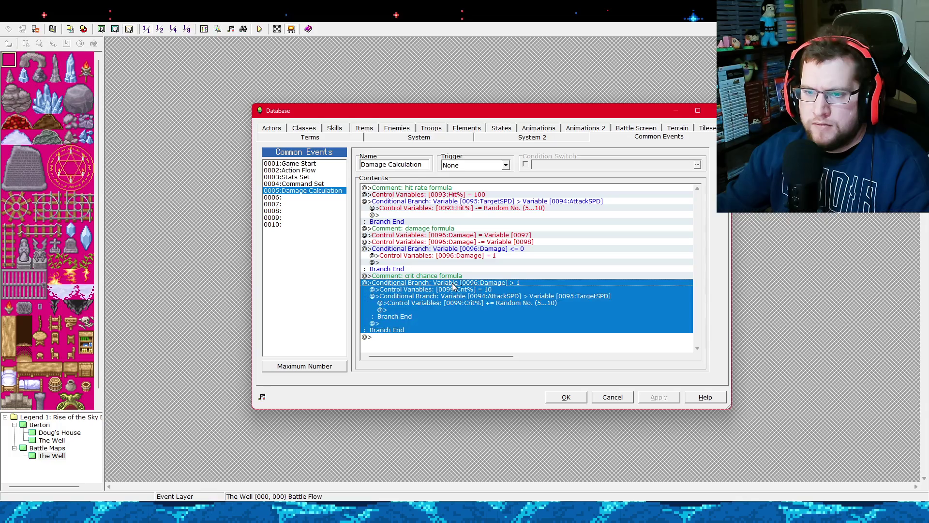
pyautogui.click(453, 296)
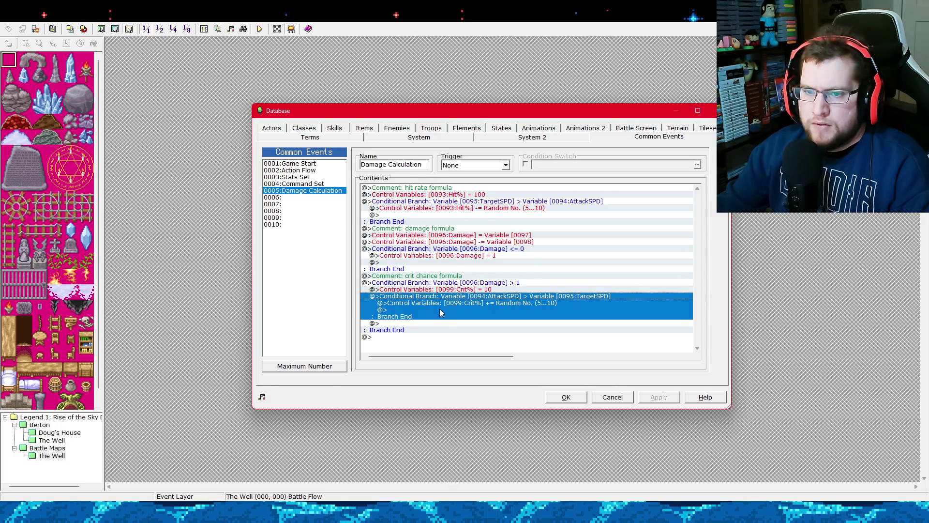
# Insert a new command on the empty line after the inner AttackSPD branch.
pyautogui.click(412, 322)
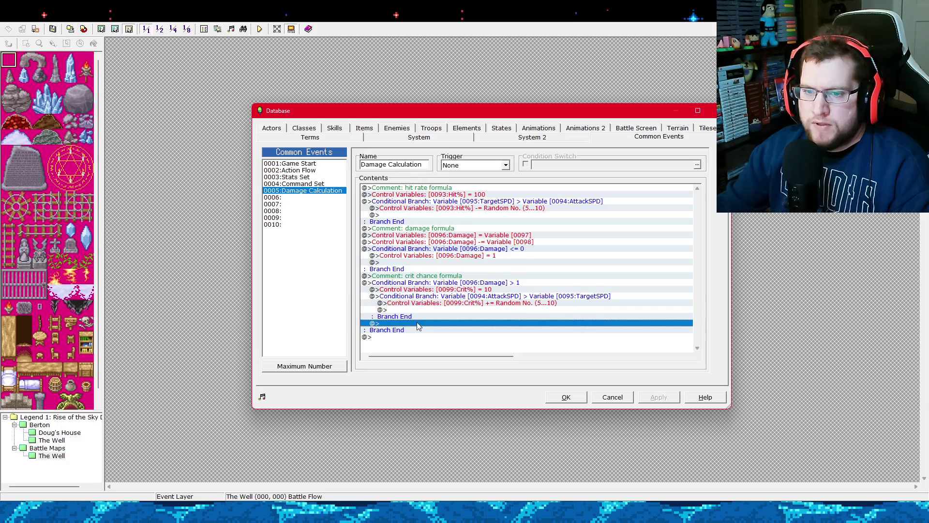
pyautogui.rightClick(412, 322)
pyautogui.click(432, 328)
# Add a Control Variables command targeting variable 0100, named d100.
pyautogui.click(63, 265)
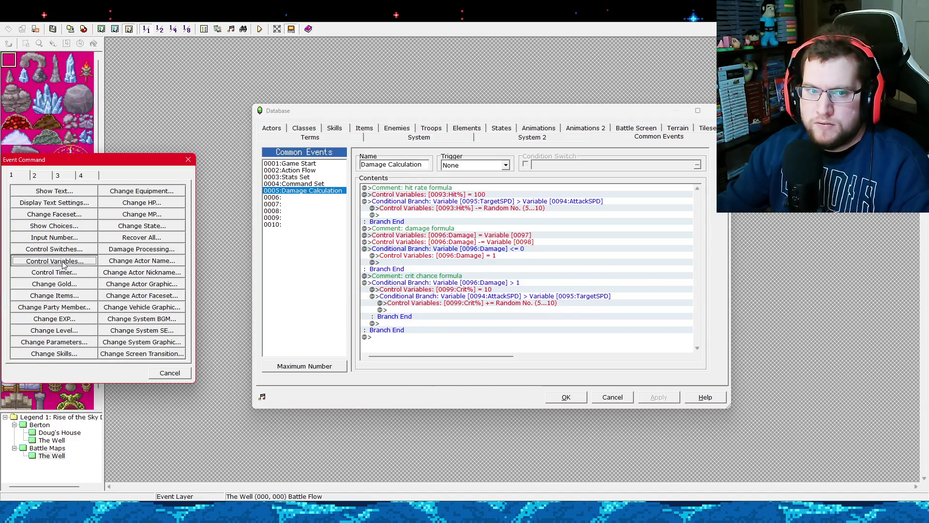
pyautogui.click(128, 190)
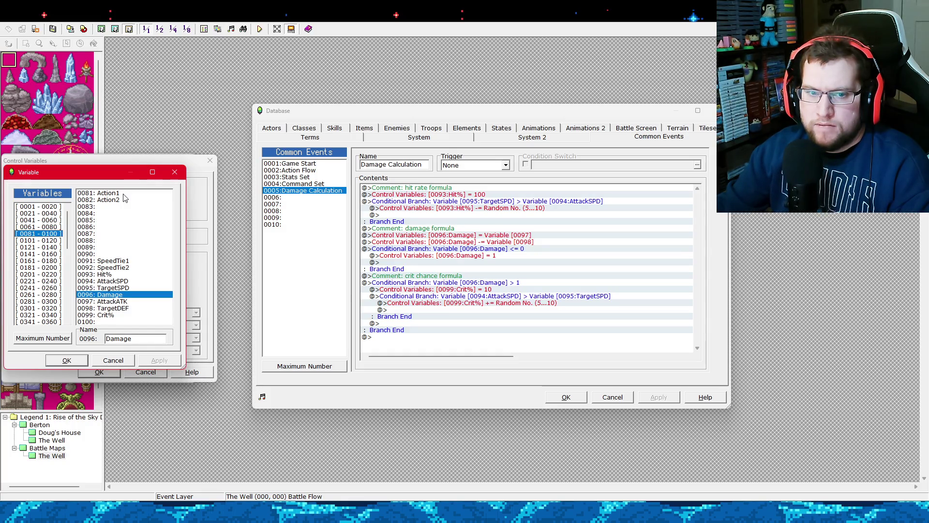
pyautogui.doubleClick(108, 315)
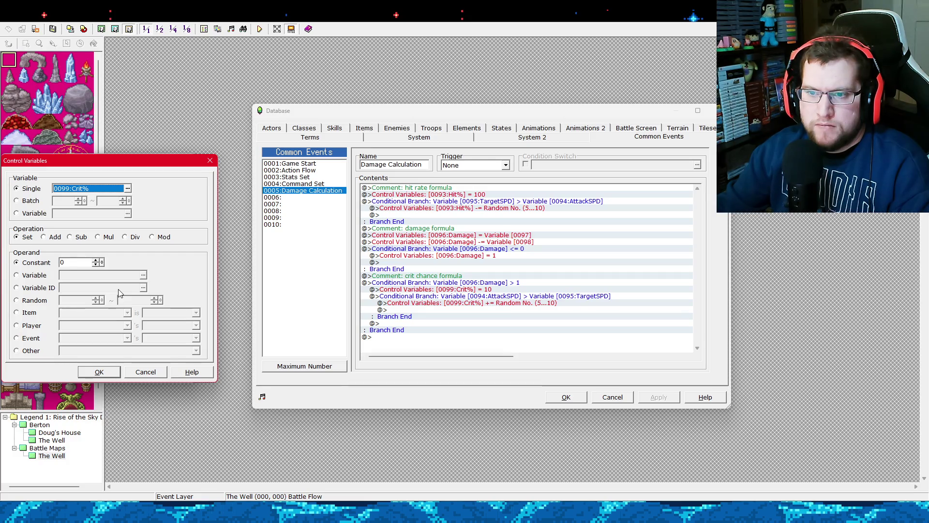
pyautogui.click(128, 188)
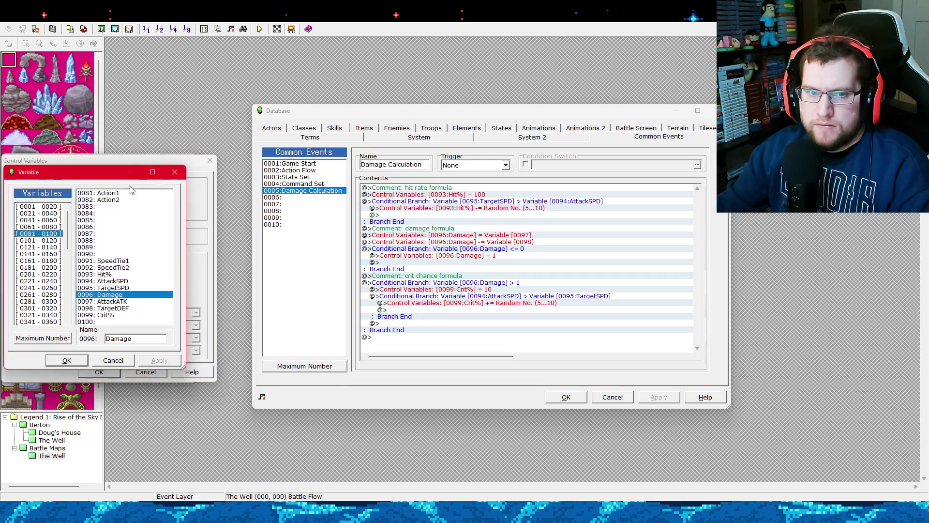
pyautogui.click(129, 321)
pyautogui.write('RAnd')
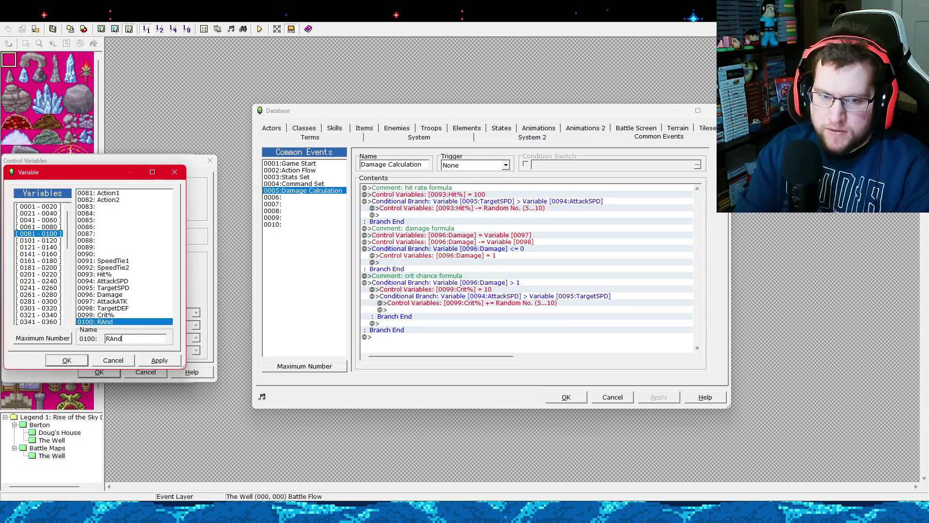
pyautogui.press('BackSpace')
pyautogui.write('andomNum')
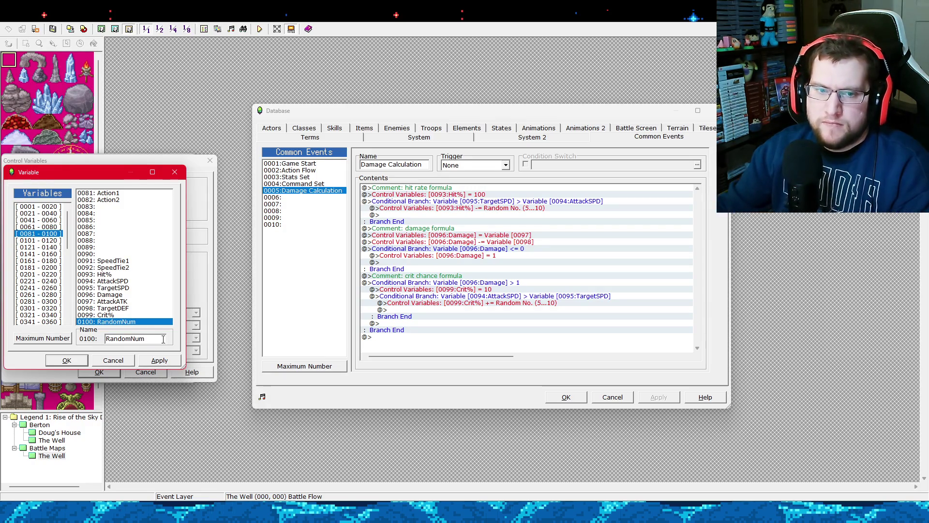
pyautogui.doubleClick(147, 339)
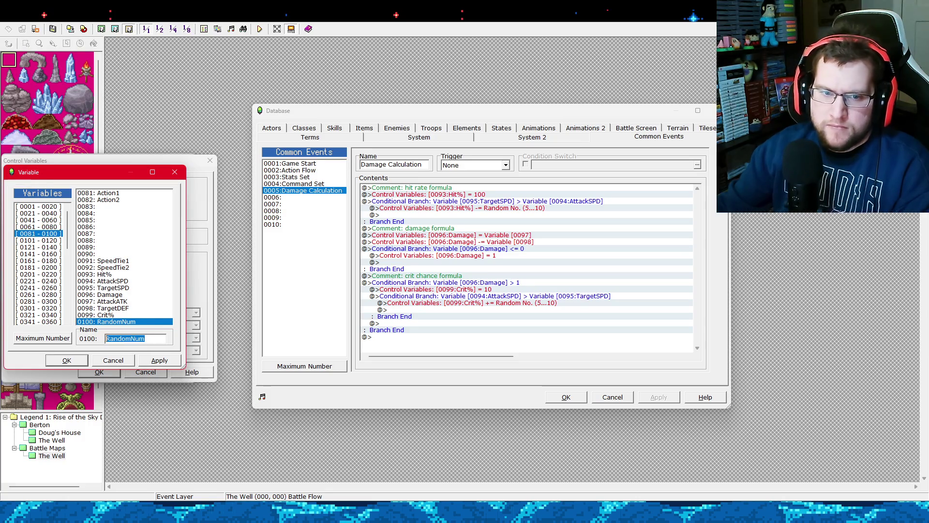
pyautogui.write('d100')
pyautogui.click(76, 364)
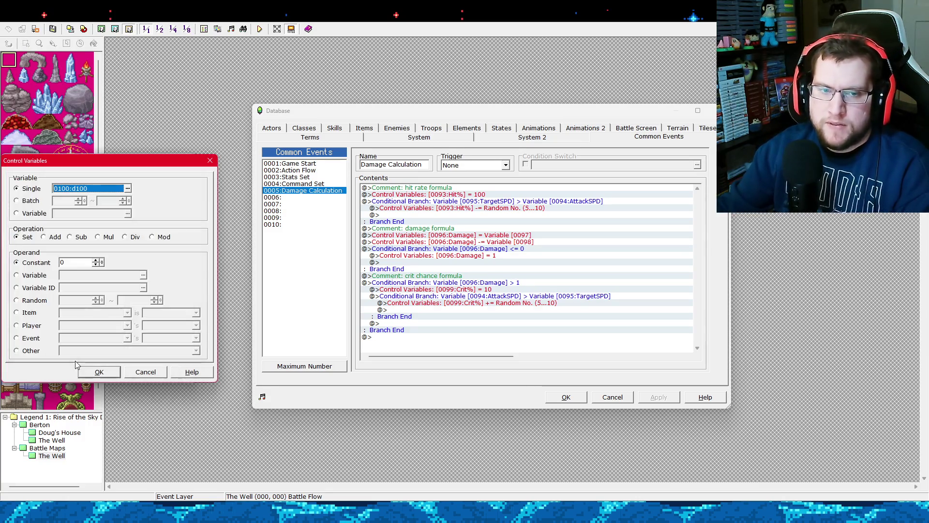
# Set d100 to a random value from 1 to 100 and apply the change.
pyautogui.click(39, 300)
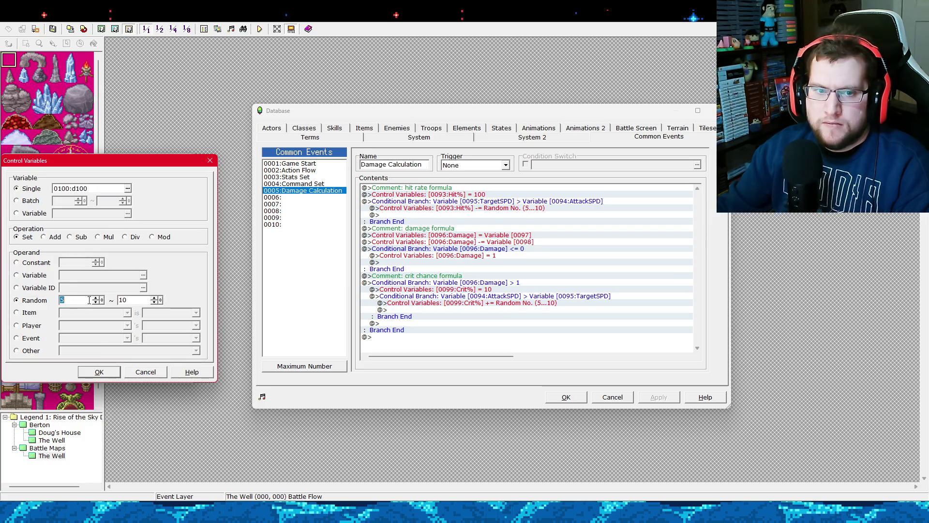
pyautogui.write('1')
pyautogui.press('Tab')
pyautogui.write('1')
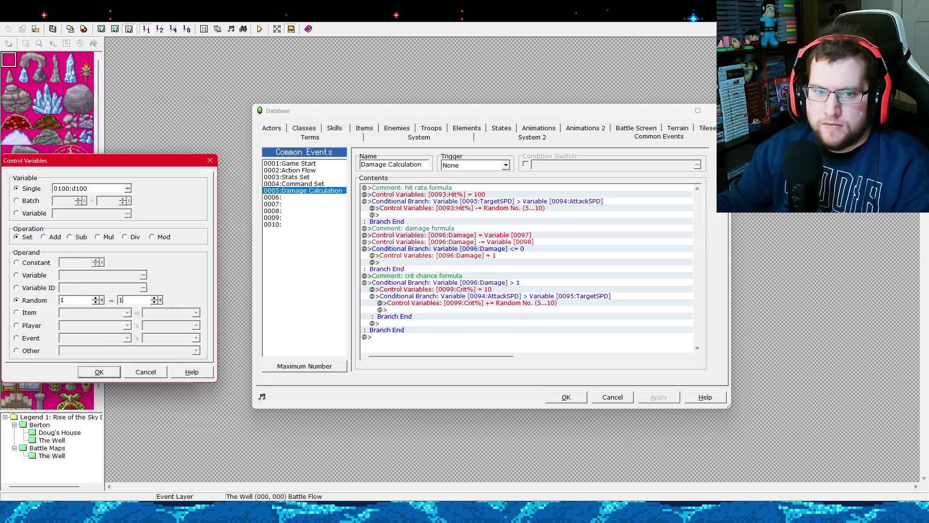
pyautogui.write('00')
pyautogui.click(100, 371)
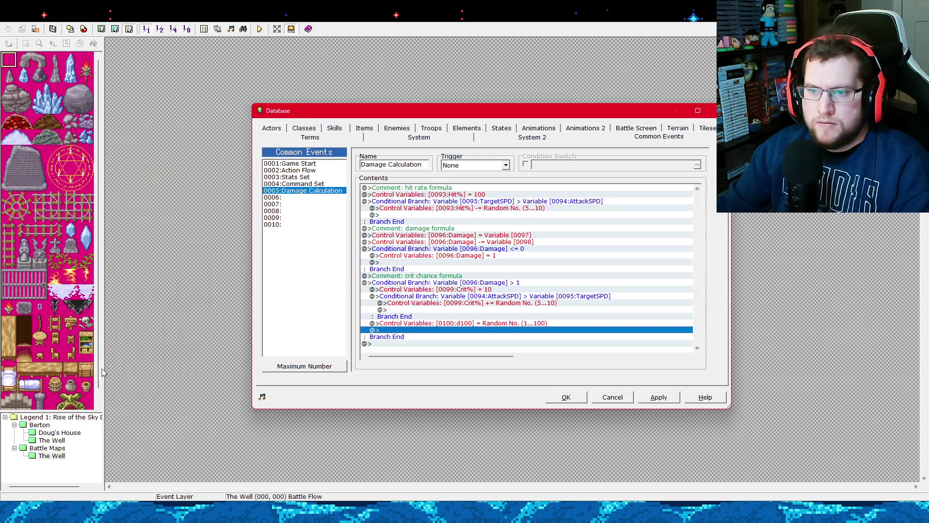
pyautogui.click(658, 397)
pyautogui.click(432, 207)
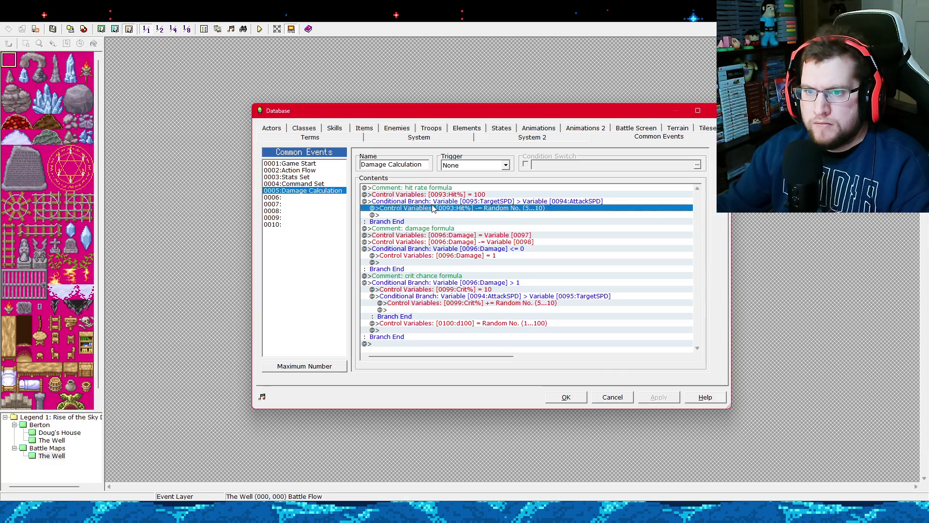
pyautogui.keyDown('shift'); pyautogui.click(437, 196); pyautogui.keyUp('shift')
pyautogui.click(441, 195)
pyautogui.click(444, 202)
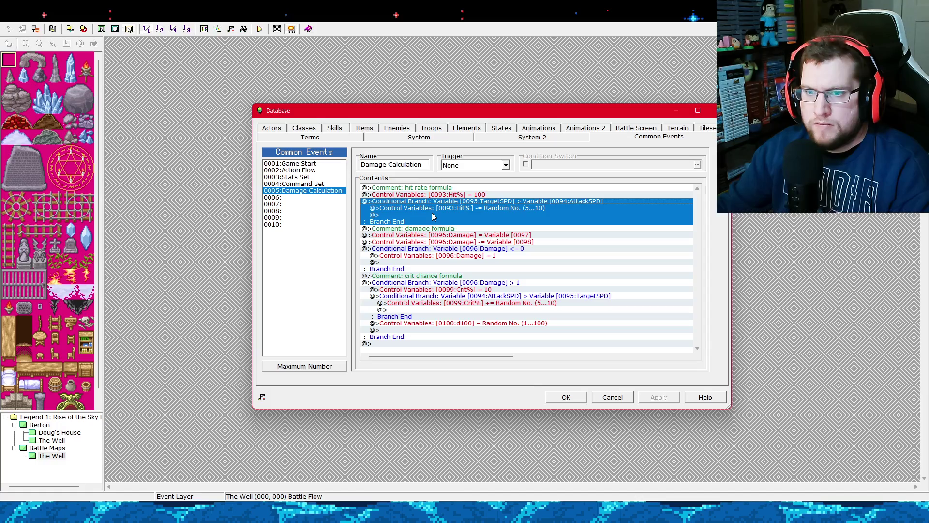
pyautogui.click(441, 207)
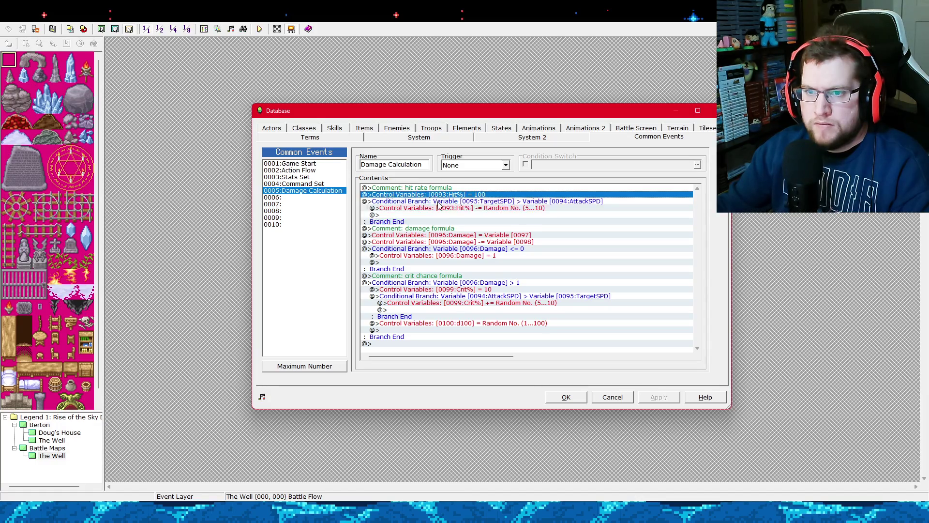
pyautogui.click(444, 208)
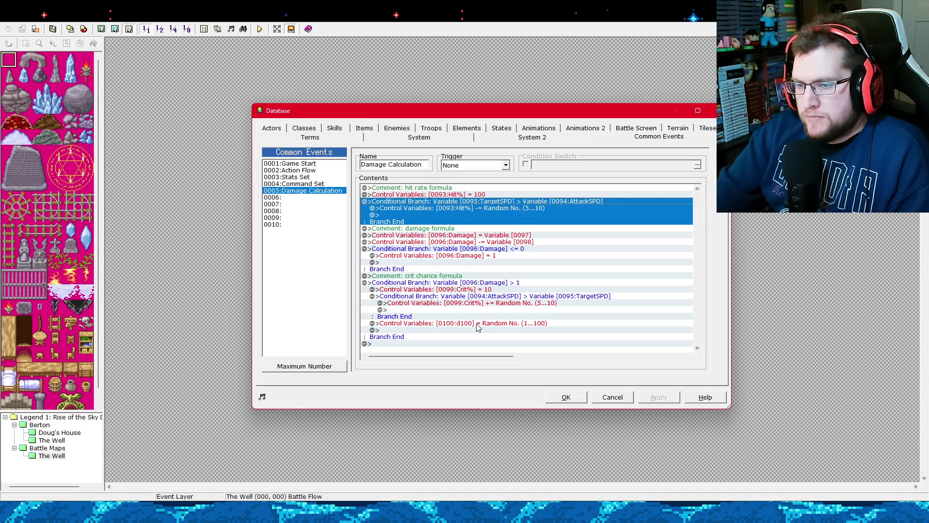
pyautogui.click(477, 324)
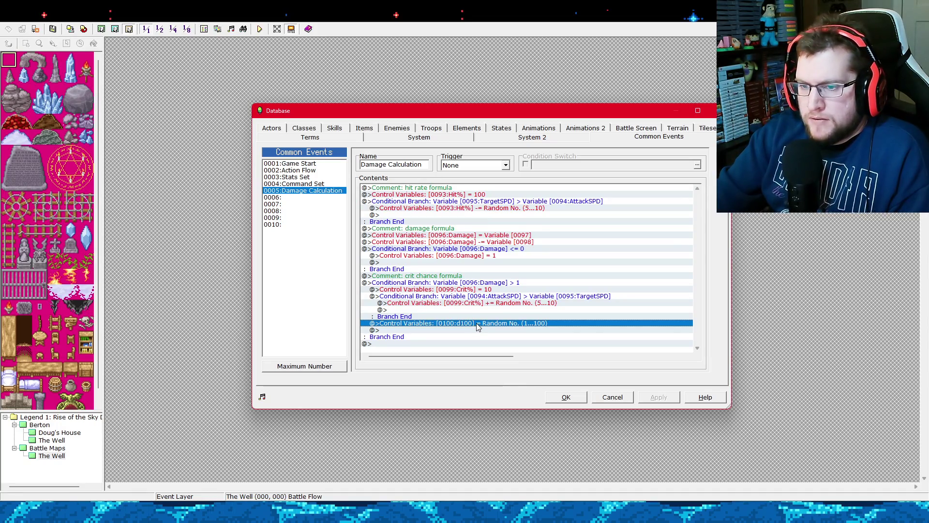
pyautogui.click(528, 201)
pyautogui.click(486, 195)
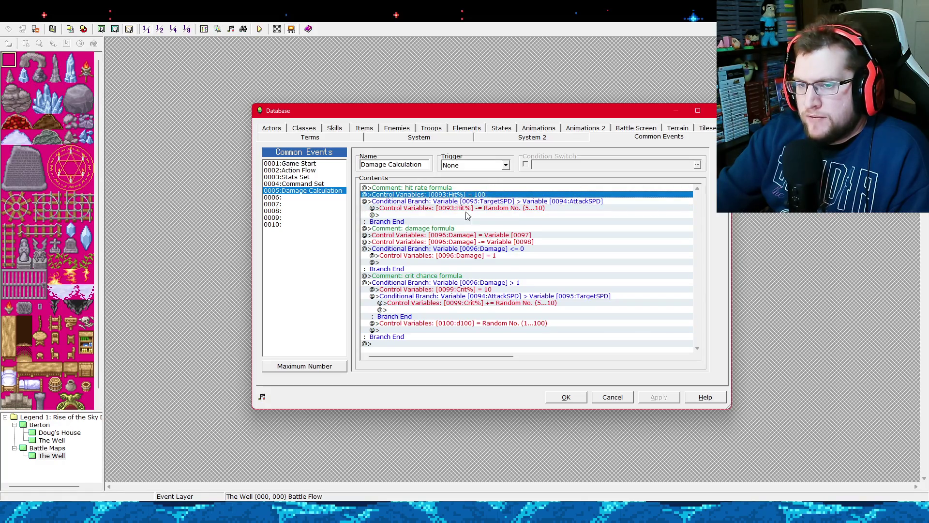
pyautogui.click(494, 202)
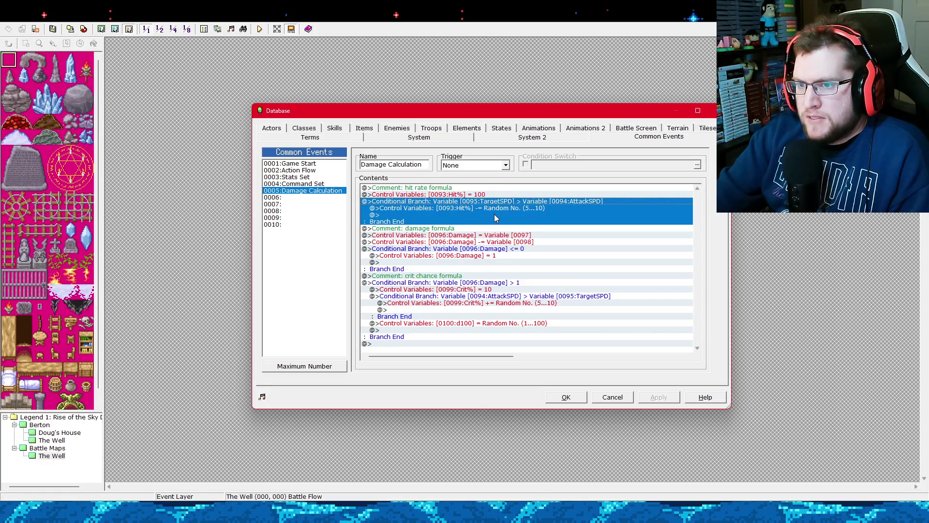
pyautogui.click(508, 195)
pyautogui.click(508, 202)
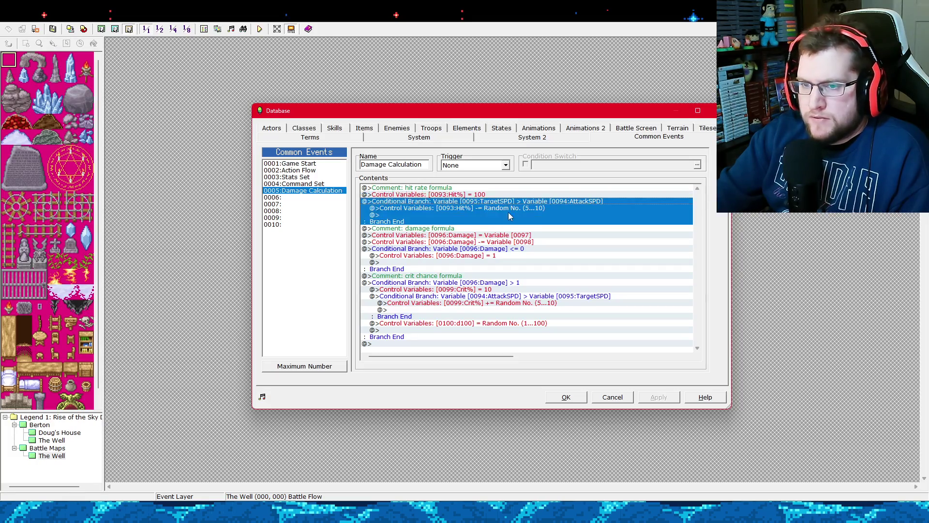
pyautogui.click(509, 194)
pyautogui.click(509, 201)
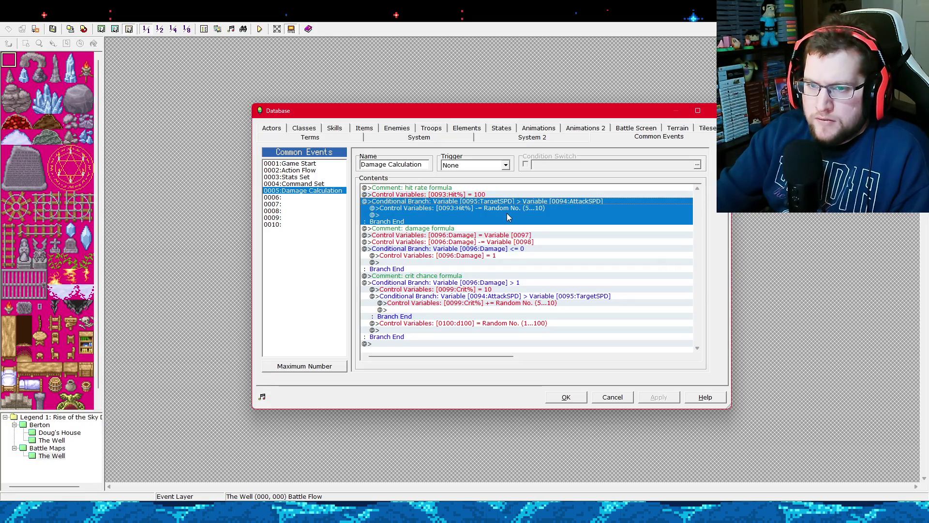
pyautogui.click(500, 324)
pyautogui.click(475, 231)
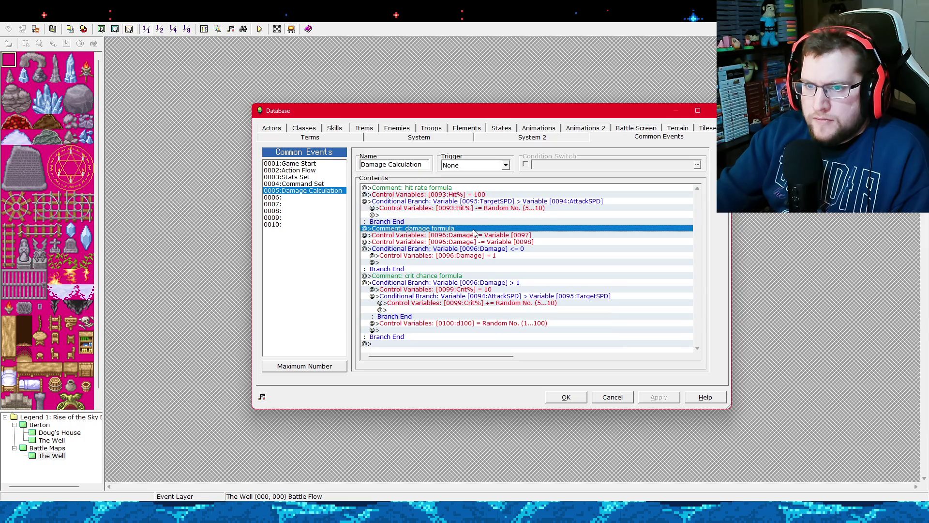
pyautogui.click(479, 201)
pyautogui.click(479, 195)
pyautogui.click(475, 202)
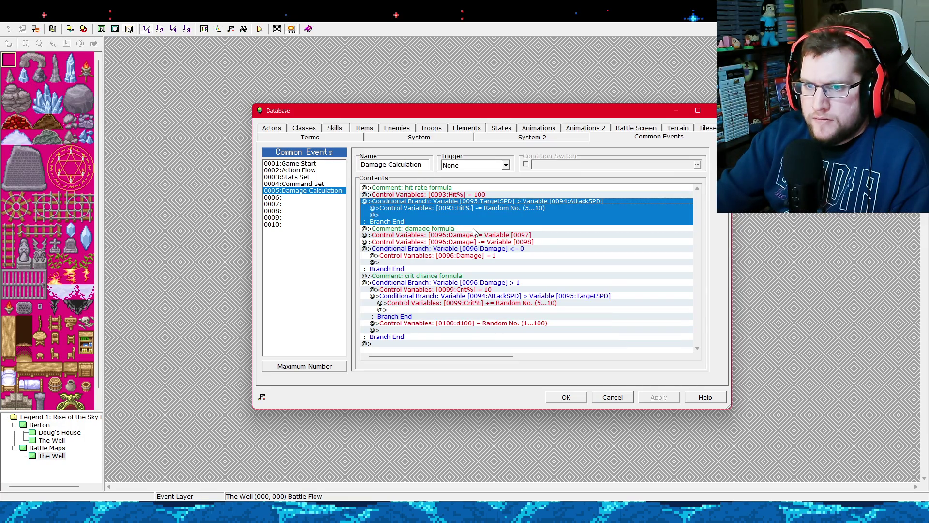
pyautogui.click(483, 324)
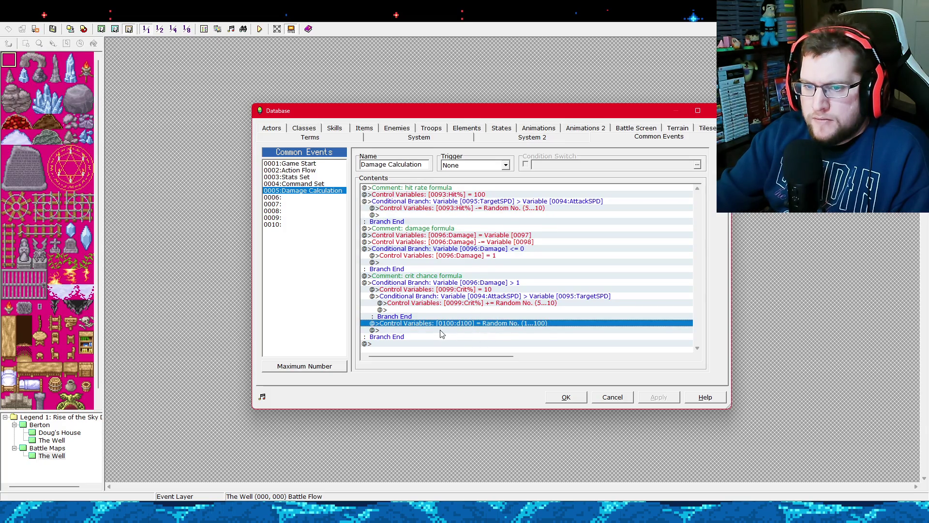
pyautogui.click(460, 331)
pyautogui.click(460, 325)
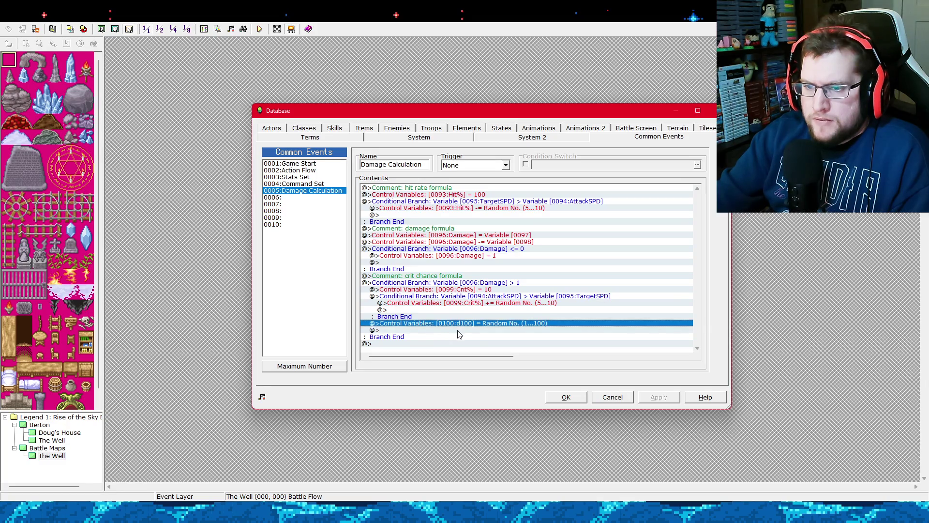
pyautogui.click(459, 334)
pyautogui.rightClick(459, 334)
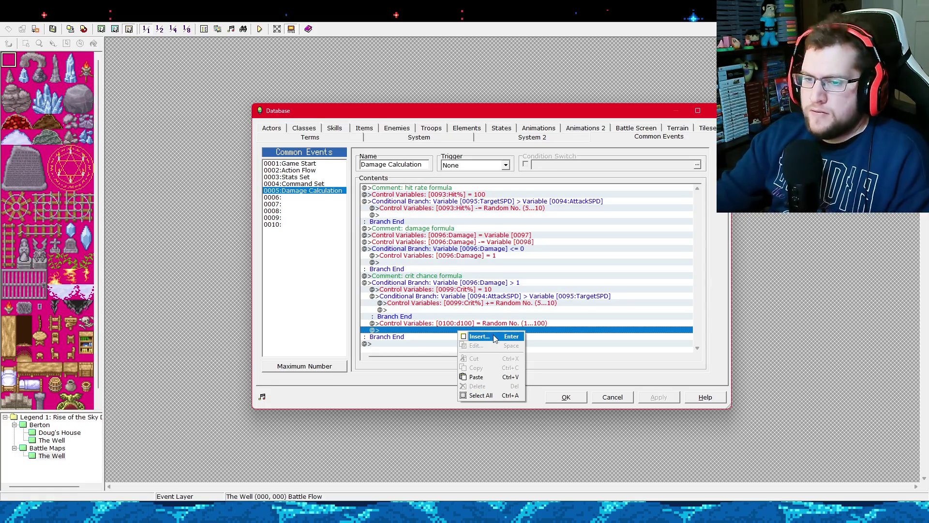
# Insert a Conditional Branch command below the d100 random roll.
pyautogui.click(496, 339)
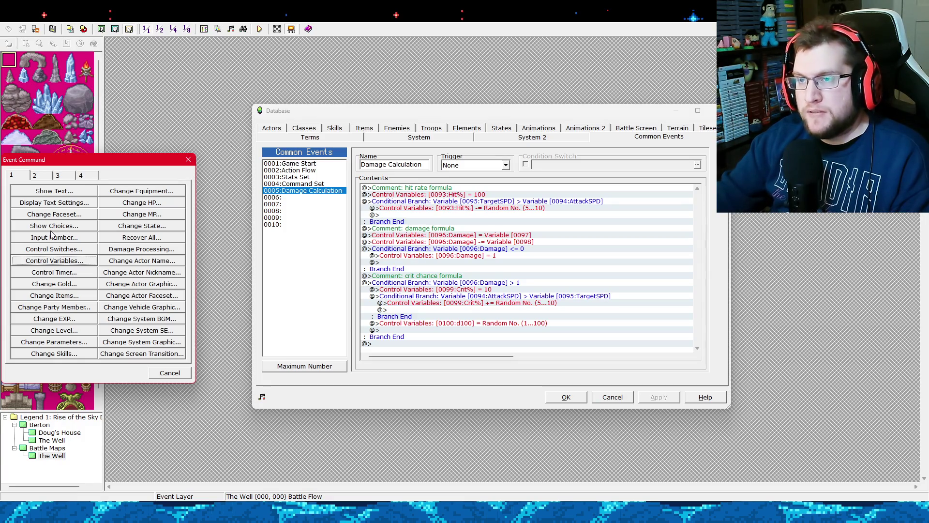
pyautogui.click(66, 177)
pyautogui.click(137, 238)
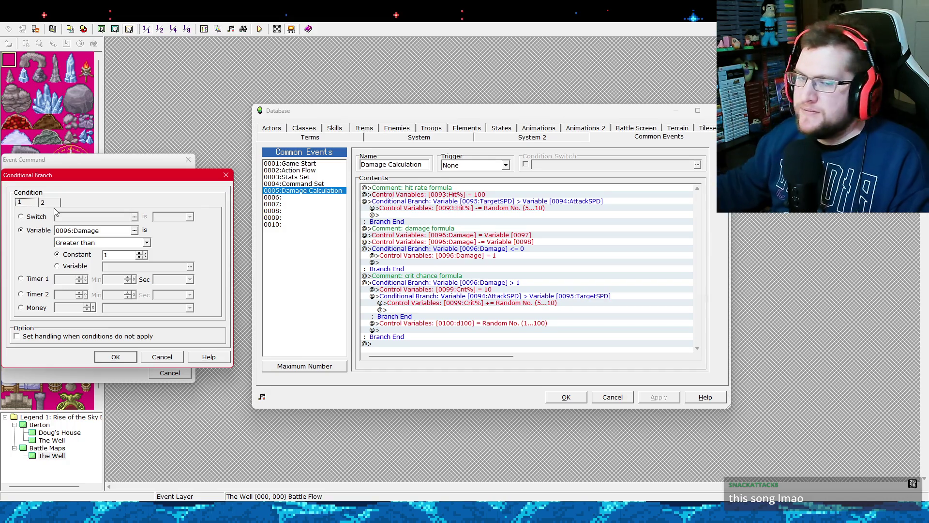
# Make the branch test variable 0099 Crit% less than or equal to variable 0100 d100.
pyautogui.click(135, 231)
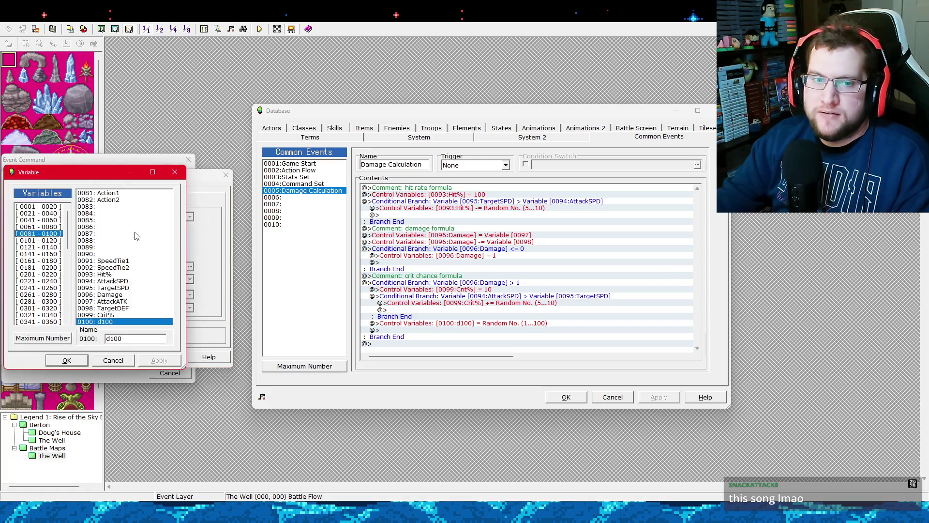
pyautogui.click(120, 358)
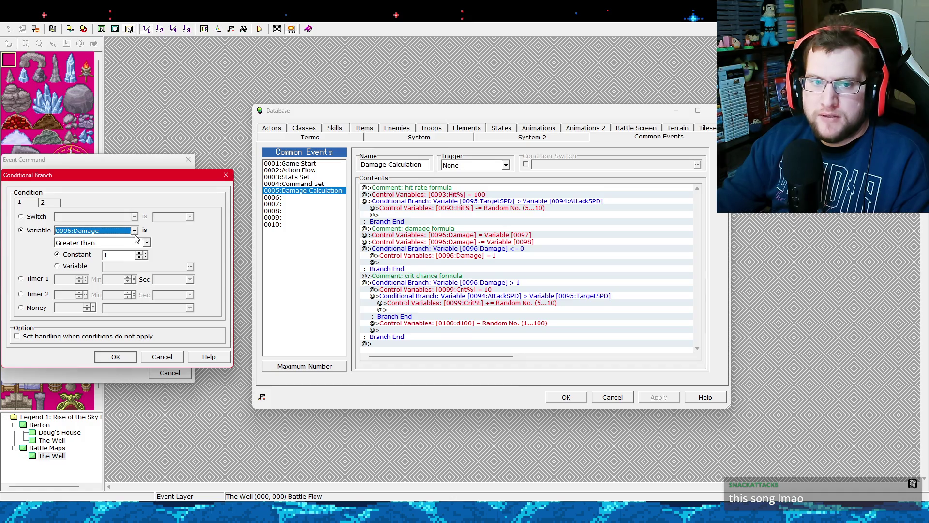
pyautogui.click(135, 232)
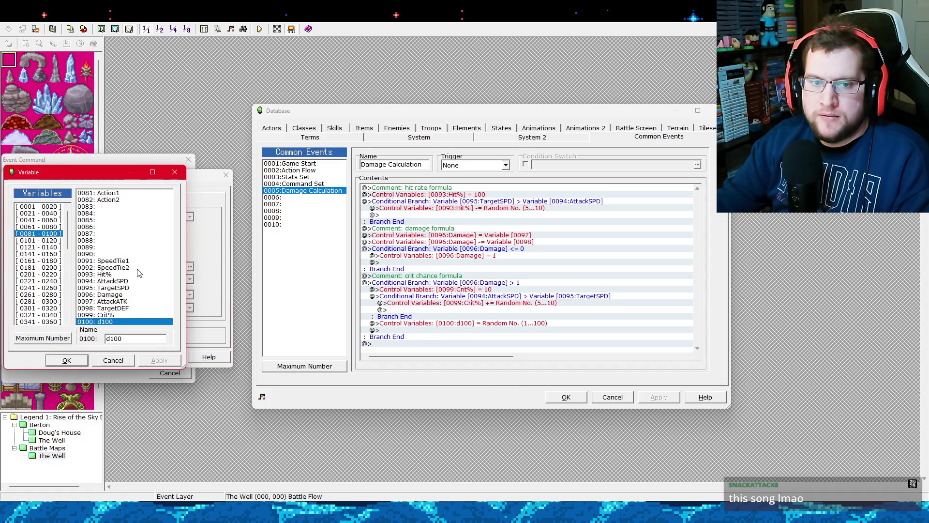
pyautogui.doubleClick(129, 314)
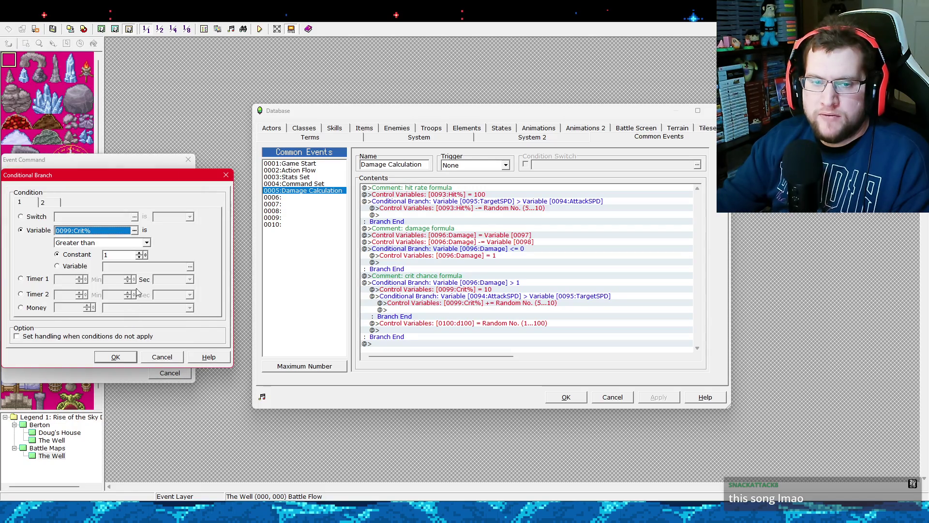
pyautogui.click(148, 244)
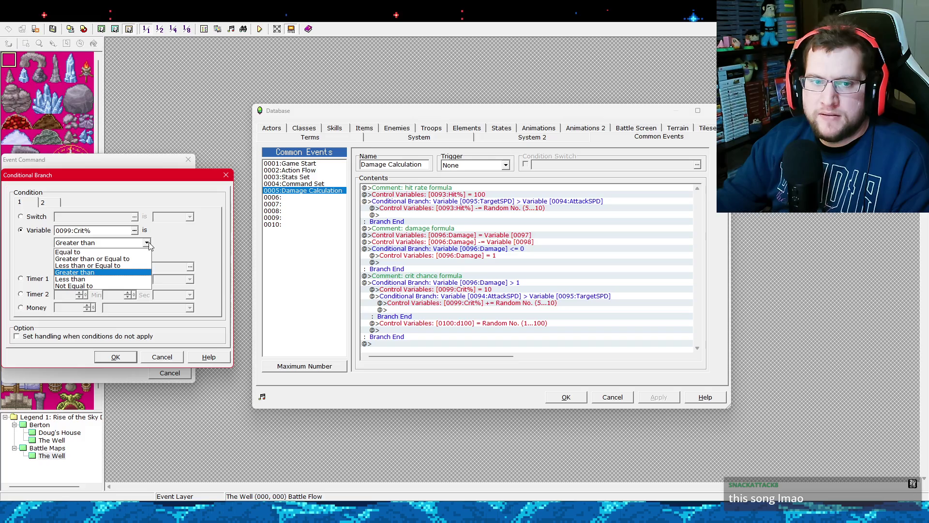
pyautogui.click(119, 265)
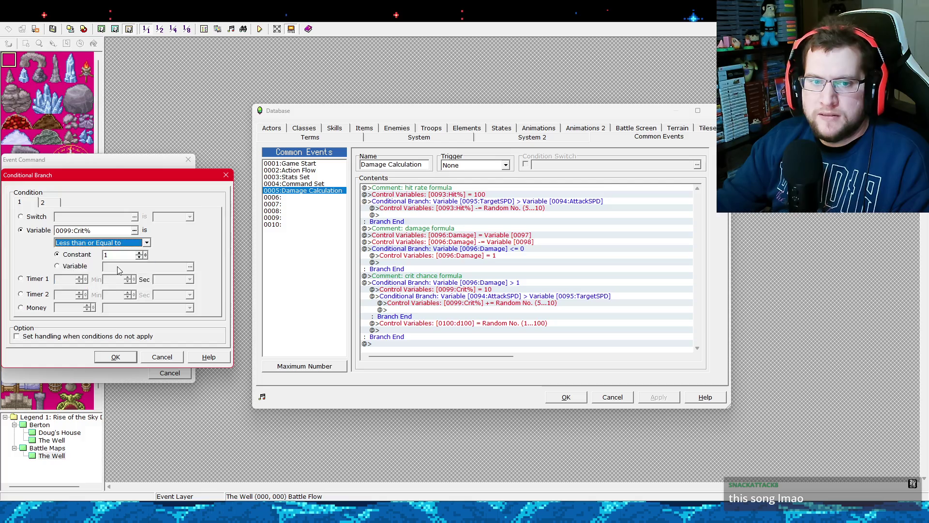
pyautogui.press('Tab')
pyautogui.click(190, 267)
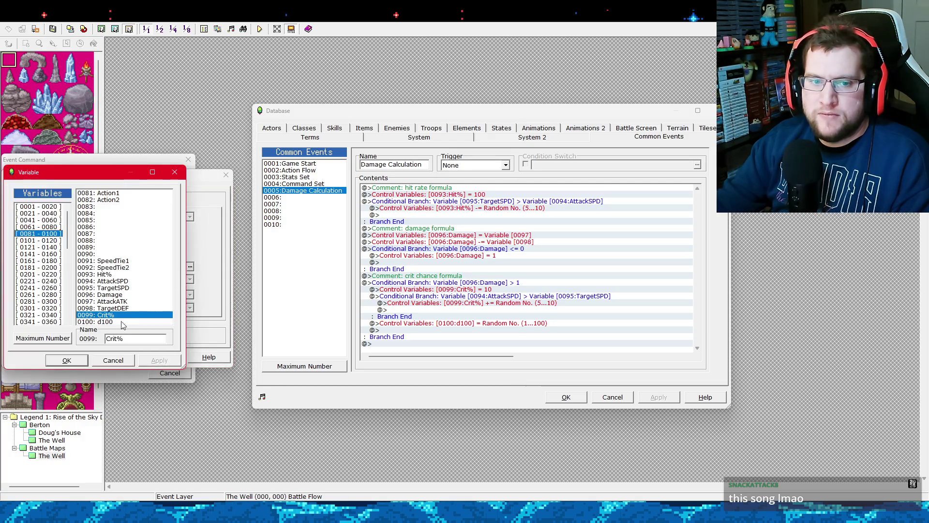
pyautogui.doubleClick(118, 322)
pyautogui.click(116, 356)
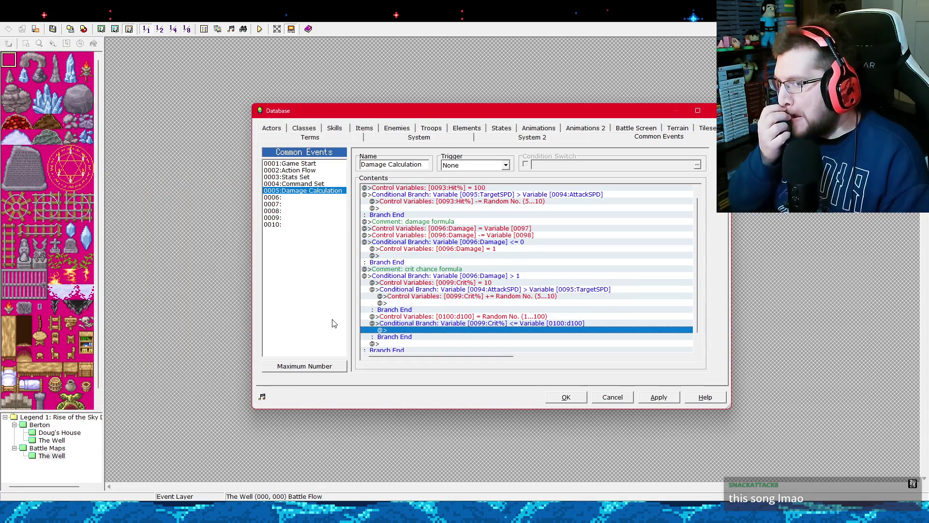
# Inside the Crit% branch, multiply Damage (0096) by constant 2 and apply.
pyautogui.rightClick(422, 329)
pyautogui.click(432, 334)
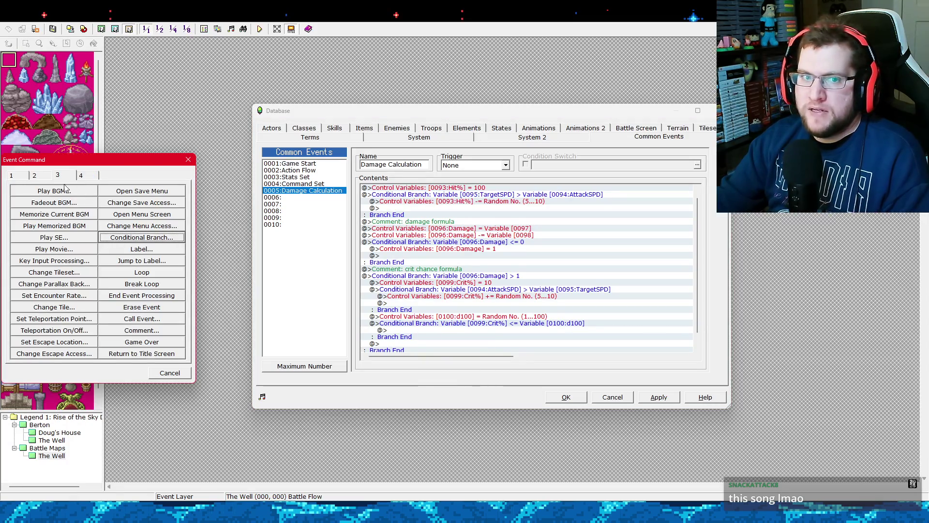
pyautogui.click(24, 175)
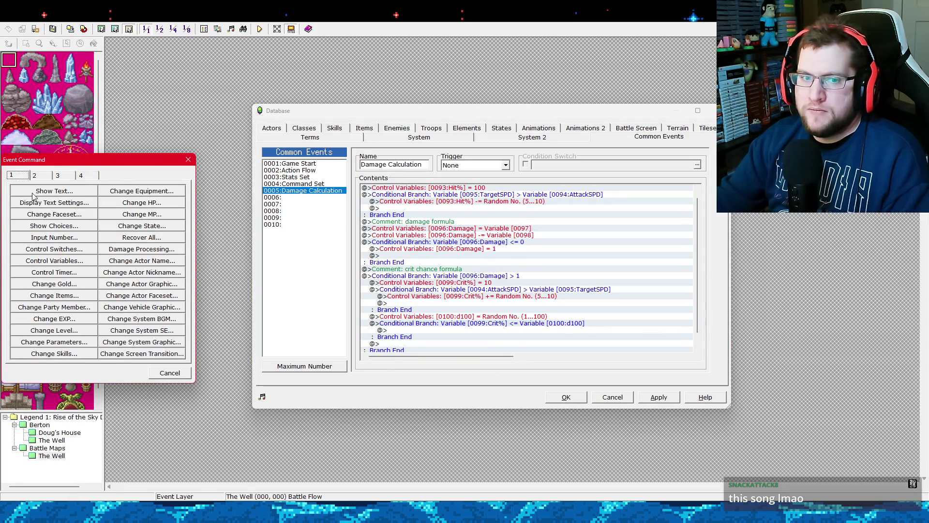
pyautogui.click(73, 260)
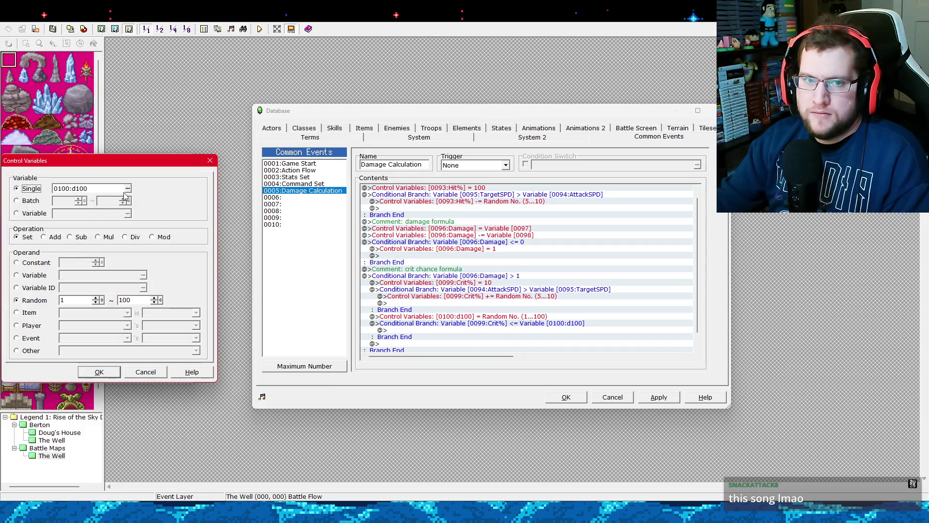
pyautogui.click(127, 189)
pyautogui.doubleClick(116, 294)
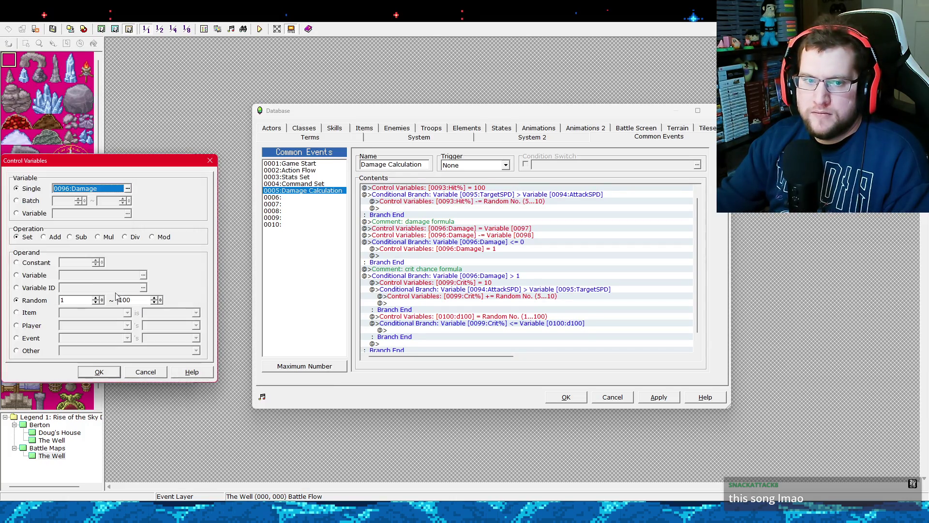
pyautogui.click(98, 237)
pyautogui.click(34, 262)
pyautogui.doubleClick(71, 263)
pyautogui.write('2')
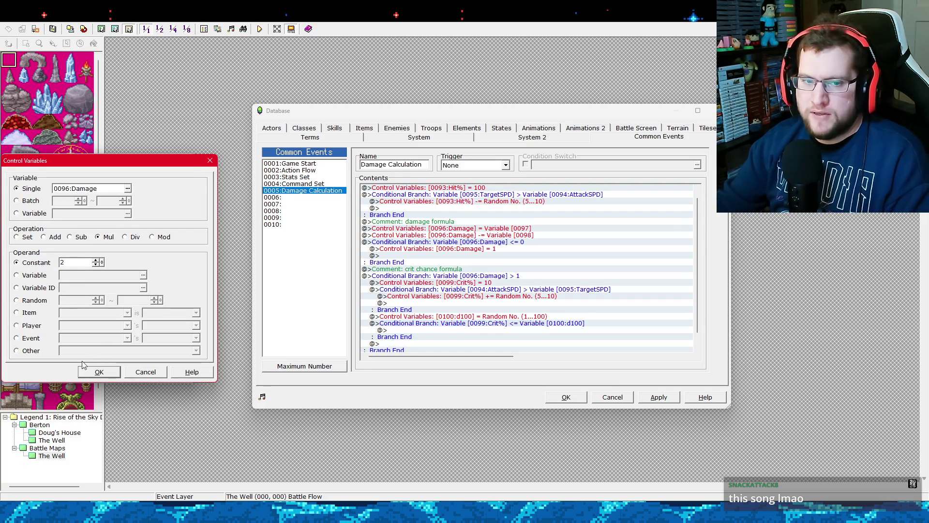
pyautogui.click(99, 373)
pyautogui.click(645, 397)
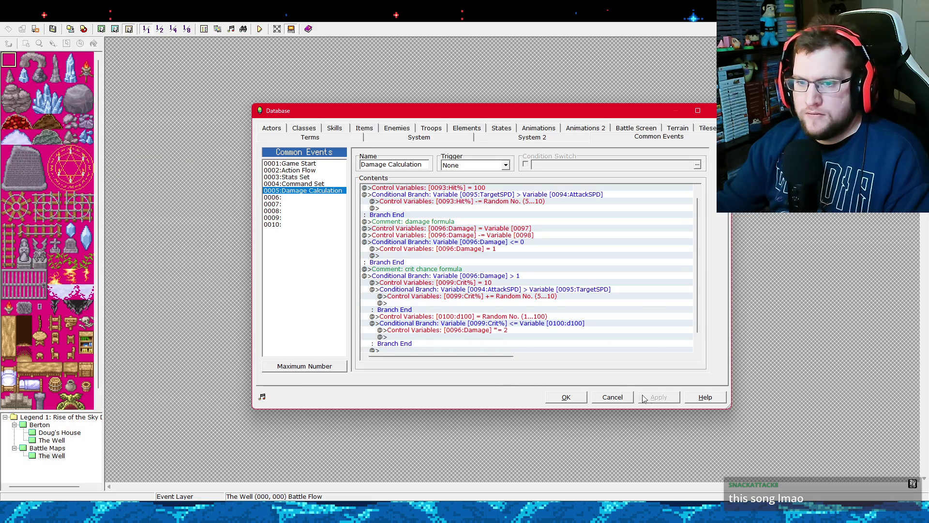
pyautogui.click(428, 227)
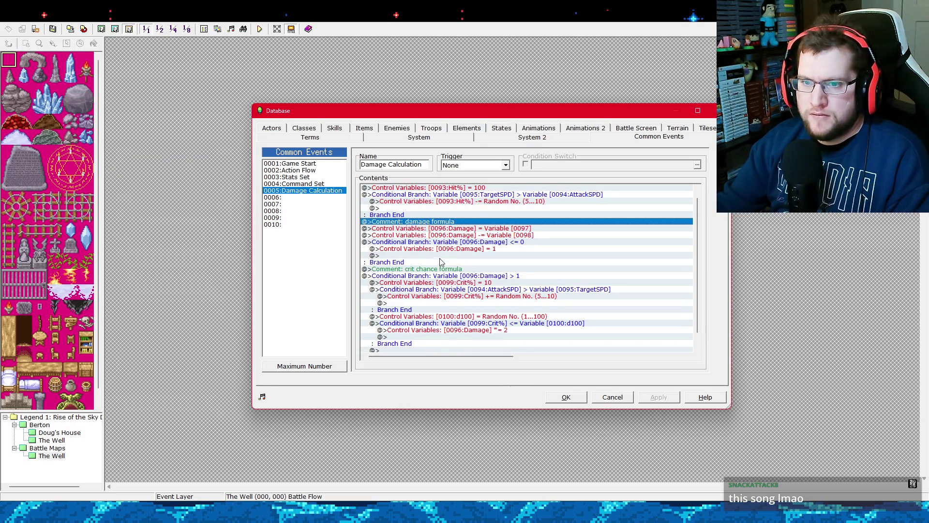
pyautogui.click(440, 269)
pyautogui.click(441, 275)
pyautogui.click(432, 343)
pyautogui.scroll(-1, 432, 349)
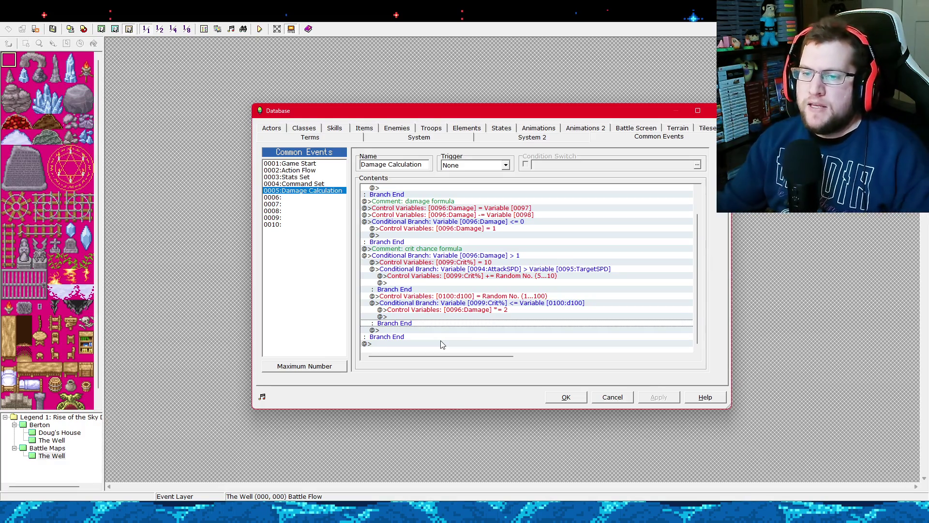
pyautogui.scroll(2, 472, 308)
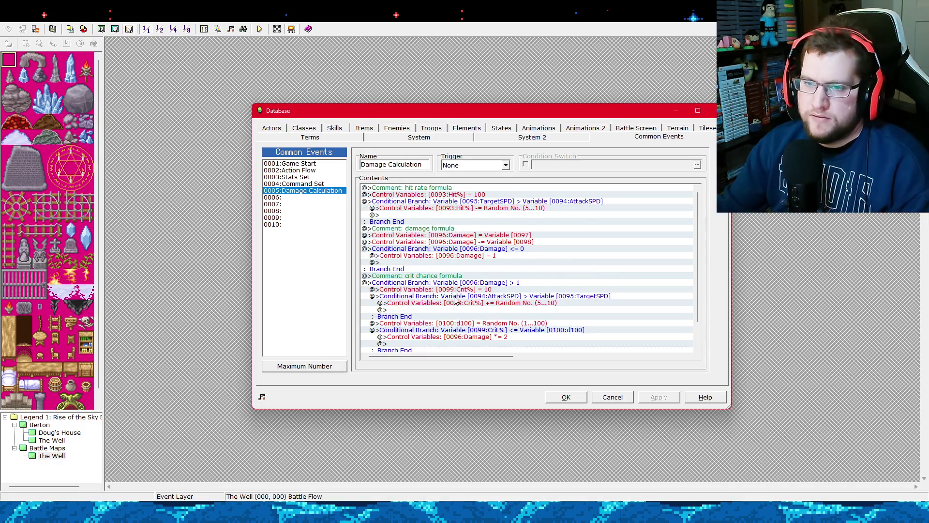
pyautogui.scroll(-2, 454, 300)
pyautogui.scroll(2, 457, 300)
pyautogui.click(487, 209)
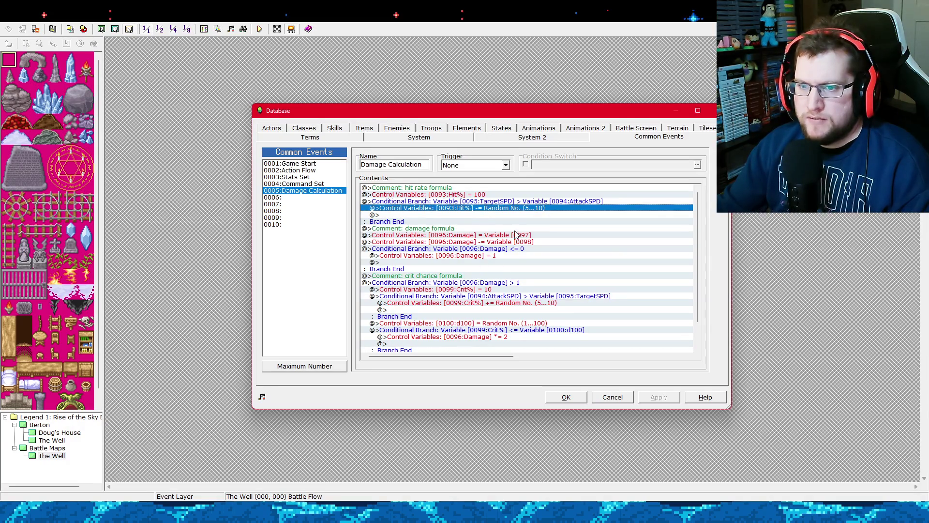
pyautogui.scroll(-1, 499, 265)
pyautogui.scroll(1, 487, 287)
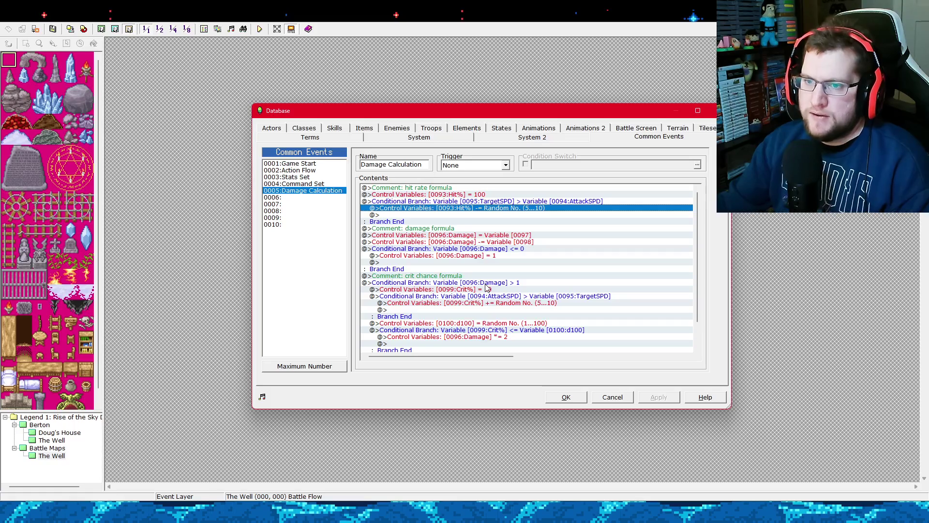
pyautogui.click(495, 194)
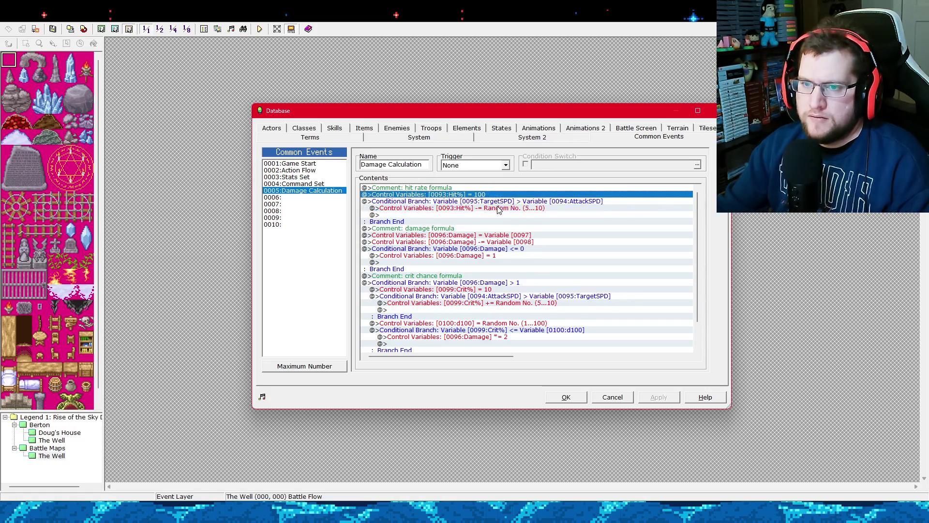
pyautogui.click(499, 208)
pyautogui.scroll(-2, 503, 261)
pyautogui.click(509, 315)
pyautogui.click(509, 310)
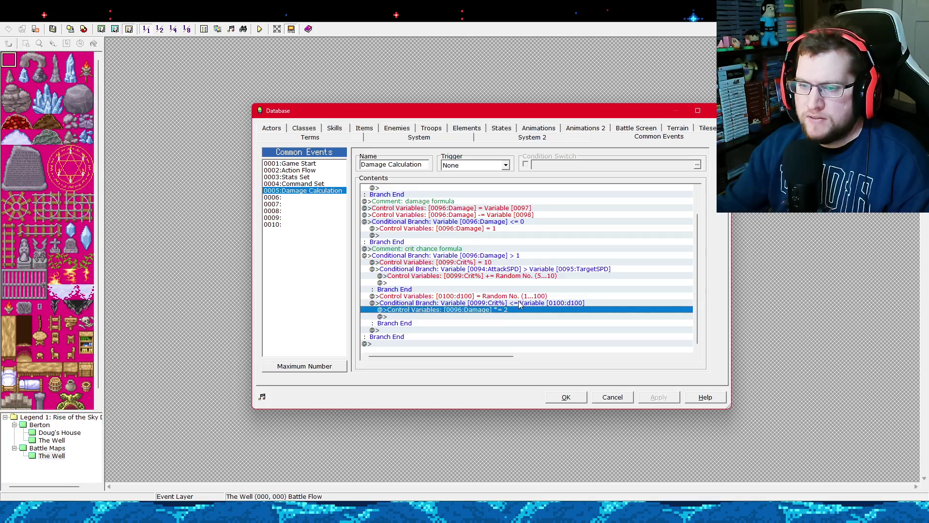
pyautogui.scroll(2, 471, 269)
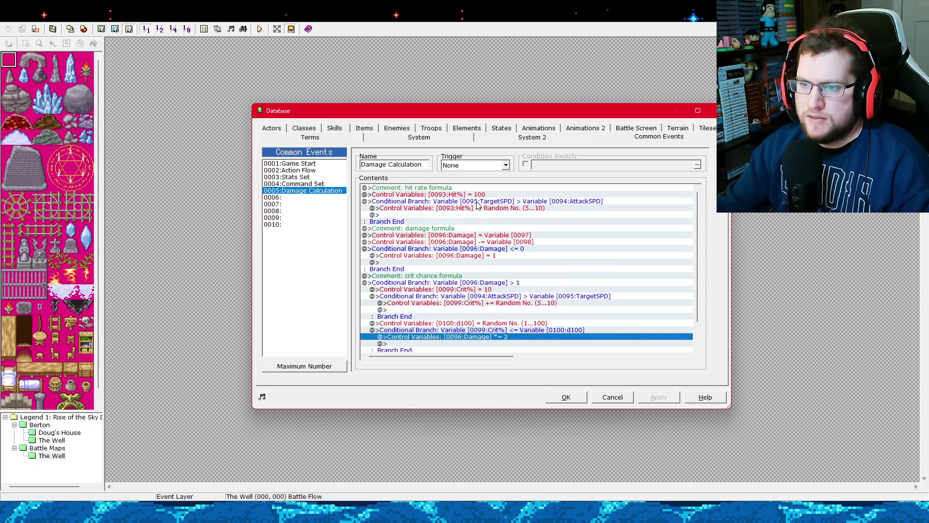
pyautogui.click(467, 208)
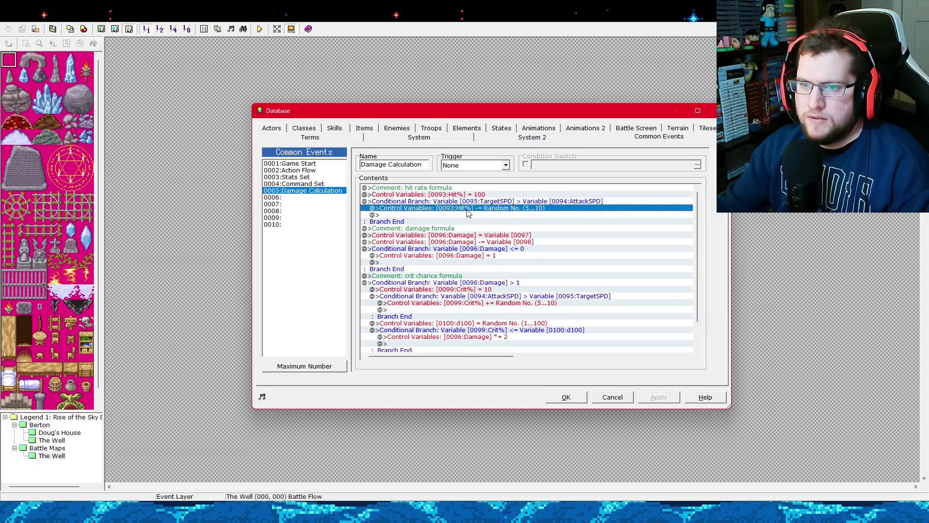
pyautogui.click(473, 201)
pyautogui.click(467, 195)
pyautogui.click(467, 202)
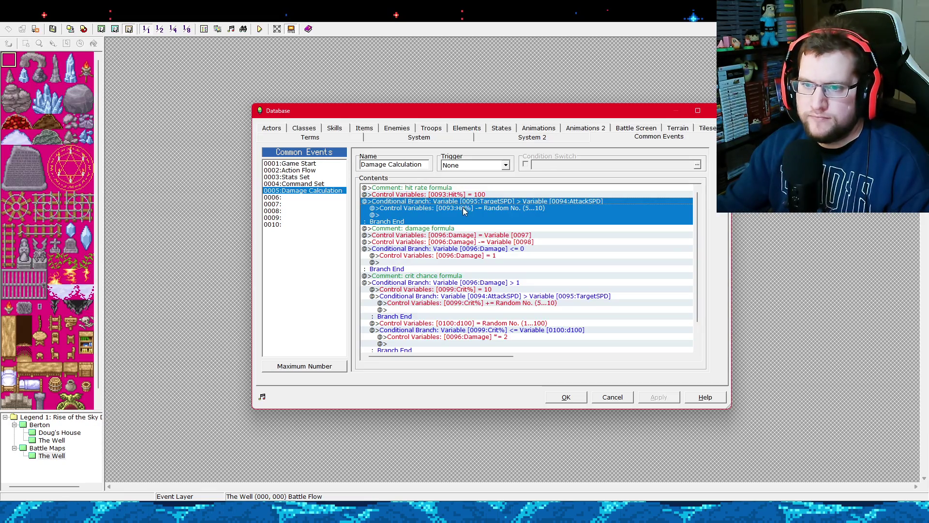
pyautogui.scroll(-2, 438, 230)
pyautogui.scroll(2, 425, 242)
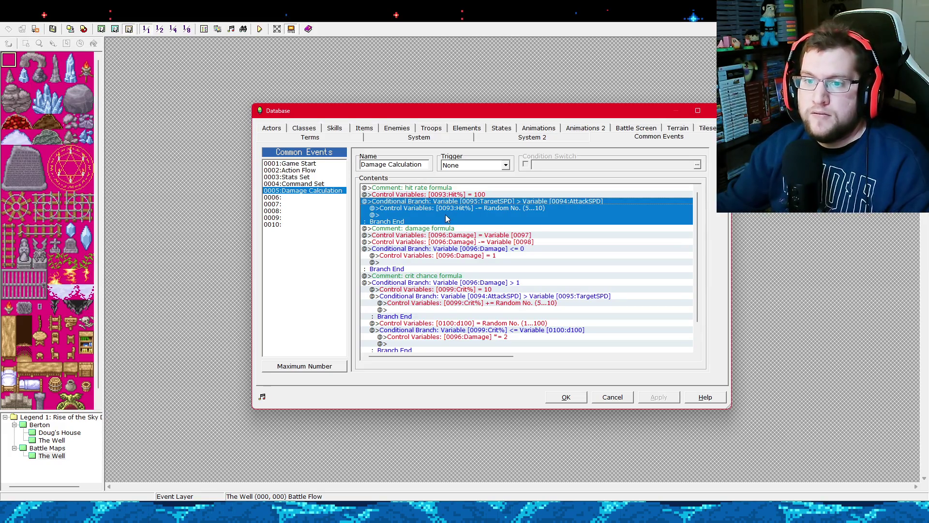
pyautogui.press('Down')
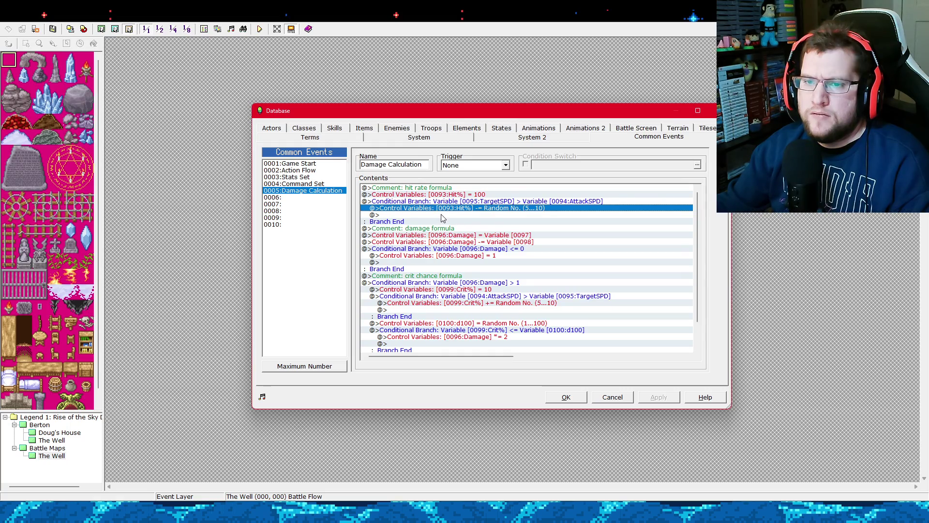
pyautogui.click(441, 215)
pyautogui.click(439, 227)
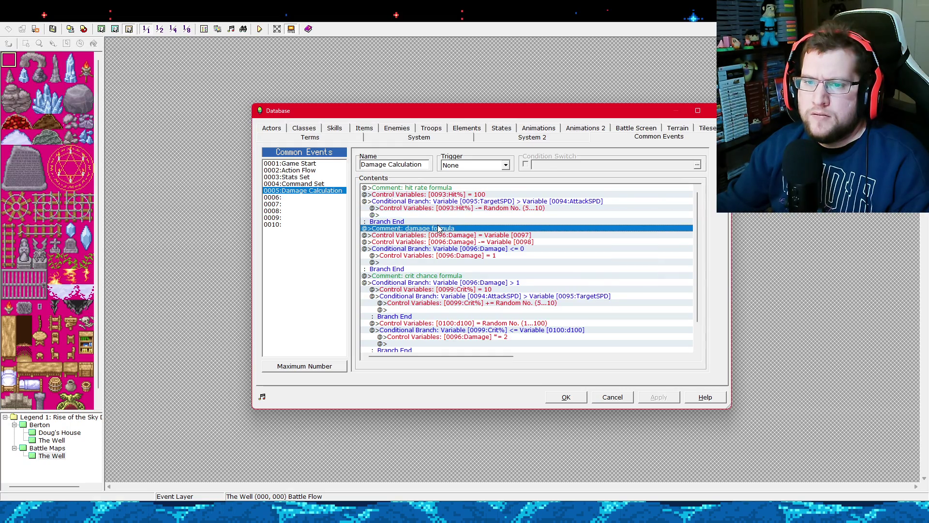
pyautogui.rightClick(438, 230)
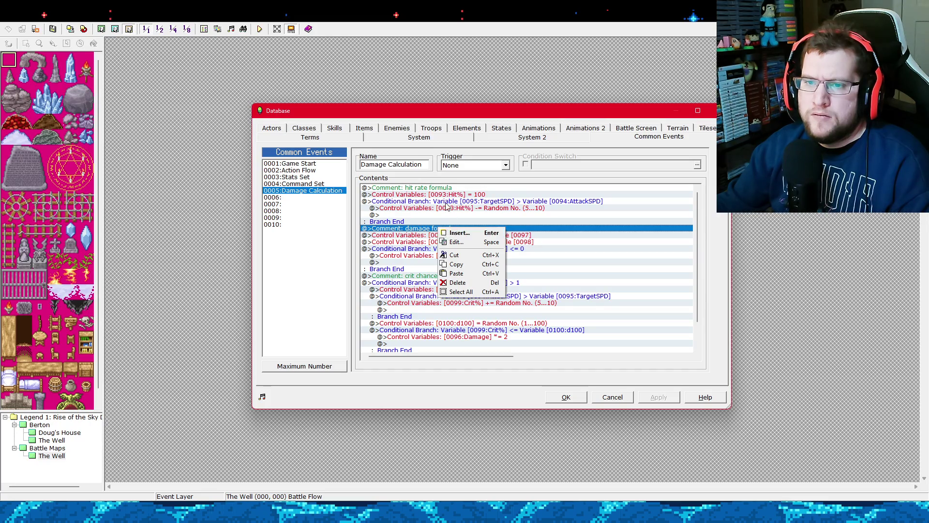
pyautogui.click(446, 233)
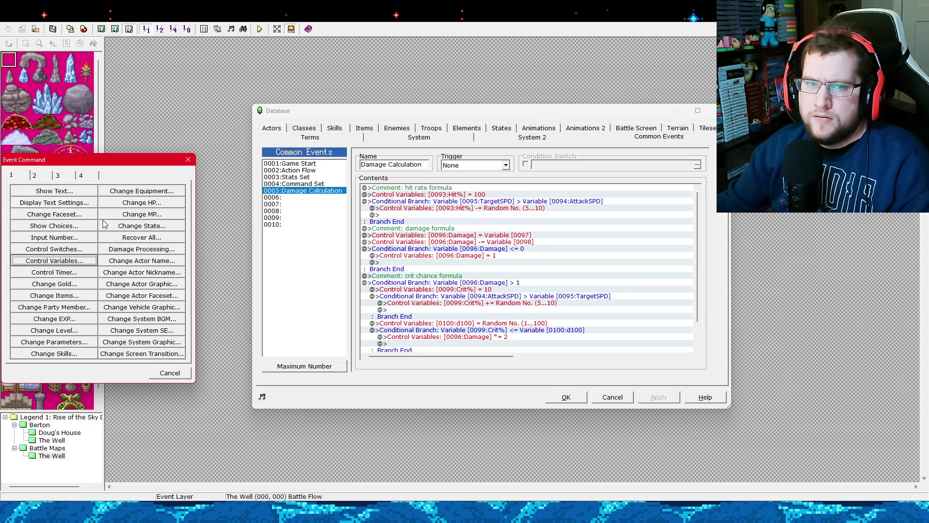
pyautogui.click(57, 175)
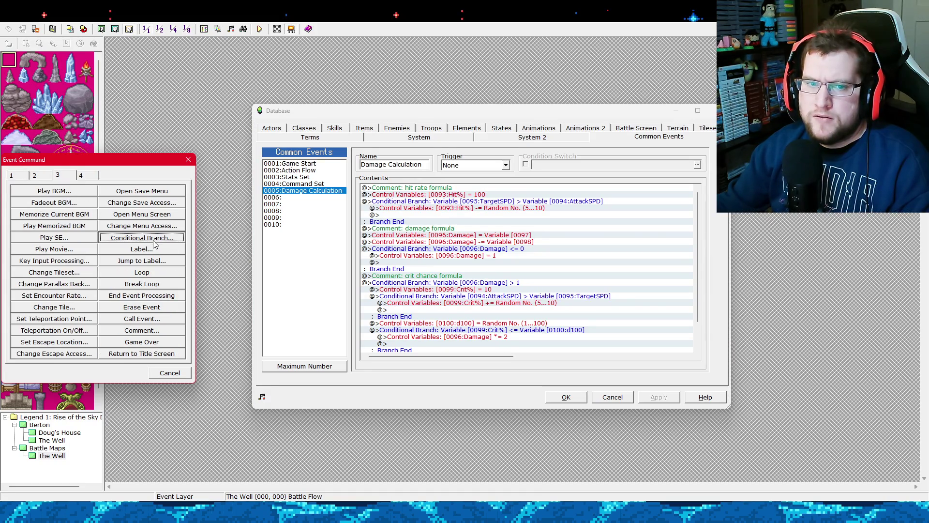
pyautogui.click(154, 240)
pyautogui.click(135, 231)
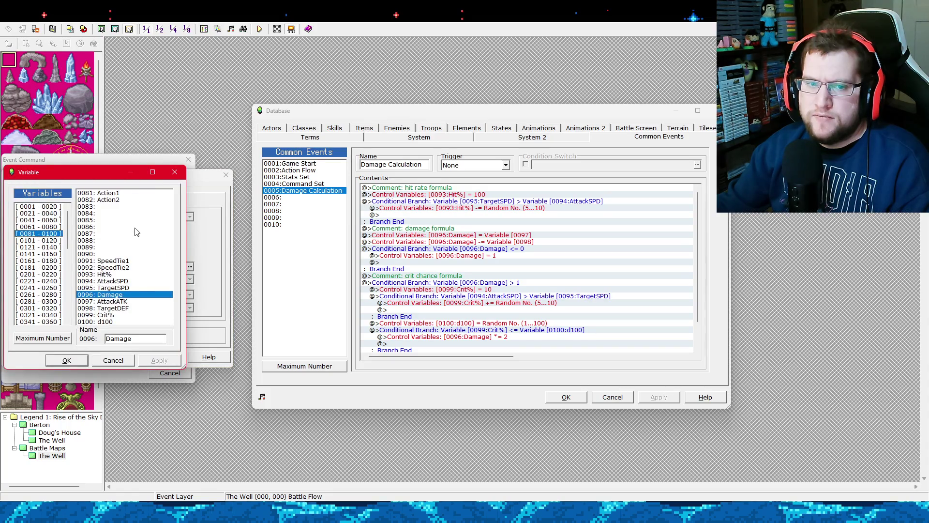
pyautogui.doubleClick(120, 322)
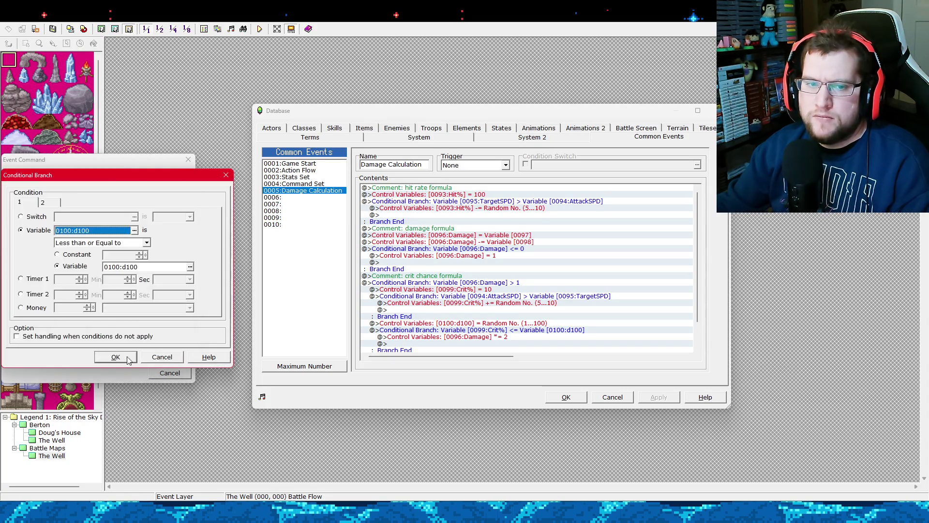
pyautogui.click(162, 357)
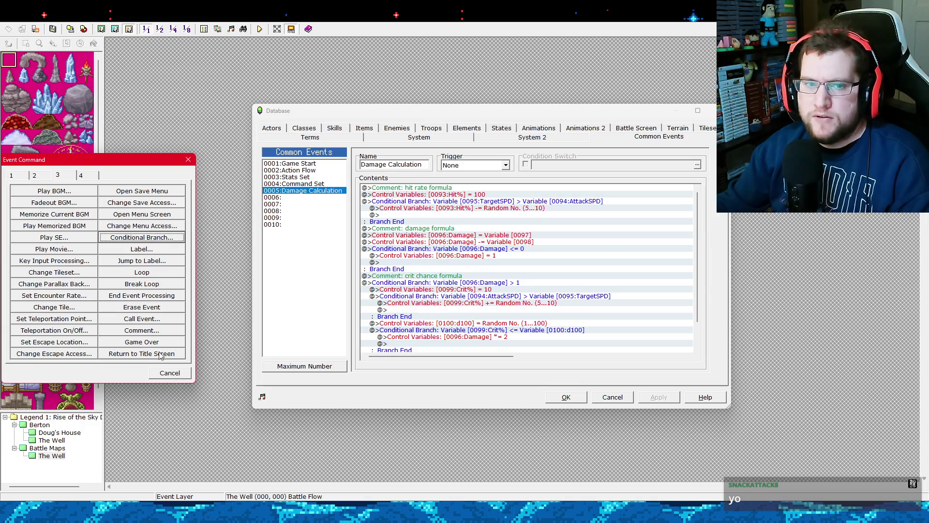
pyautogui.click(12, 176)
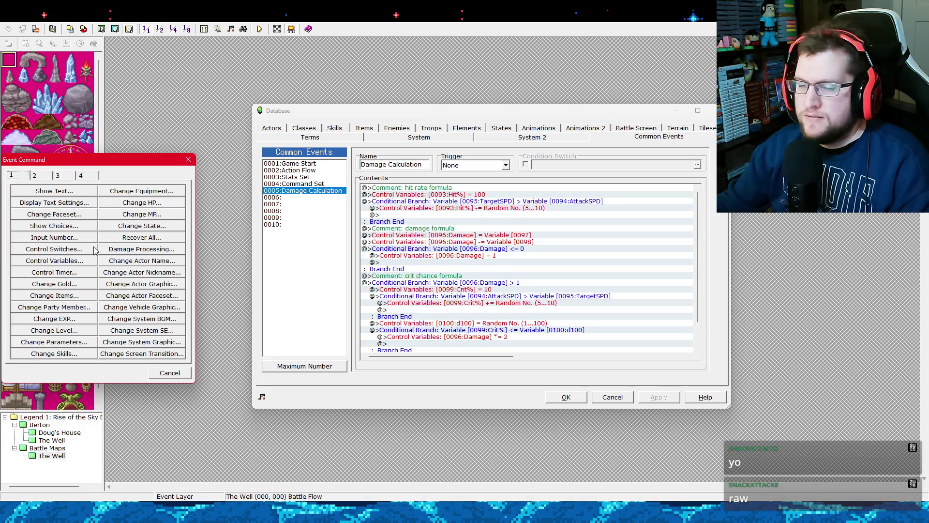
pyautogui.click(82, 264)
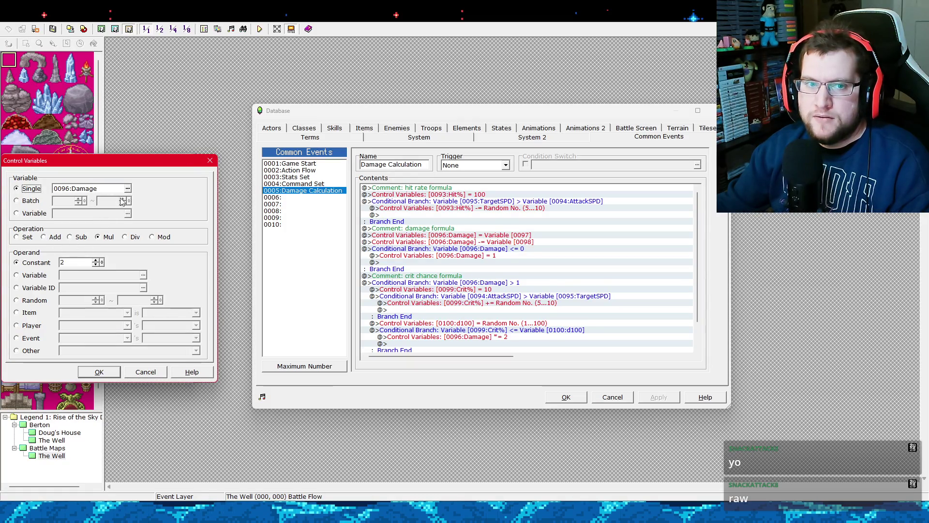
pyautogui.click(127, 188)
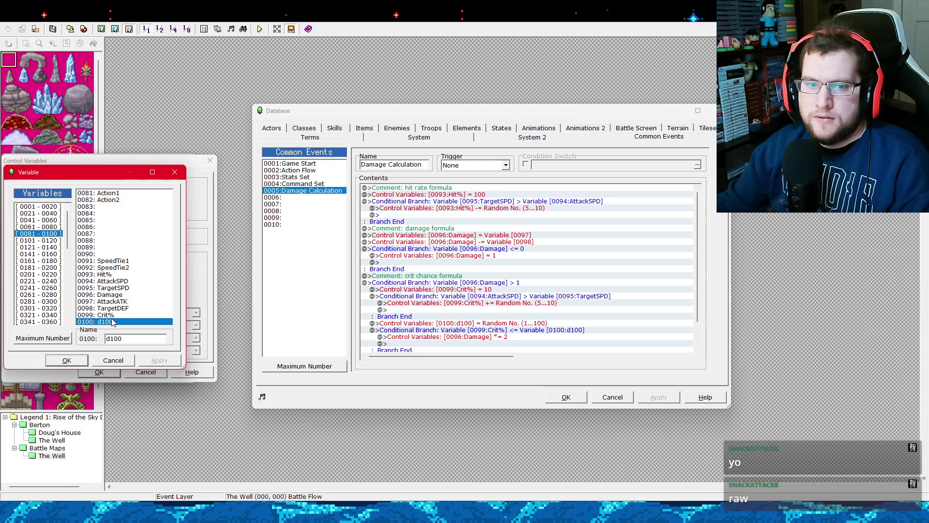
pyautogui.doubleClick(112, 322)
pyautogui.click(136, 374)
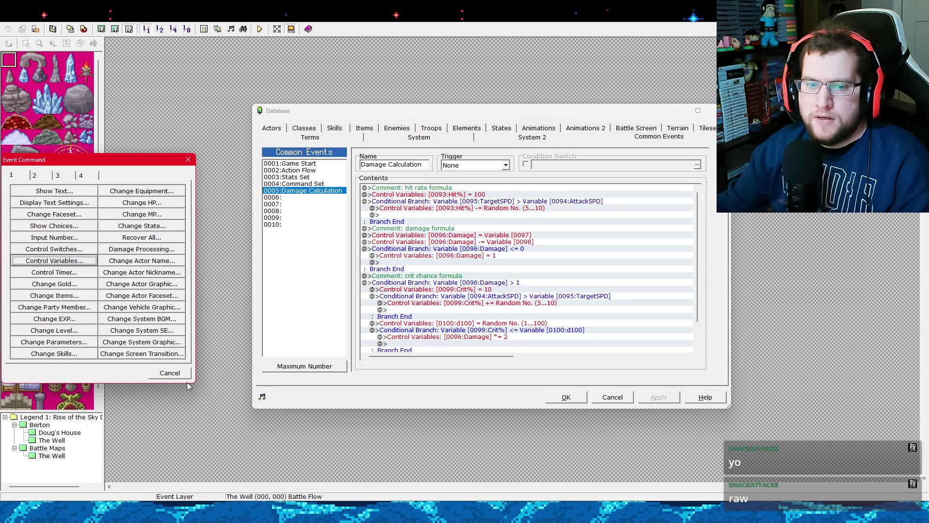
pyautogui.click(186, 378)
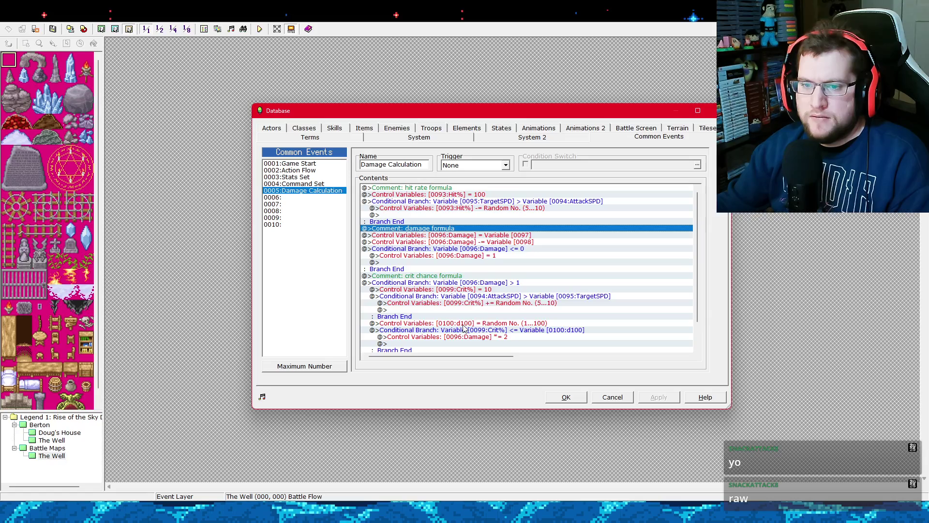
pyautogui.click(463, 324)
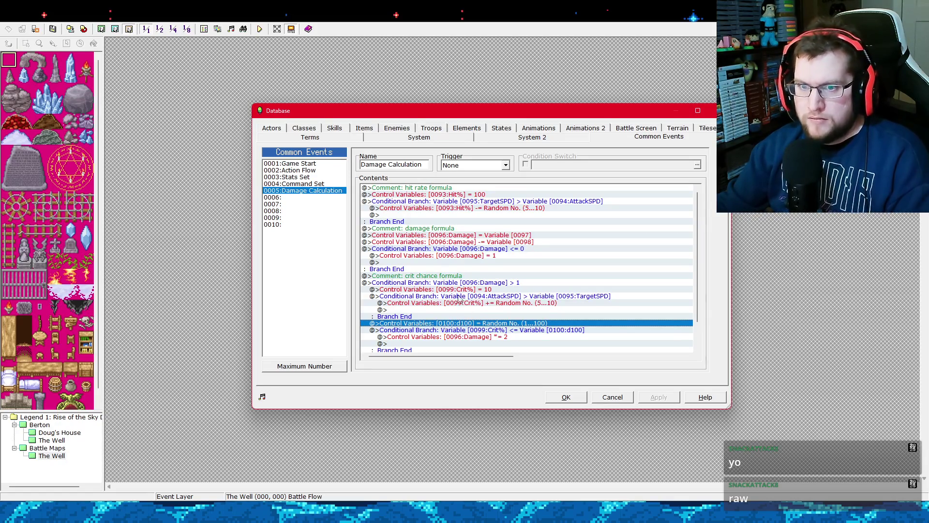
pyautogui.click(419, 229)
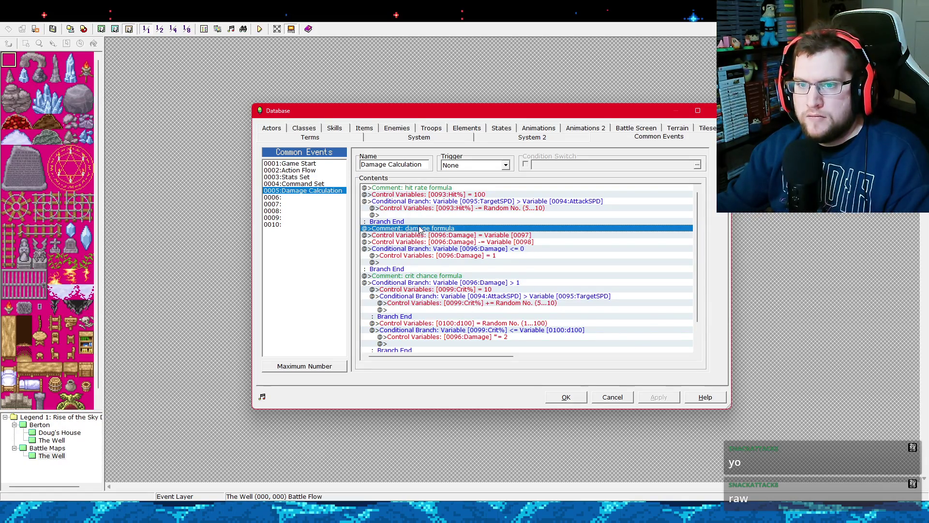
# Paste the d100 roll above the damage formula and start a conditional branch there.
pyautogui.hotkey('ctrl', 'v')
pyautogui.rightClick(437, 236)
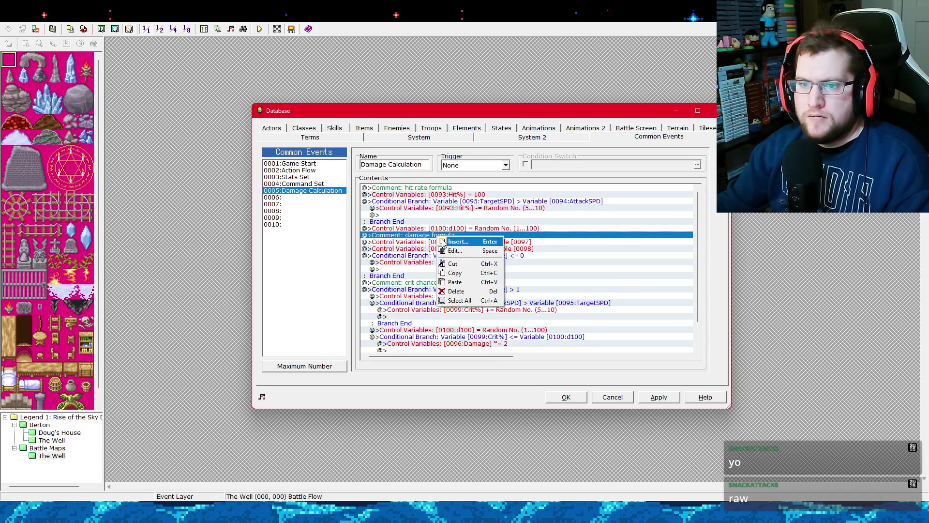
pyautogui.click(455, 241)
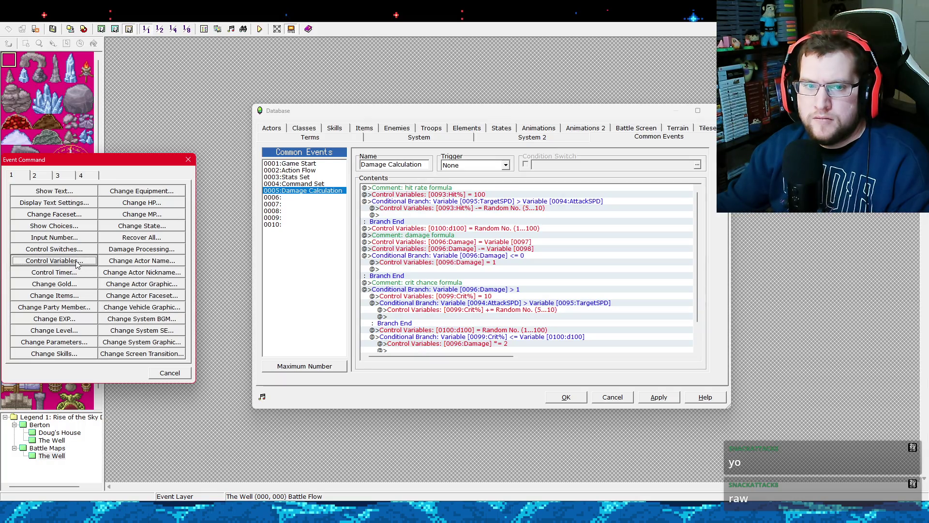
pyautogui.click(58, 175)
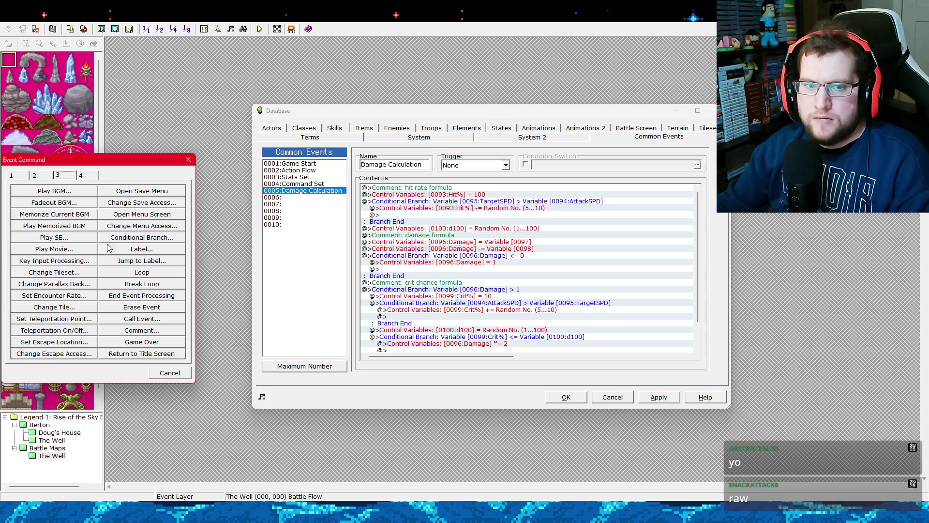
pyautogui.click(144, 239)
# Set the branch to test Hit% (0093) less than or equal to d100 (0100).
pyautogui.click(134, 231)
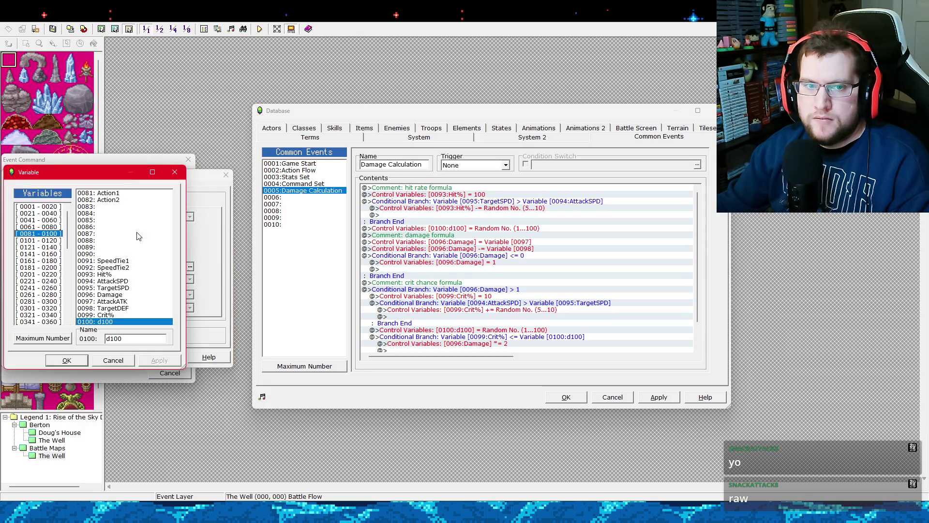
pyautogui.press('Return')
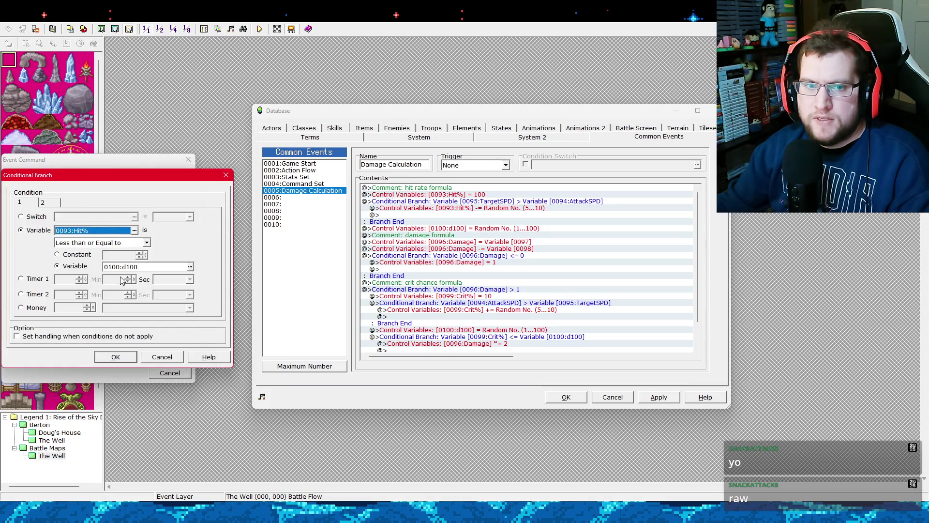
pyautogui.click(193, 267)
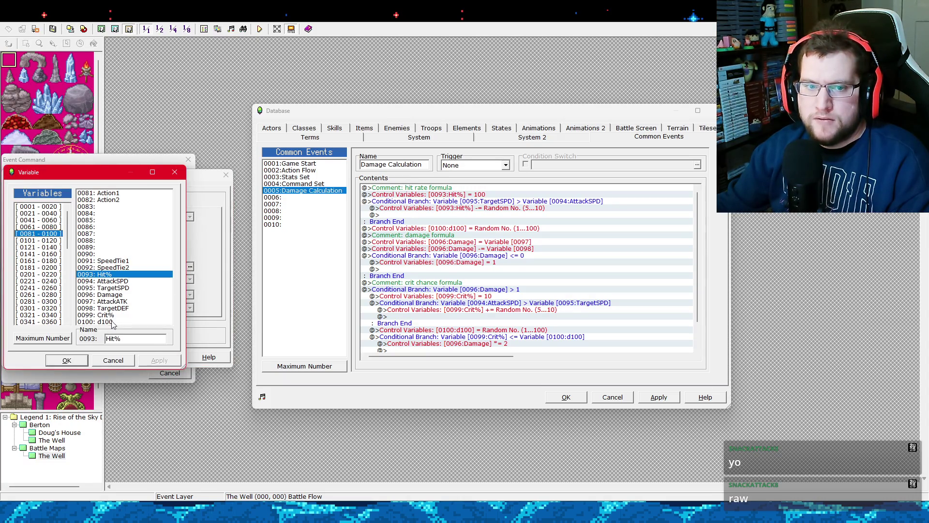
pyautogui.press('Return')
pyautogui.click(116, 357)
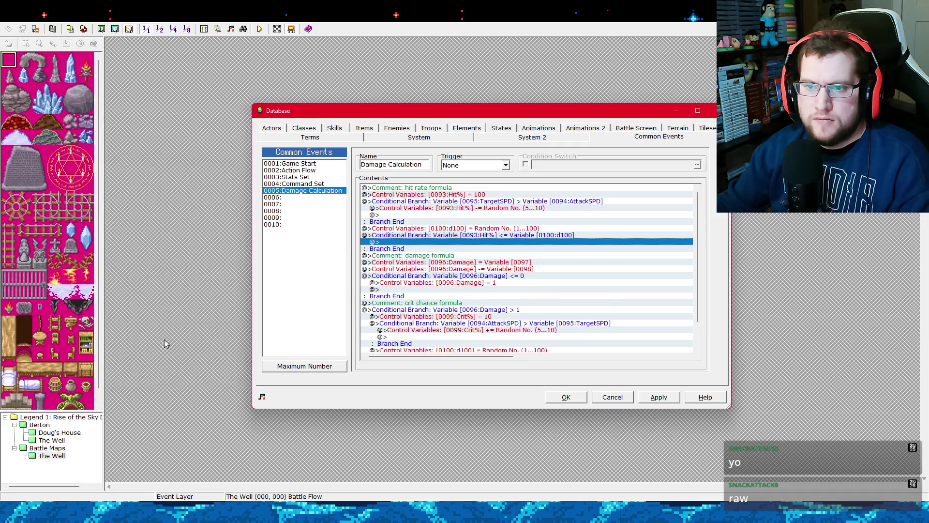
pyautogui.click(422, 256)
# Move the damage and crit formula commands inside the Hit% <= d100 branch.
pyautogui.scroll(-3, 421, 281)
pyautogui.keyDown('shift'); pyautogui.click(407, 343); pyautogui.keyUp('shift')
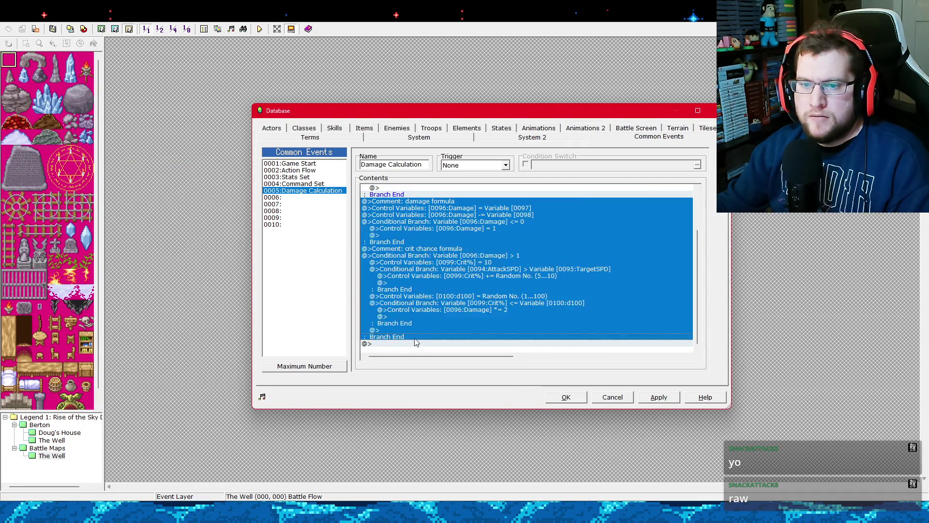
pyautogui.scroll(2, 419, 289)
pyautogui.press('Delete')
pyautogui.click(410, 242)
pyautogui.hotkey('ctrl', 'v')
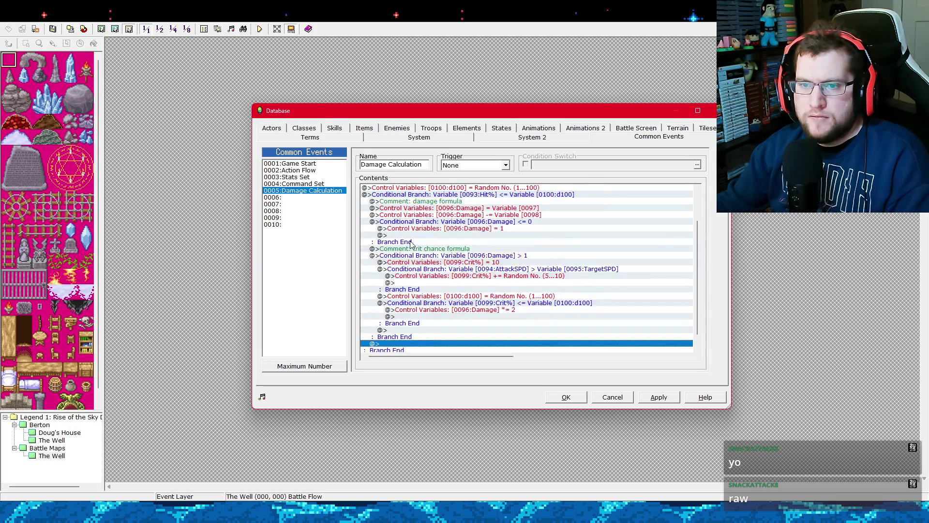
pyautogui.scroll(2, 419, 264)
# Enable an Else case on the Hit% <= d100 branch for missed attacks.
pyautogui.click(427, 229)
pyautogui.click(432, 235)
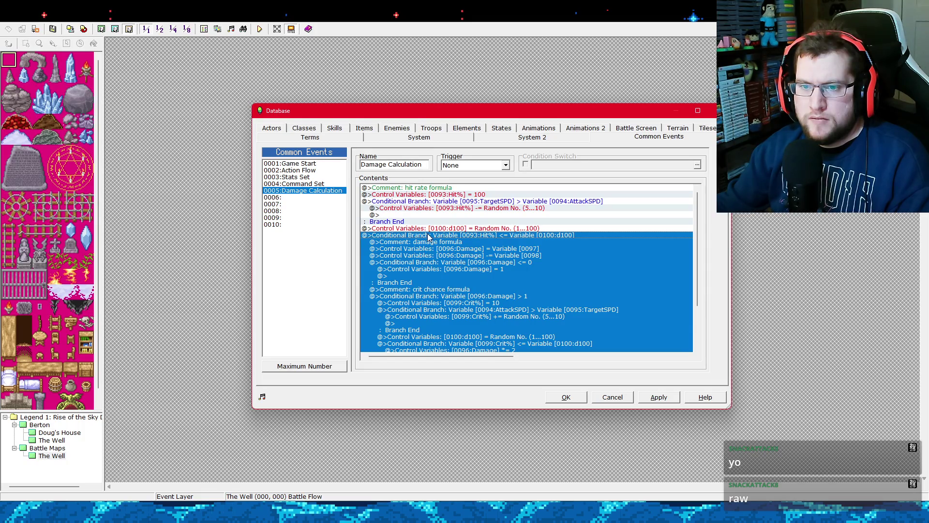
pyautogui.rightClick(428, 239)
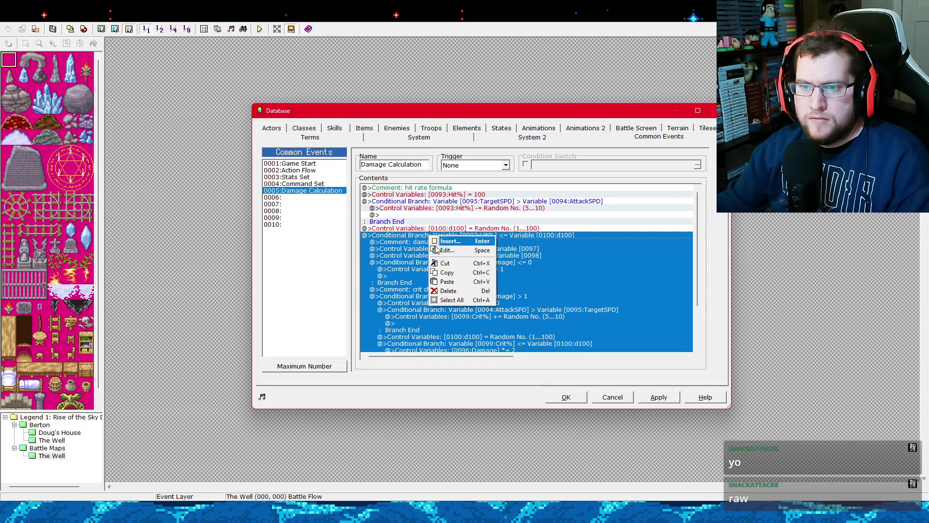
pyautogui.click(441, 246)
pyautogui.click(67, 336)
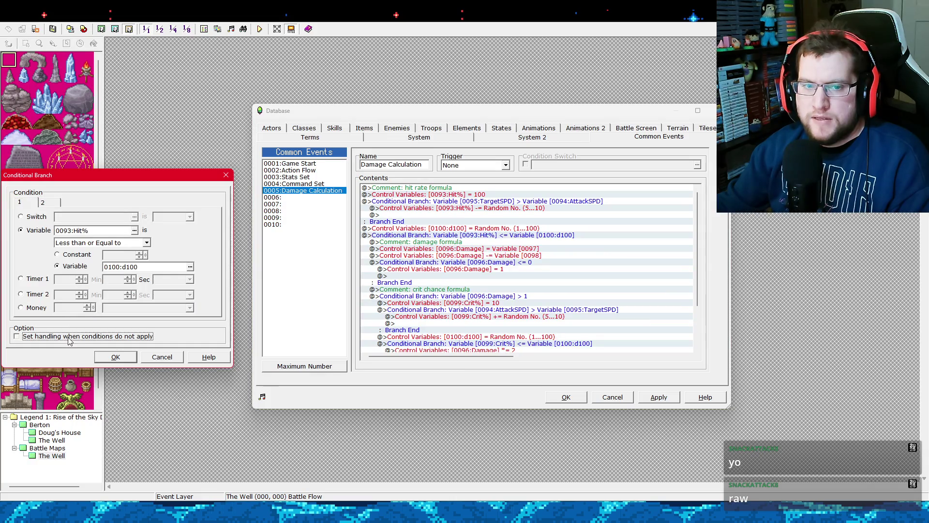
pyautogui.click(115, 356)
pyautogui.scroll(-3, 384, 338)
pyautogui.click(392, 330)
pyautogui.rightClick(392, 330)
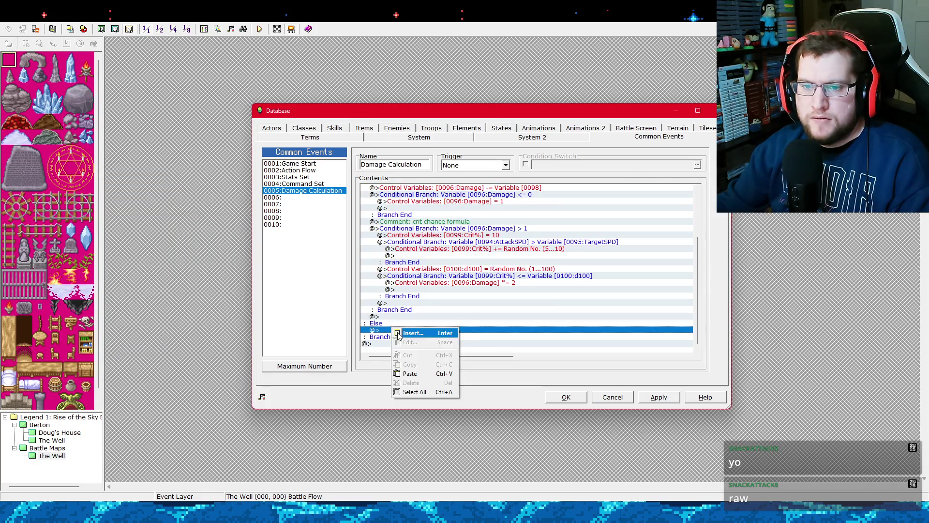
# Add a 'missed attack' comment under the Else case.
pyautogui.click(402, 333)
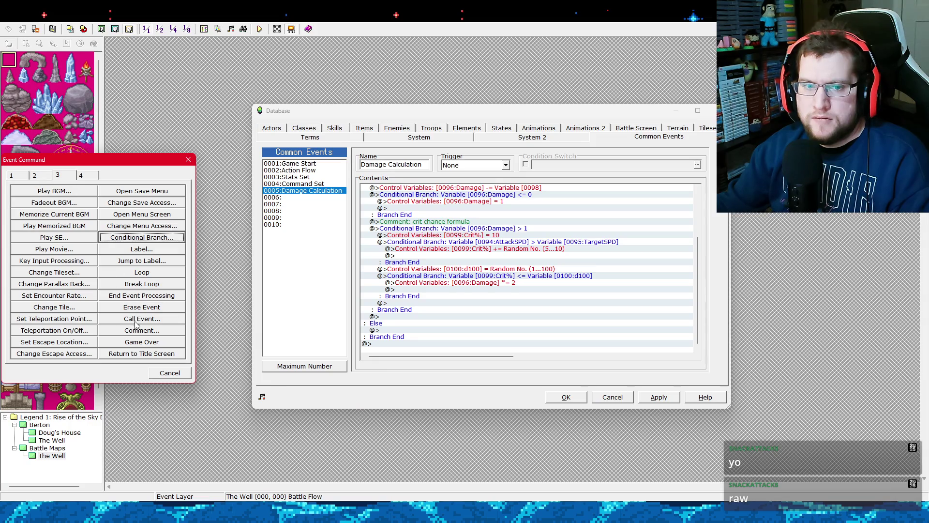
pyautogui.click(139, 330)
pyautogui.write('--m')
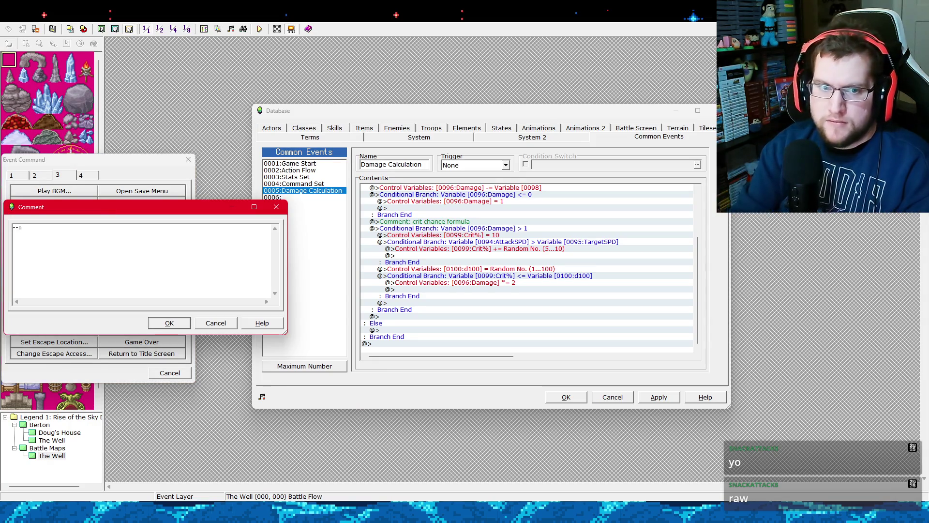
pyautogui.press('BackSpace')
pyautogui.press('BackSpace')
pyautogui.press('BackSpace')
pyautogui.write('m')
pyautogui.write(' hit')
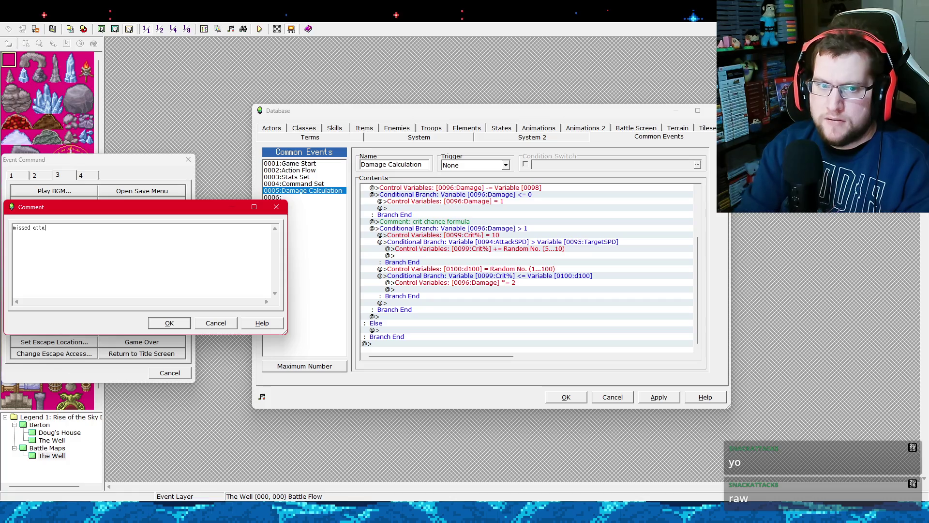
pyautogui.click(165, 327)
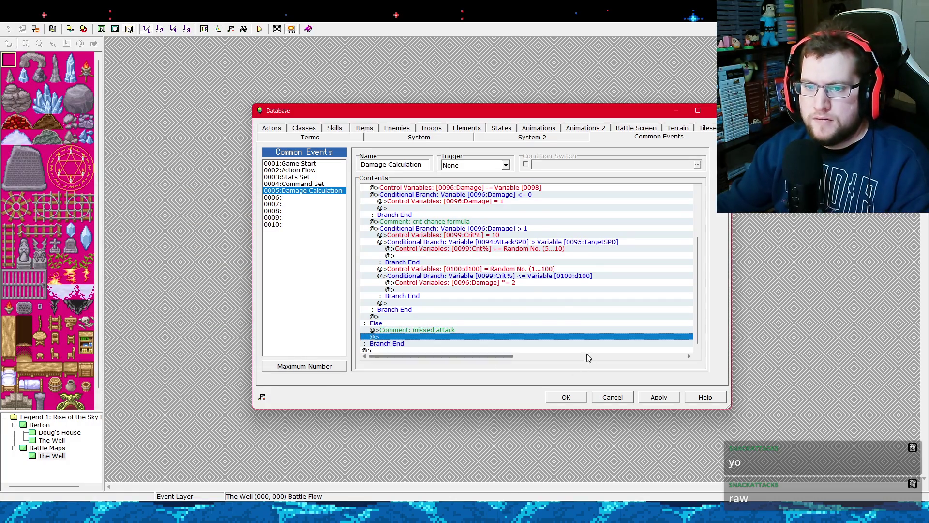
# Put 'successful attack' on its own line above 'damage formula' in the comment, and apply.
pyautogui.scroll(4, 476, 266)
pyautogui.click(476, 230)
pyautogui.click(476, 242)
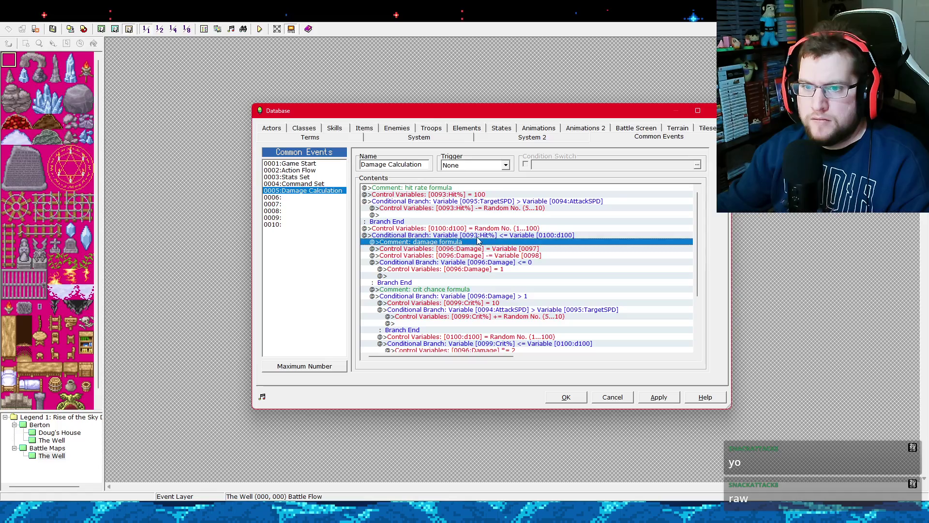
pyautogui.click(478, 235)
pyautogui.click(475, 241)
pyautogui.rightClick(474, 242)
pyautogui.click(490, 255)
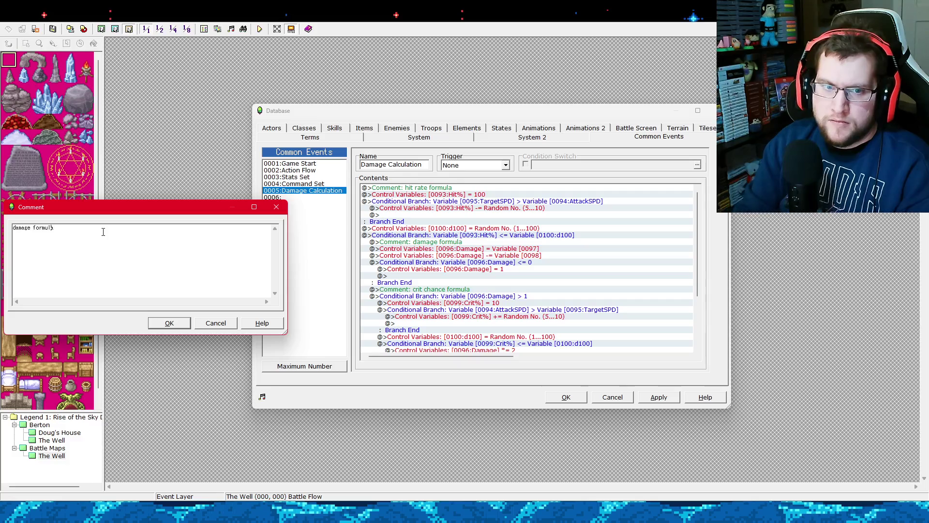
pyautogui.press('Home')
pyautogui.write('successful ')
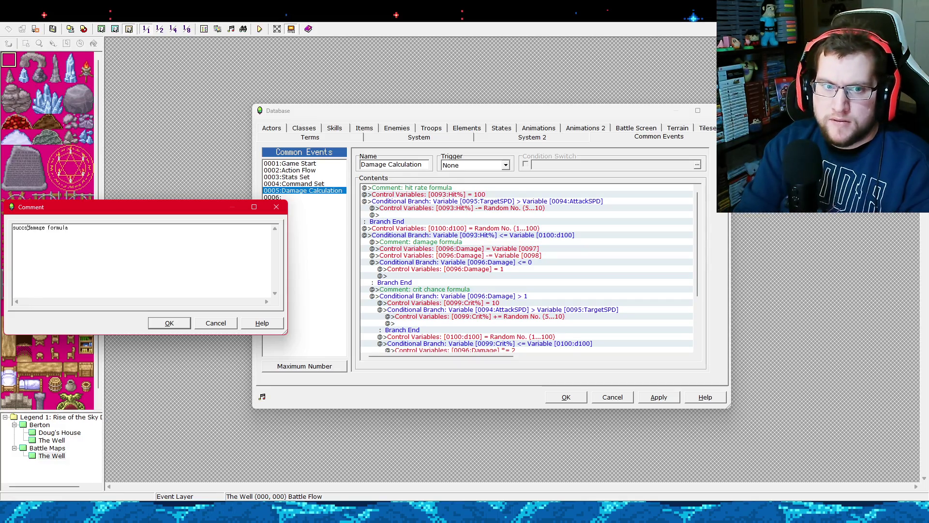
pyautogui.write('attack')
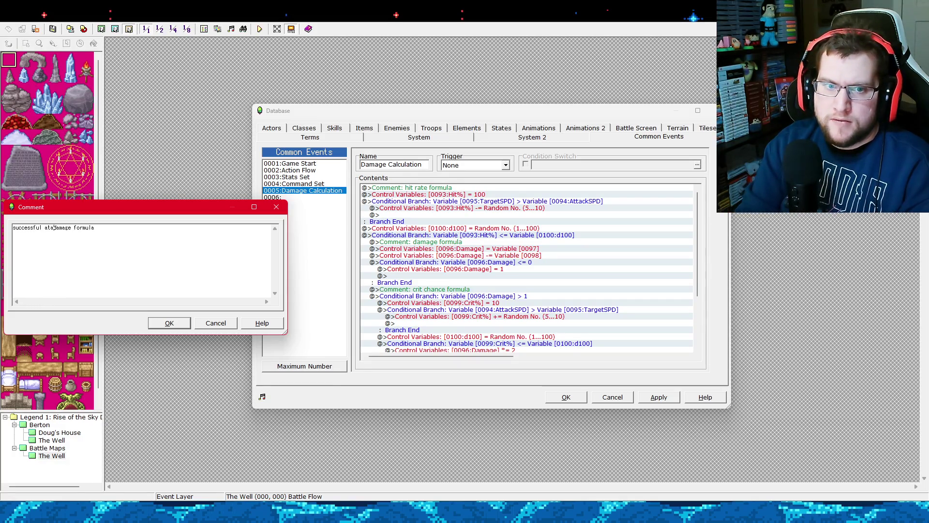
pyautogui.press('Return')
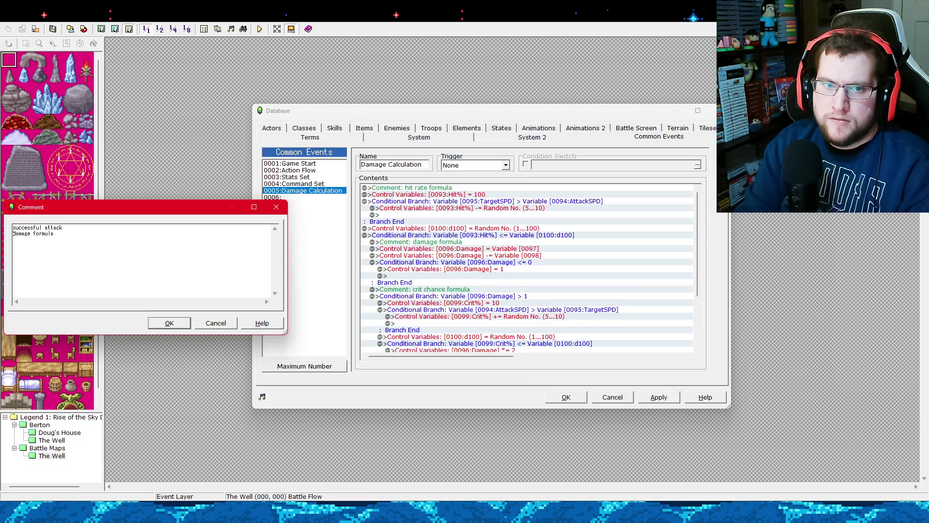
pyautogui.click(165, 323)
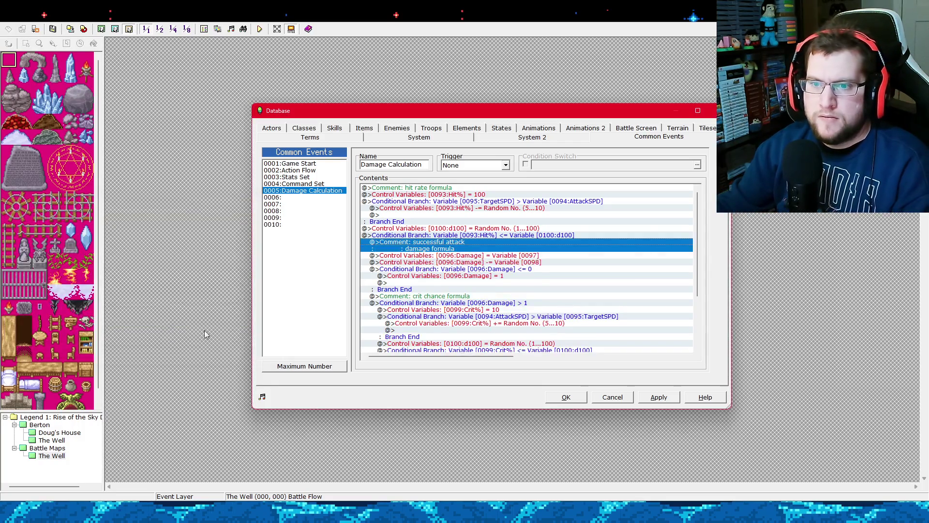
pyautogui.click(658, 398)
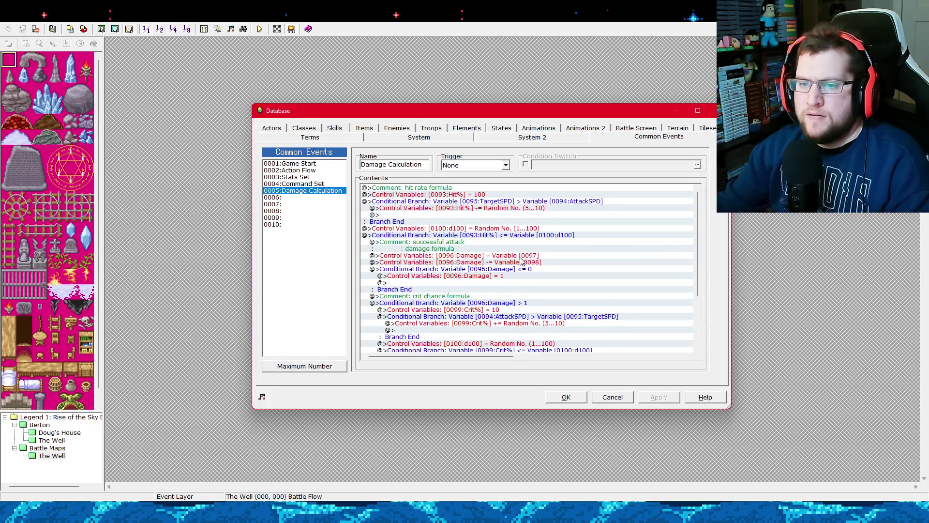
pyautogui.click(497, 287)
pyautogui.scroll(-4, 489, 291)
pyautogui.scroll(4, 486, 295)
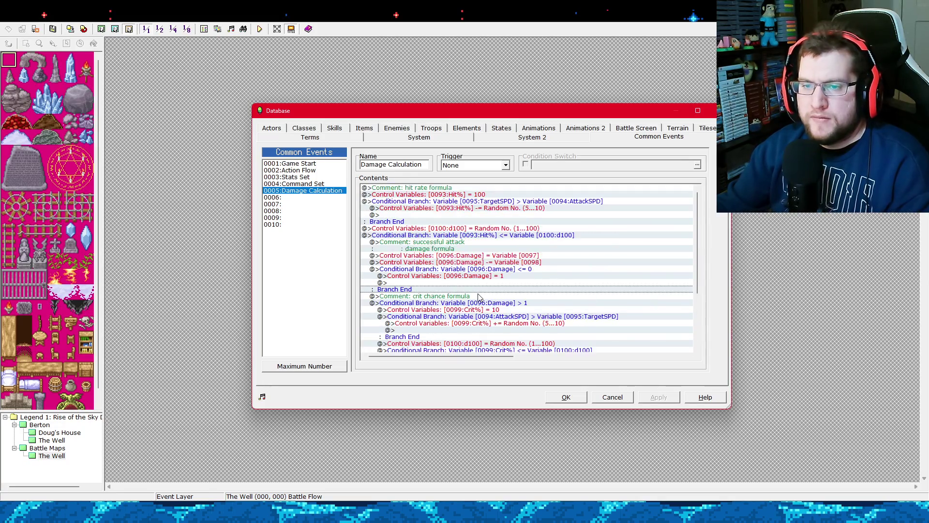
pyautogui.click(434, 203)
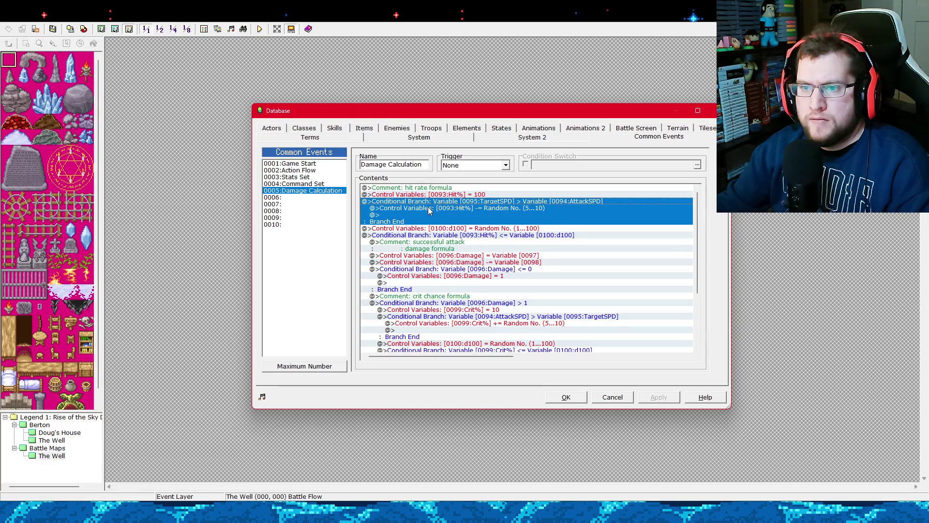
pyautogui.click(429, 227)
pyautogui.click(431, 204)
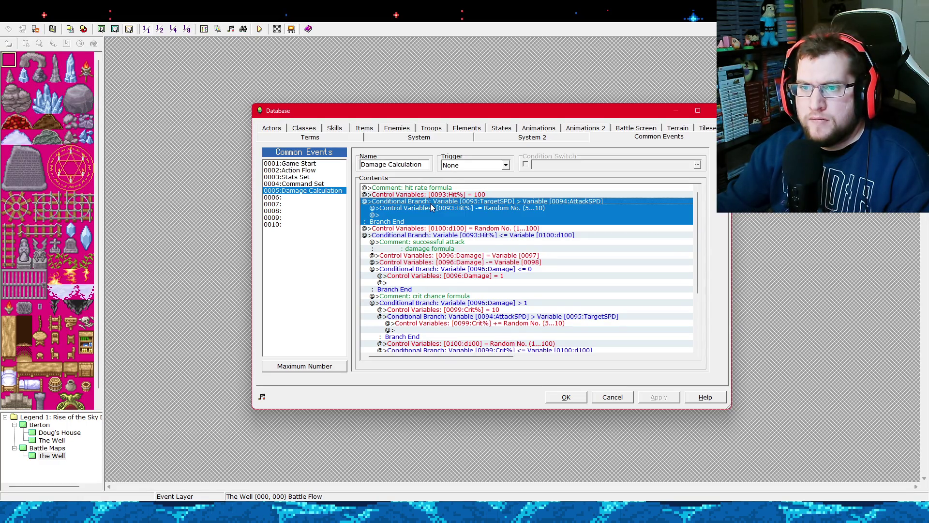
pyautogui.click(427, 228)
pyautogui.scroll(-2, 490, 274)
pyautogui.scroll(2, 490, 274)
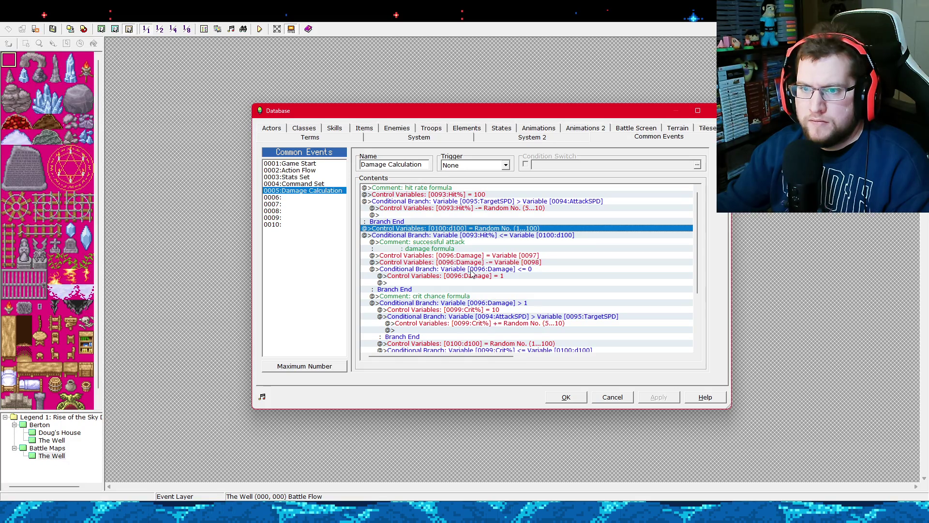
pyautogui.scroll(-2, 472, 275)
pyautogui.scroll(2, 472, 274)
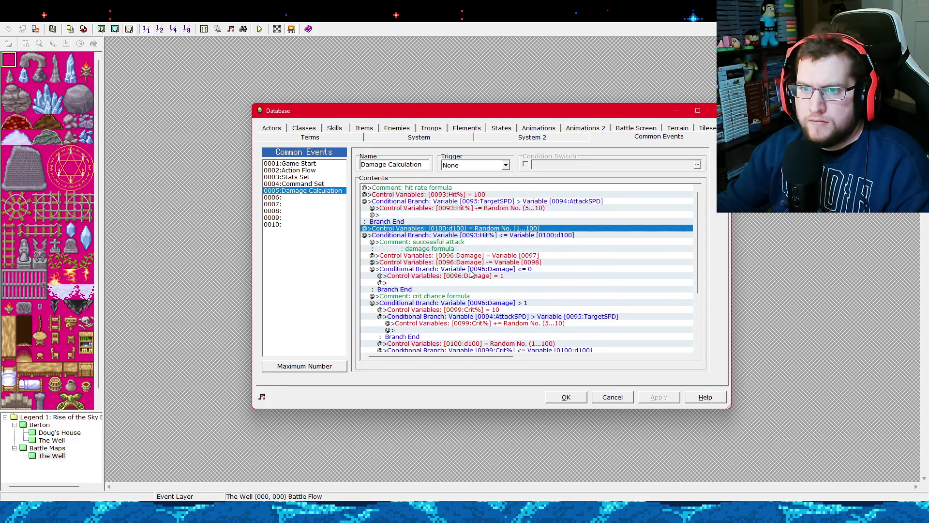
pyautogui.rightClick(509, 255)
pyautogui.click(519, 270)
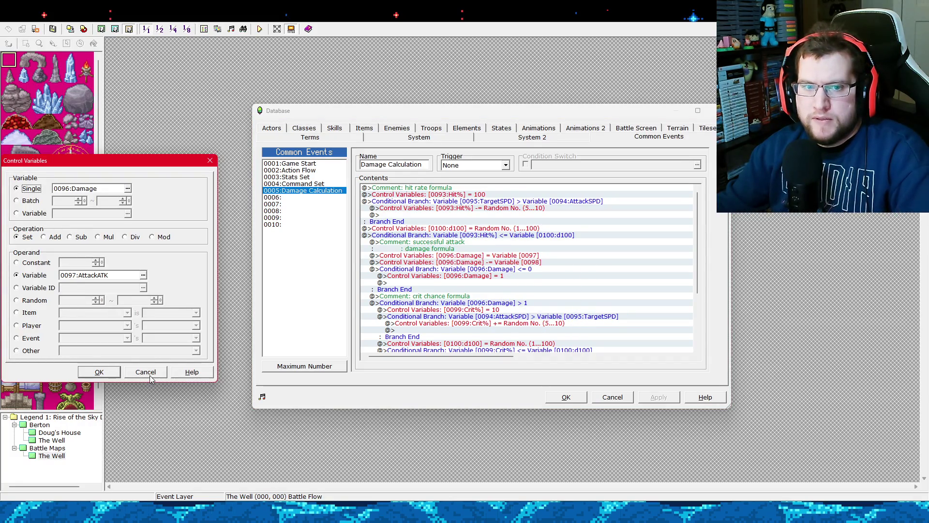
pyautogui.click(149, 376)
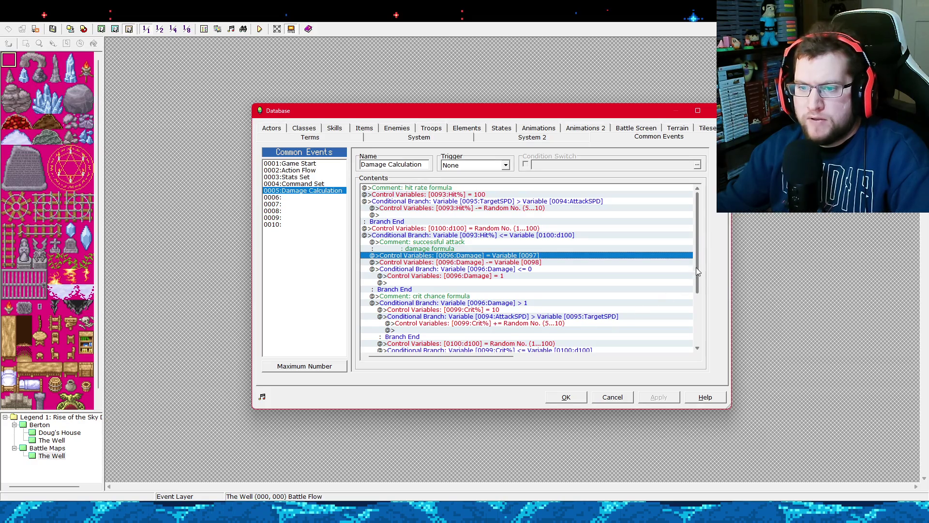
pyautogui.moveTo(696, 267)
pyautogui.mouseDown()
pyautogui.moveTo(697, 316)
pyautogui.moveTo(701, 240)
pyautogui.mouseUp()
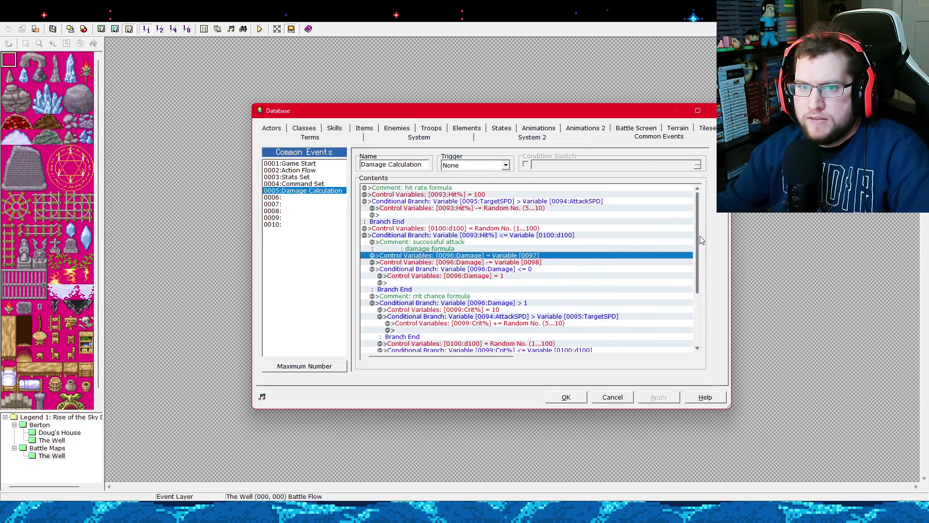
pyautogui.click(322, 170)
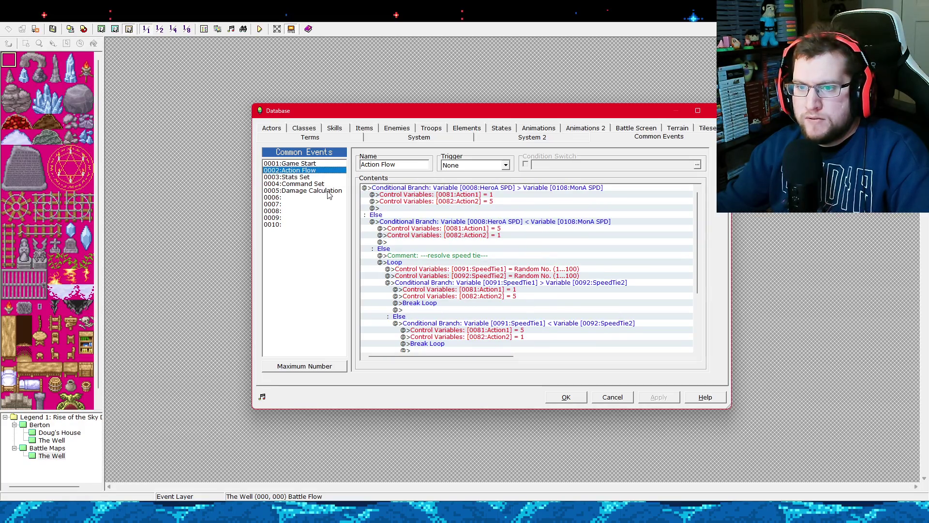
# Browse the Command Set, Action Flow and Damage Calculation common events.
pyautogui.scroll(-5, 692, 288)
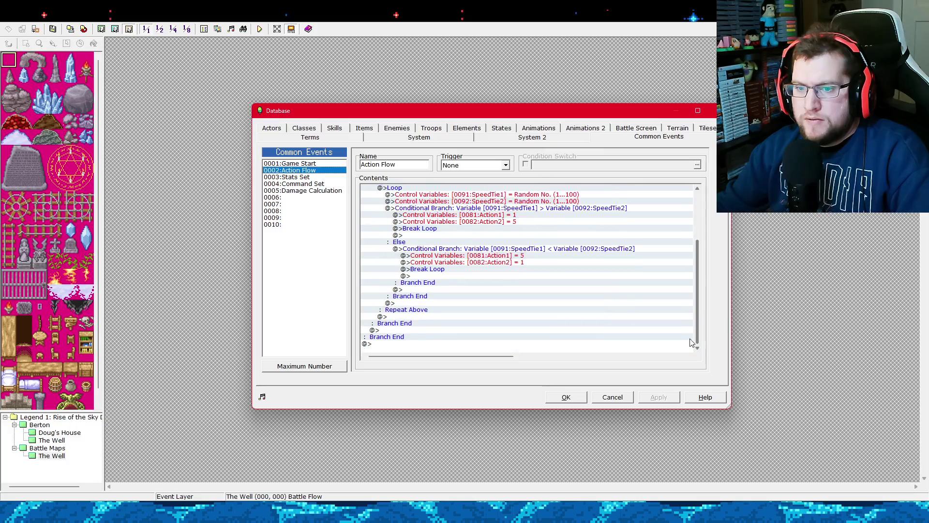
pyautogui.scroll(5, 639, 218)
pyautogui.click(312, 184)
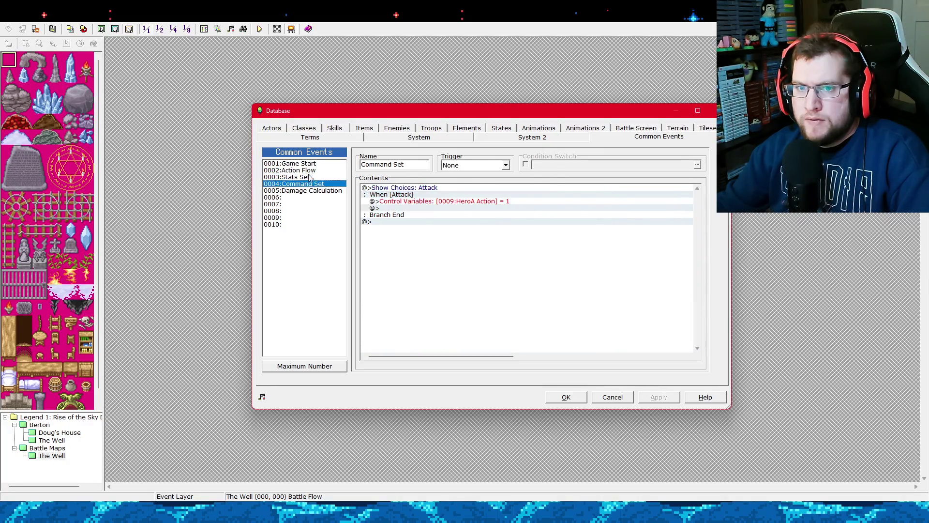
pyautogui.click(312, 170)
pyautogui.click(312, 191)
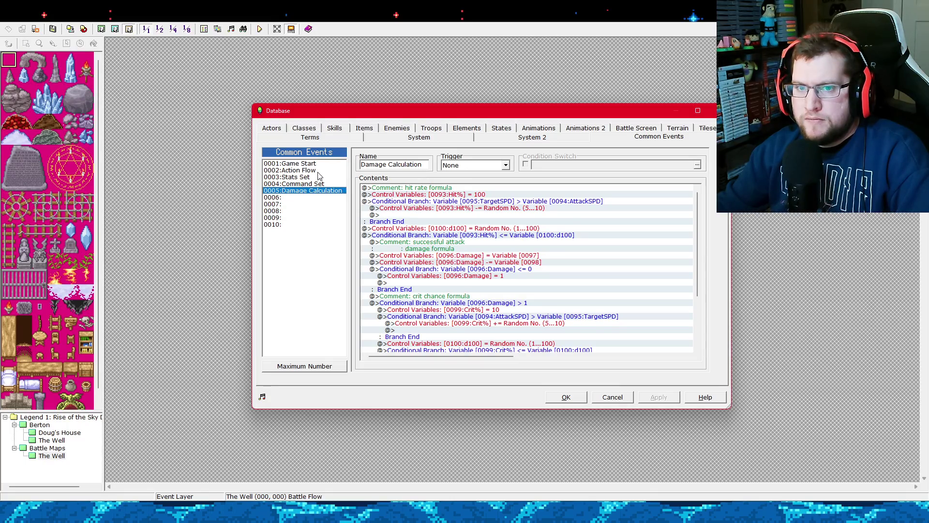
pyautogui.click(319, 170)
pyautogui.click(319, 183)
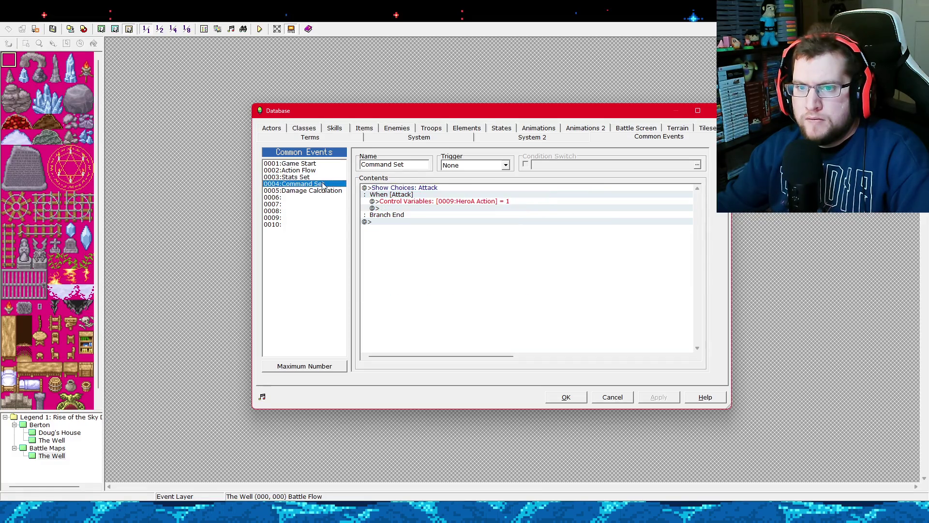
pyautogui.click(317, 171)
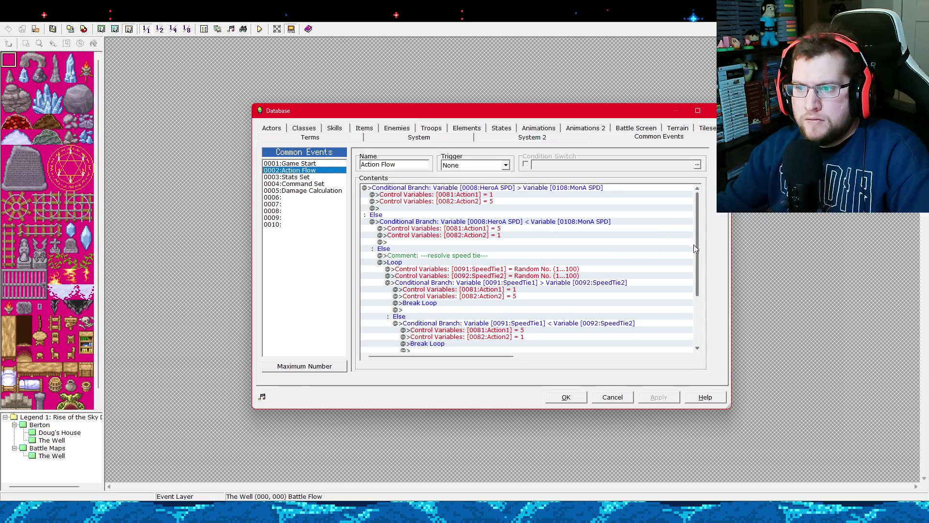
# Look over the Stats Set event, then close the Database with OK.
pyautogui.moveTo(697, 250)
pyautogui.mouseDown()
pyautogui.moveTo(693, 310)
pyautogui.moveTo(707, 238)
pyautogui.moveTo(694, 310)
pyautogui.mouseUp()
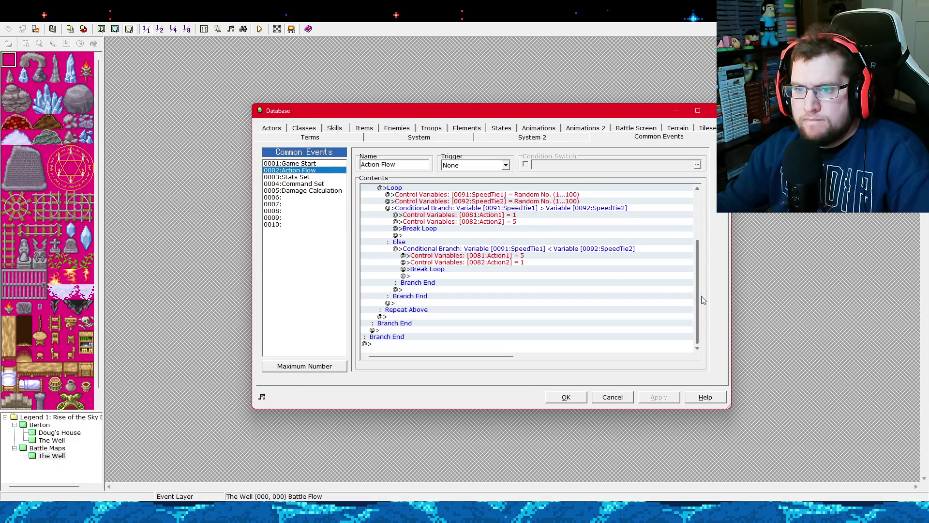
pyautogui.scroll(4, 695, 309)
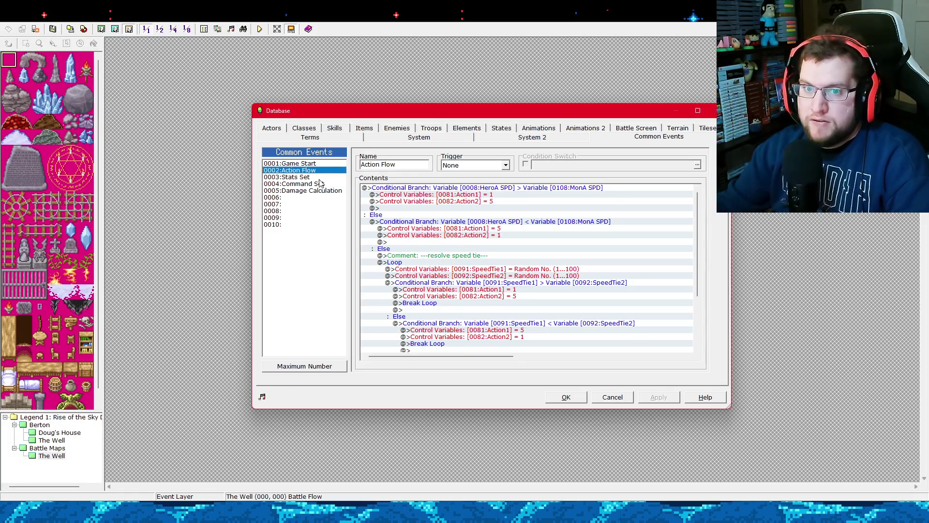
pyautogui.click(319, 179)
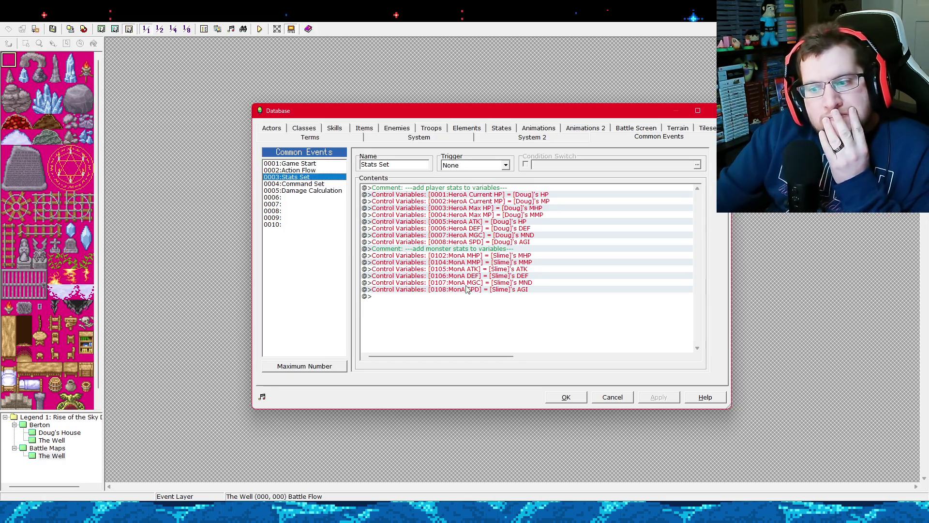
pyautogui.click(564, 398)
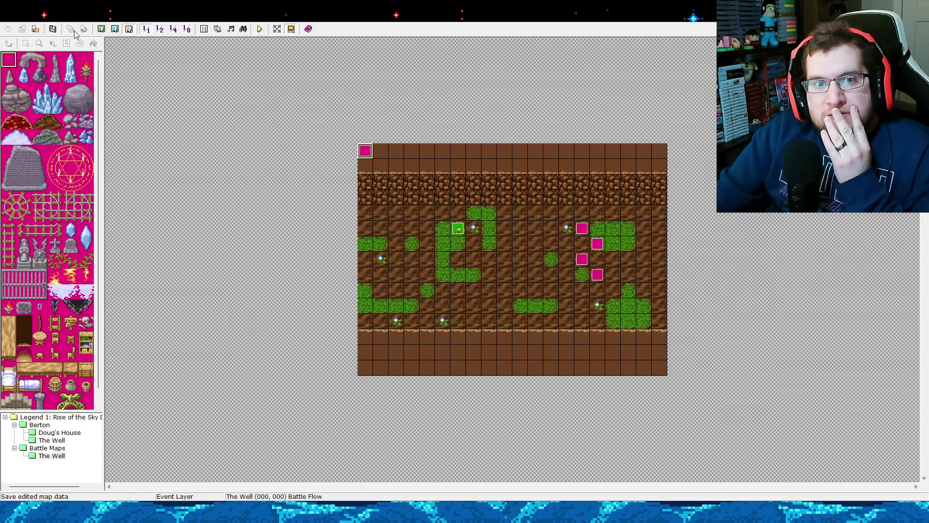
pyautogui.click(203, 30)
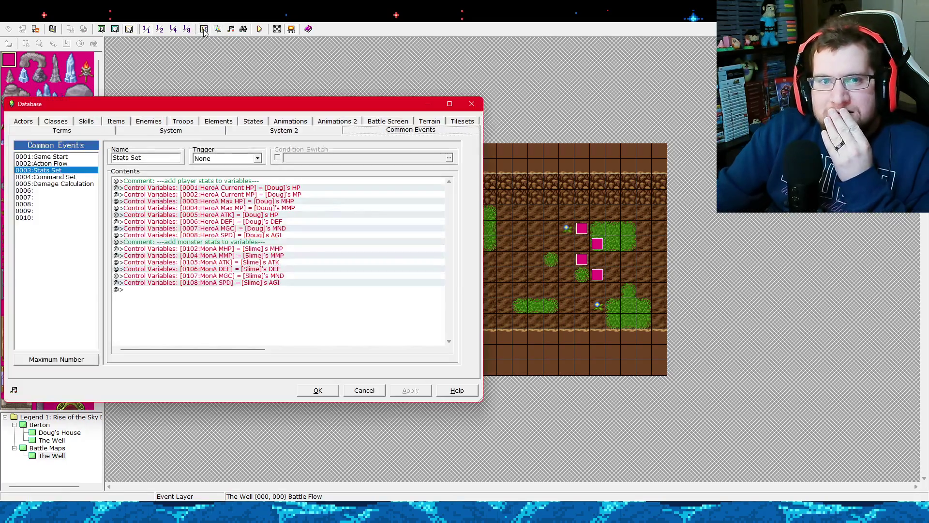
pyautogui.moveTo(361, 110); pyautogui.dragTo(575, 113)
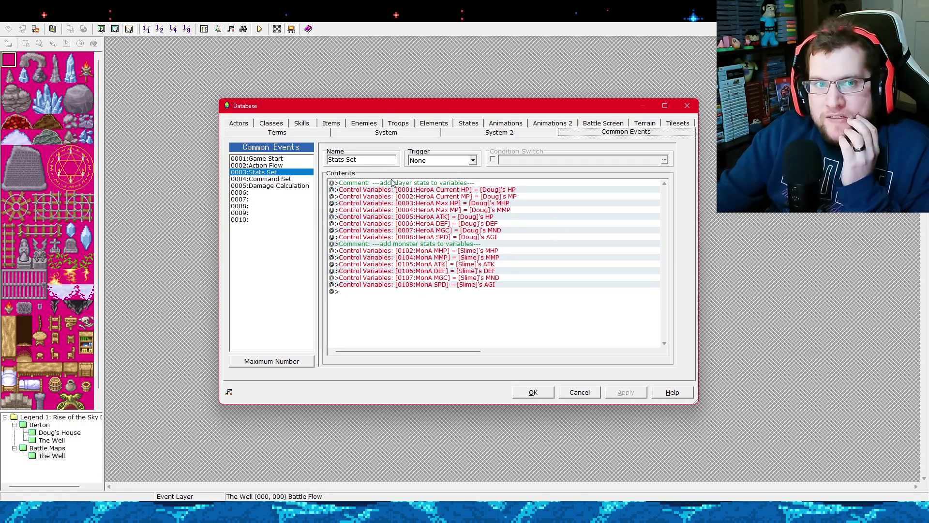
pyautogui.click(287, 179)
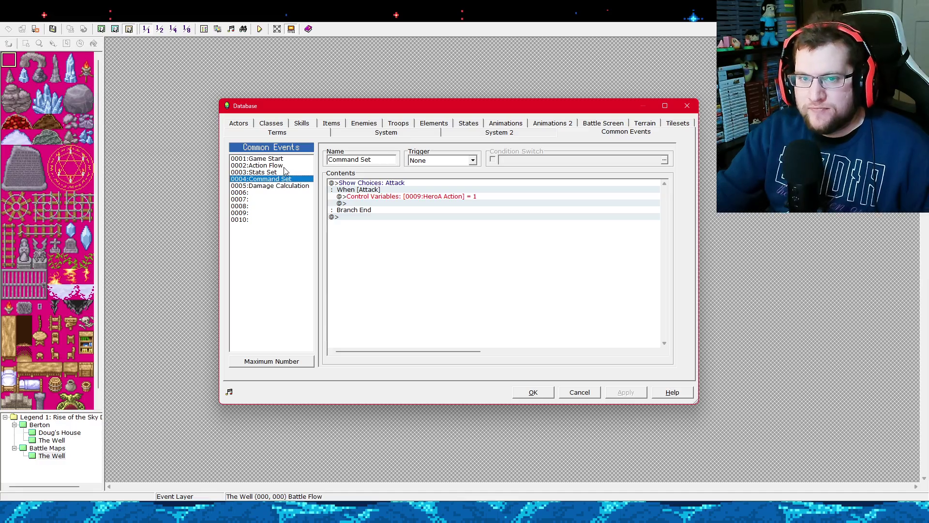
pyautogui.click(290, 166)
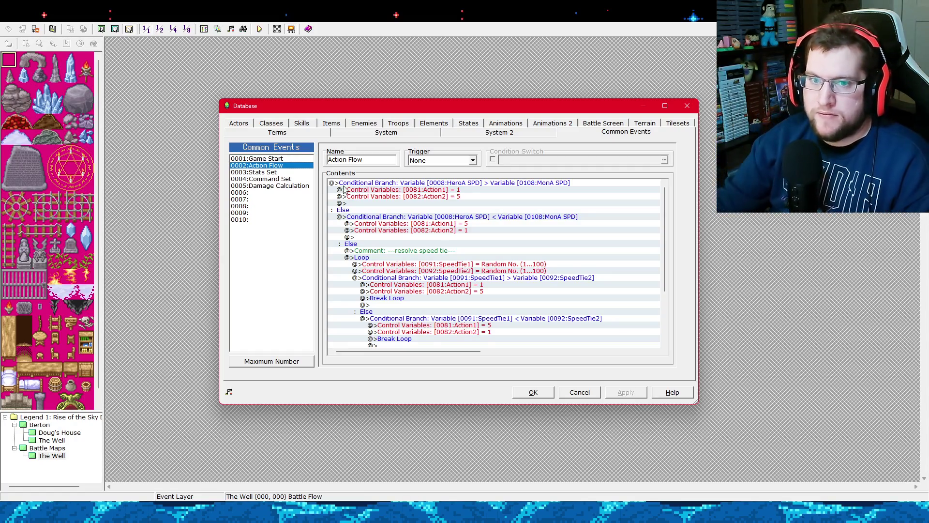
pyautogui.click(522, 387)
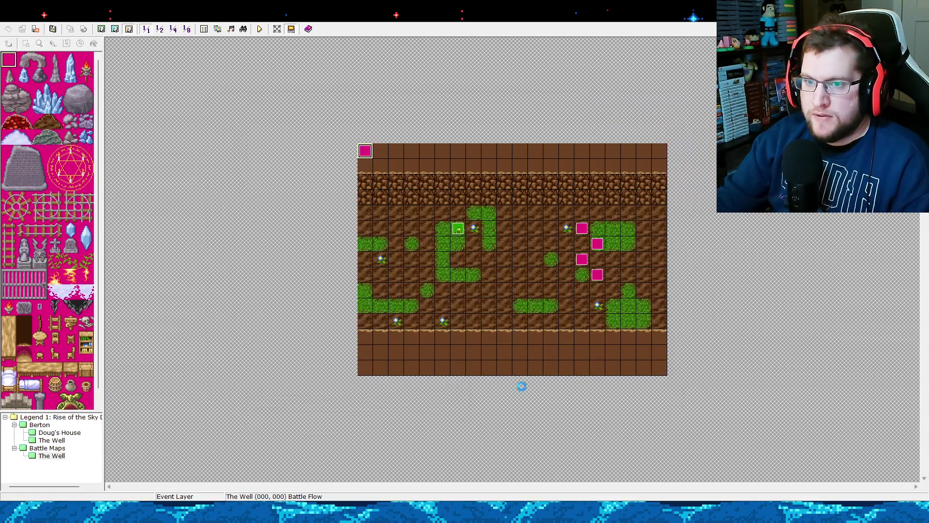
# In the Battle Flow event, add a Call Event to the Command Set common event after Stats Set.
pyautogui.doubleClick(370, 153)
pyautogui.moveTo(290, 104); pyautogui.dragTo(502, 108)
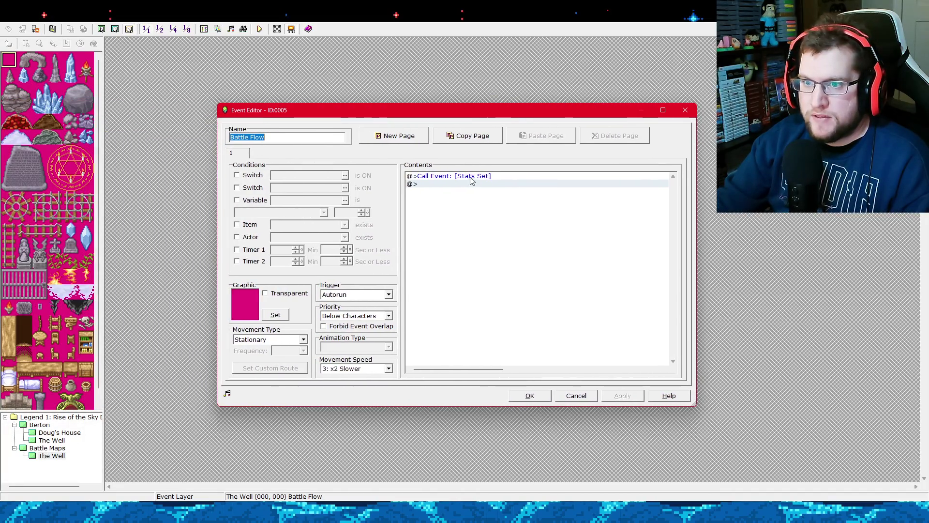
pyautogui.click(461, 185)
pyautogui.rightClick(460, 186)
pyautogui.click(468, 189)
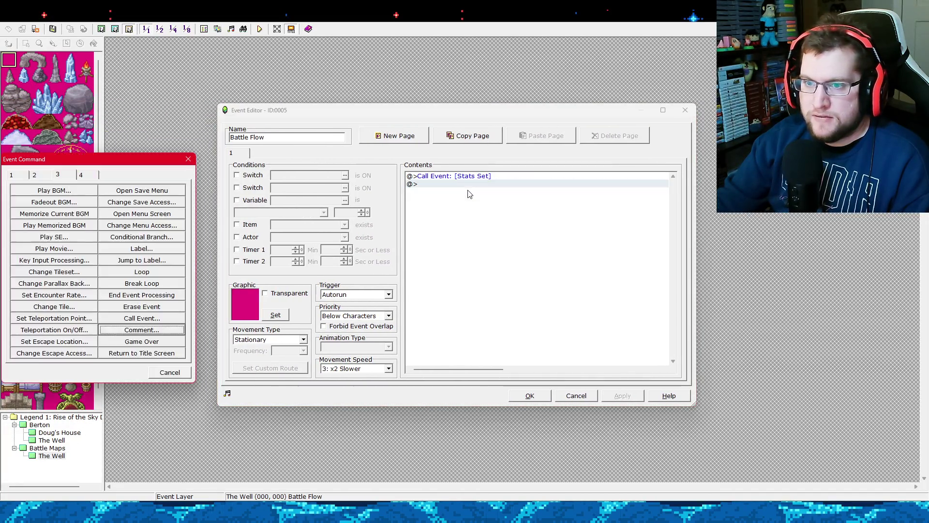
pyautogui.click(143, 318)
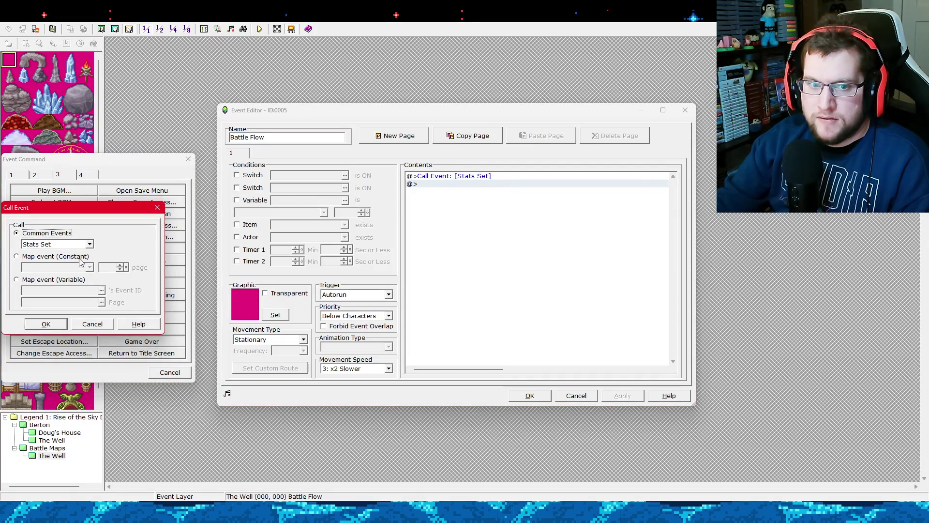
pyautogui.click(91, 245)
pyautogui.scroll(1, 95, 264)
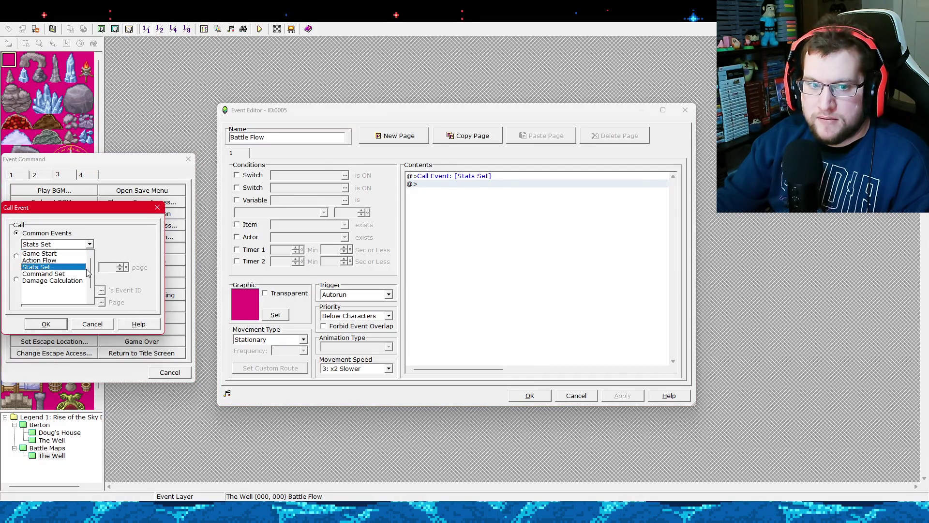
pyautogui.click(54, 274)
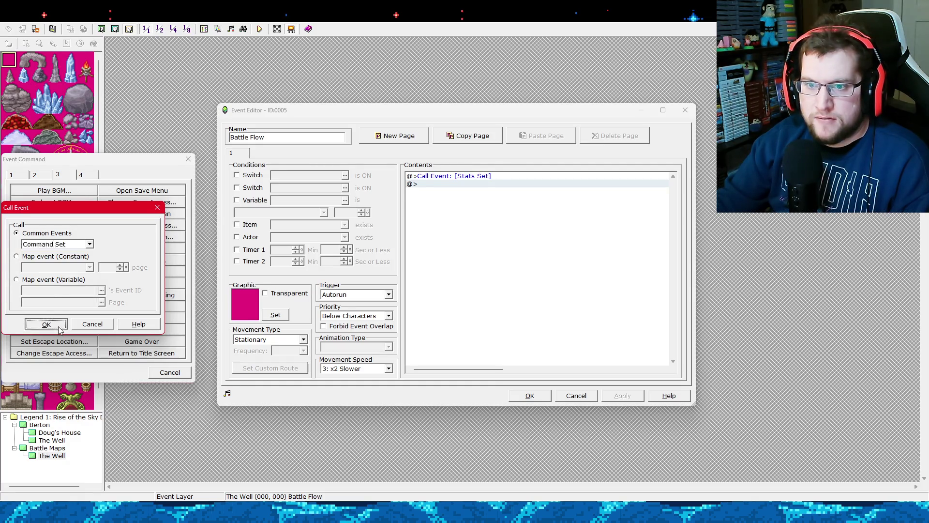
pyautogui.click(57, 324)
# Add a second Call Event below it that calls the Action Flow common event.
pyautogui.doubleClick(460, 192)
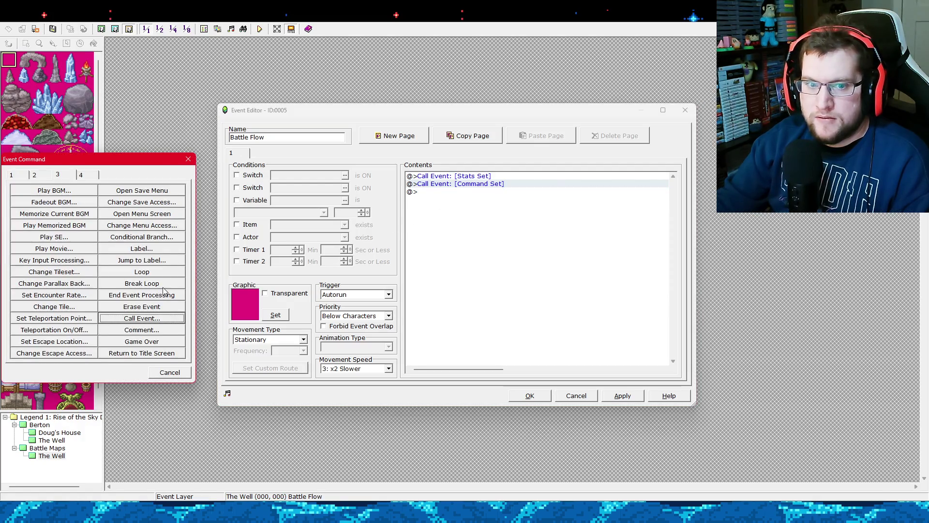
pyautogui.click(159, 320)
pyautogui.click(39, 245)
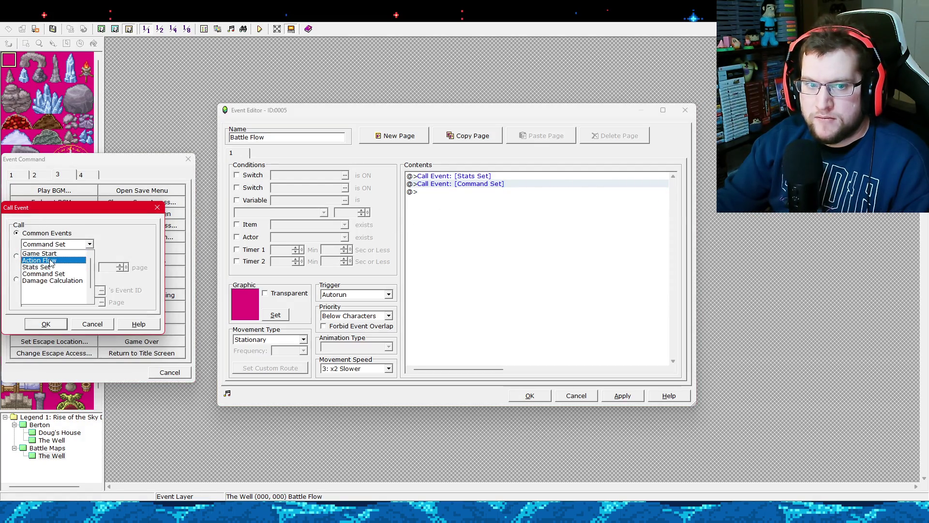
pyautogui.click(51, 262)
pyautogui.click(50, 324)
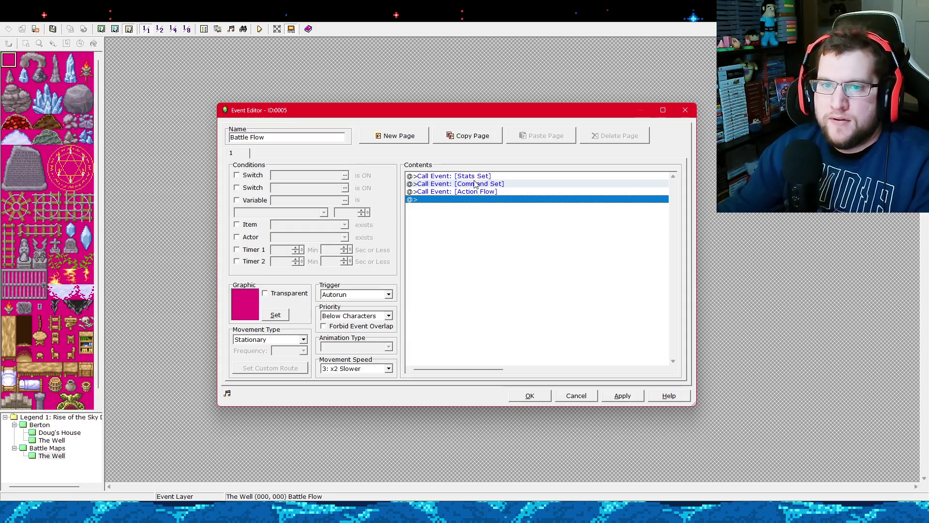
# Check the two new call lines, then apply and close the Battle Flow event.
pyautogui.rightClick(457, 201)
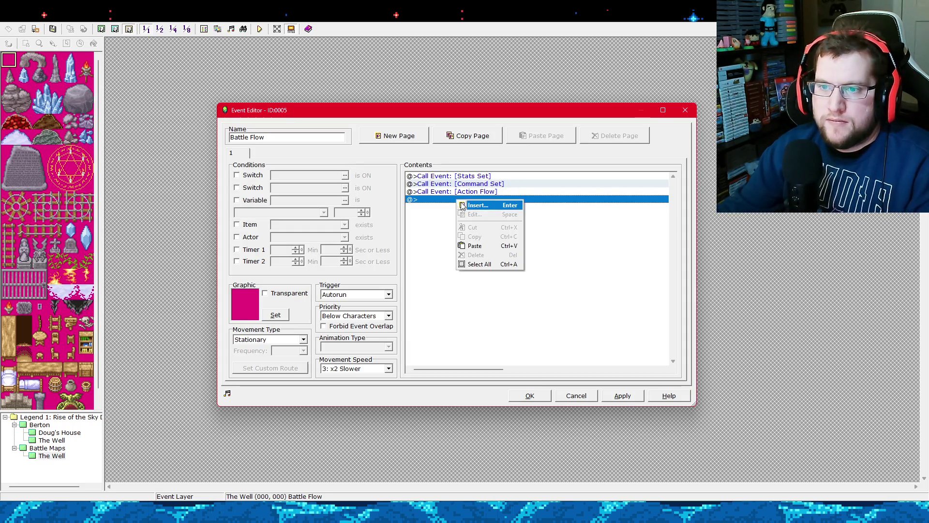
pyautogui.click(473, 186)
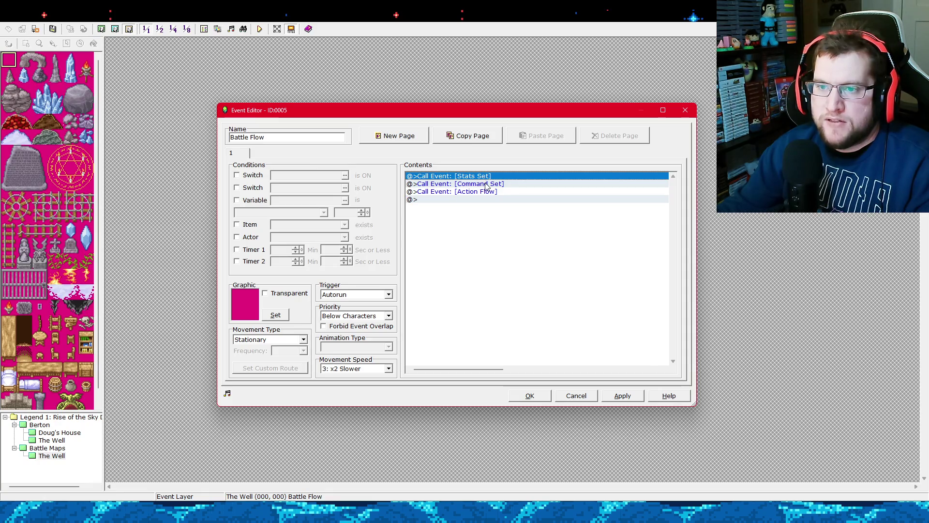
pyautogui.click(486, 187)
pyautogui.click(488, 192)
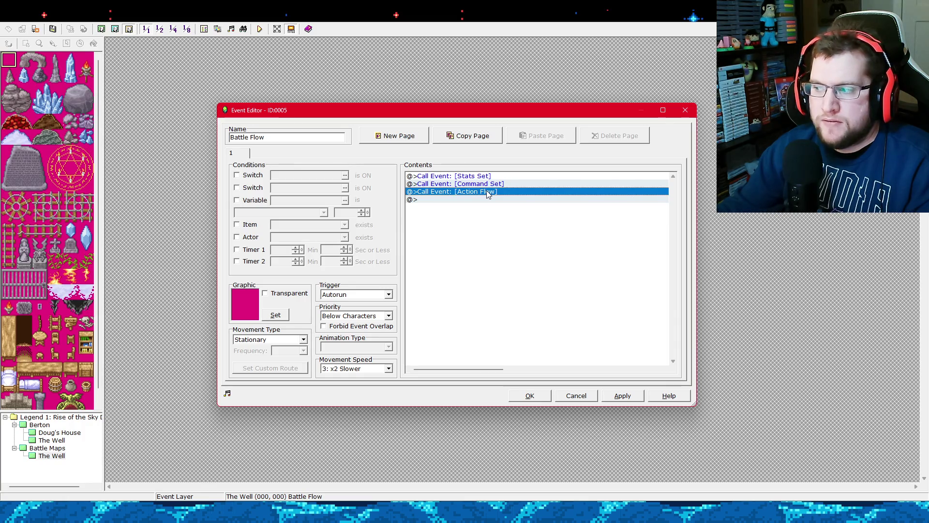
pyautogui.click(494, 198)
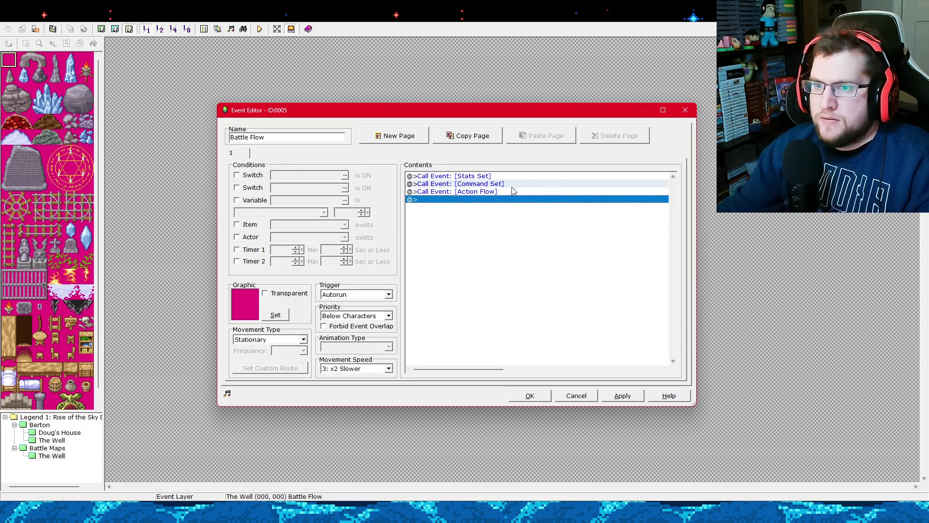
pyautogui.doubleClick(464, 199)
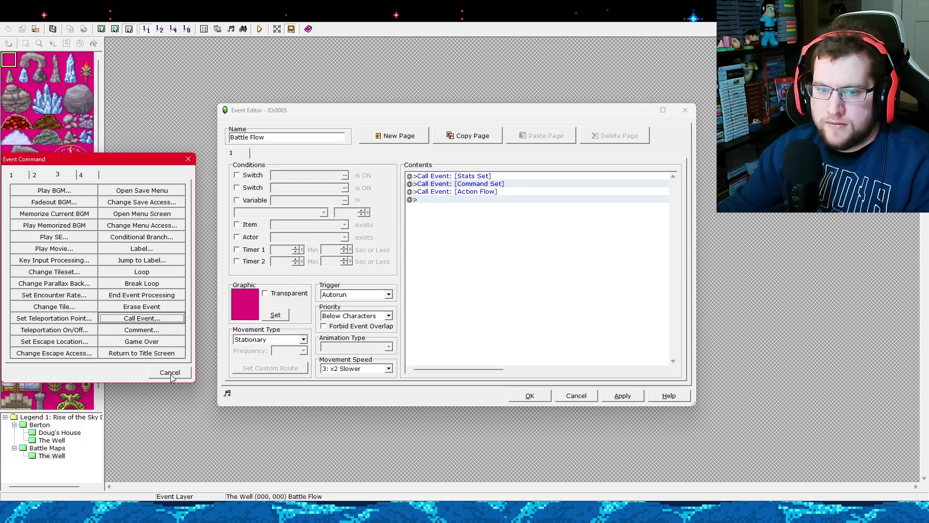
pyautogui.click(173, 372)
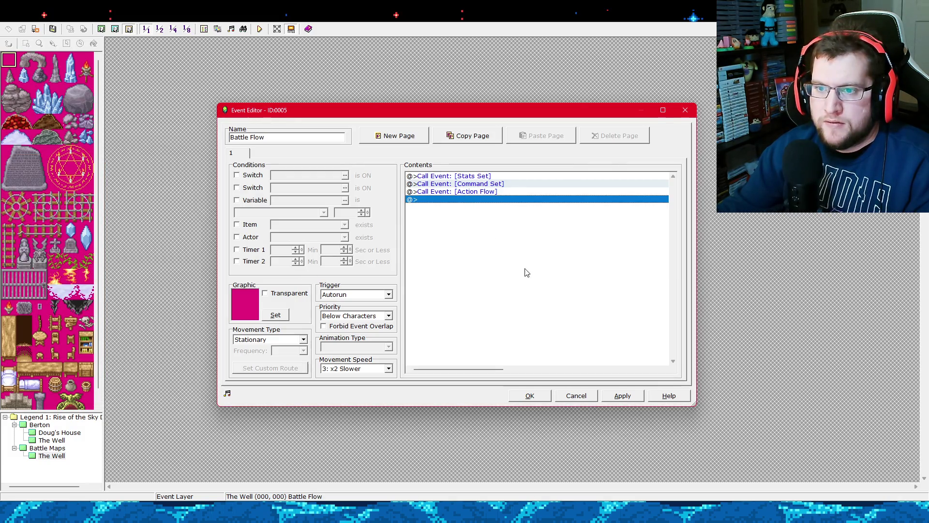
pyautogui.click(622, 395)
pyautogui.click(544, 396)
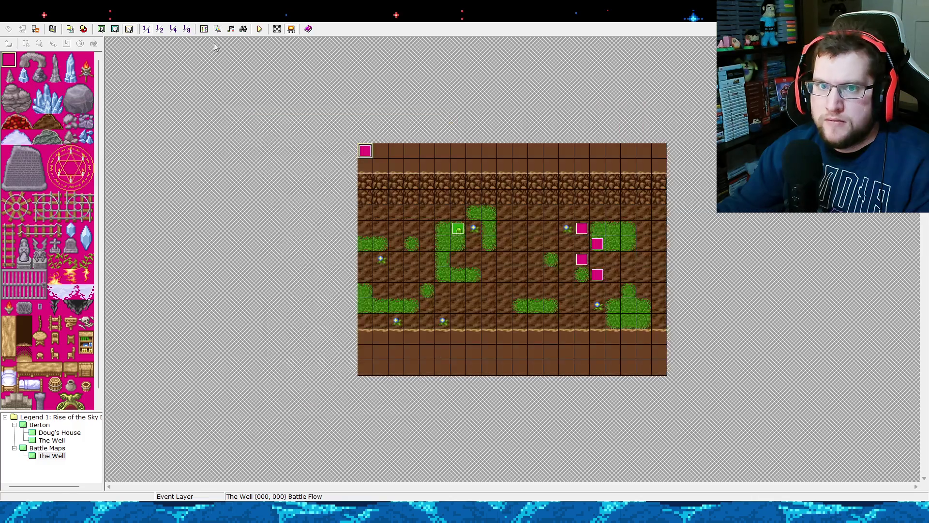
pyautogui.click(203, 30)
# Look over the Command Set, Action Flow and Stats Set common events and empty slot 0006.
pyautogui.moveTo(200, 96); pyautogui.dragTo(340, 95)
pyautogui.click(208, 175)
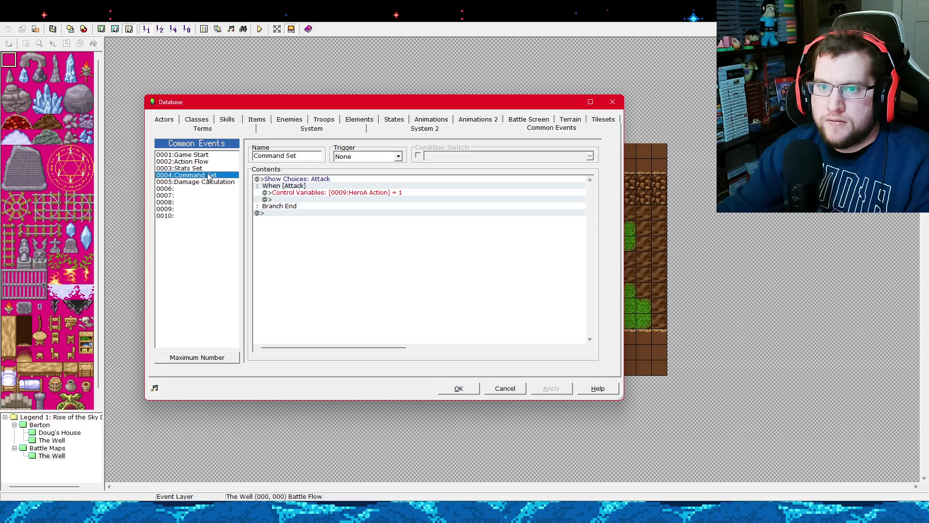
pyautogui.click(212, 162)
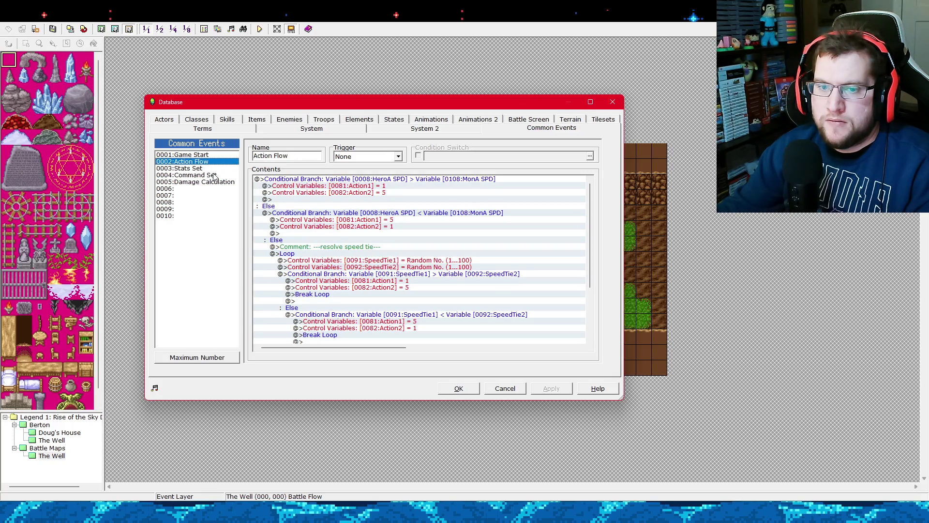
pyautogui.click(214, 175)
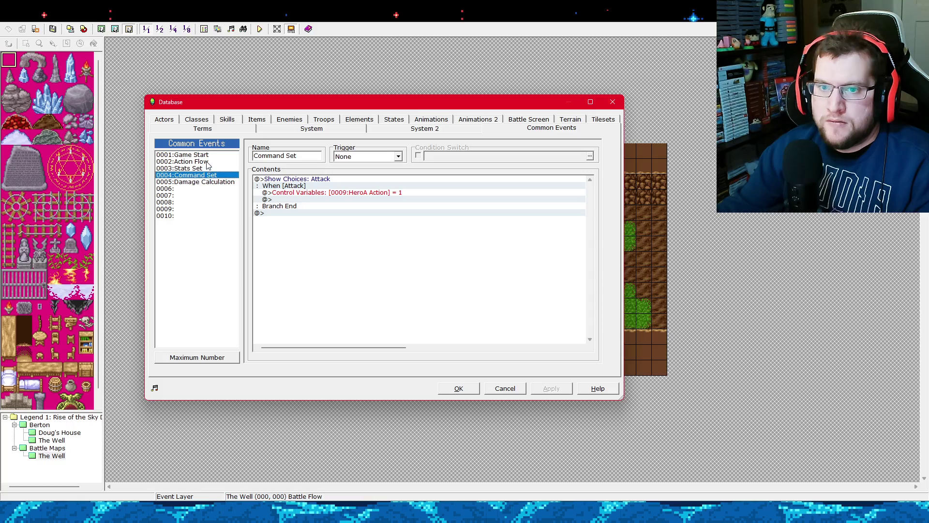
pyautogui.click(208, 163)
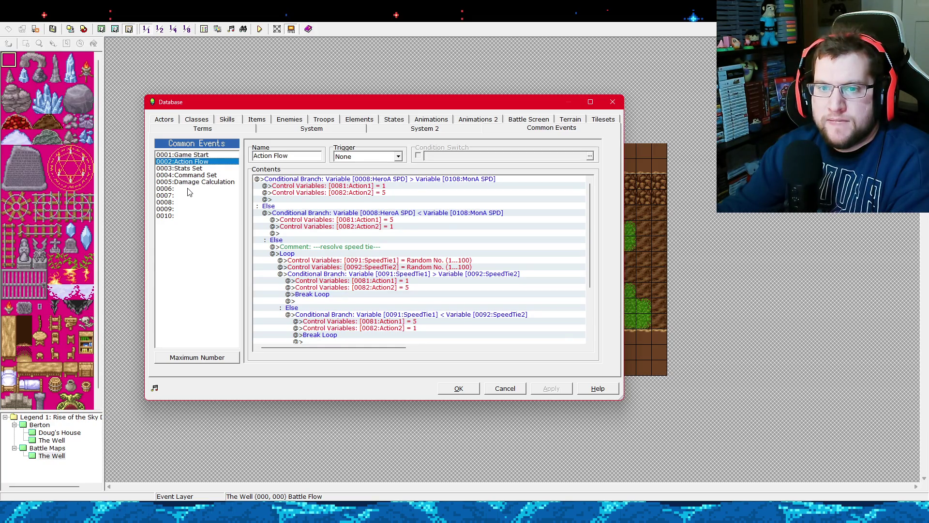
pyautogui.click(188, 189)
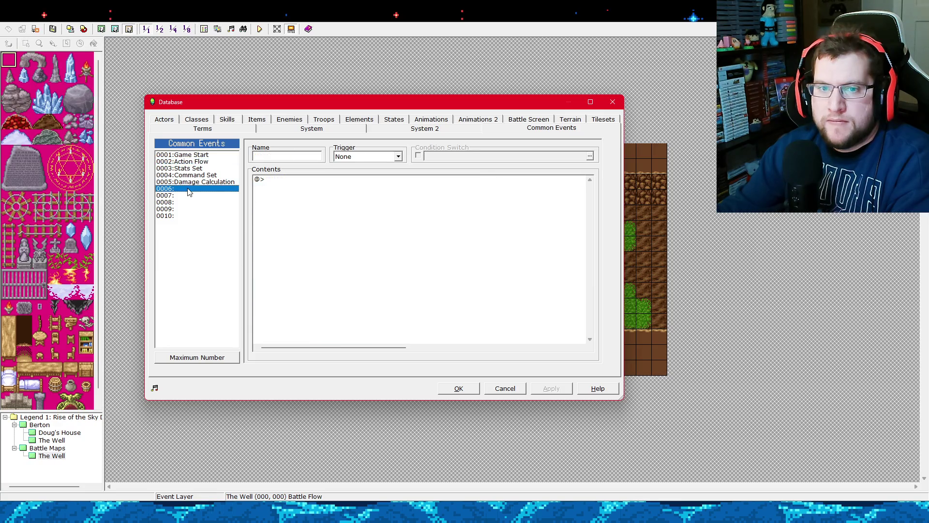
pyautogui.click(334, 179)
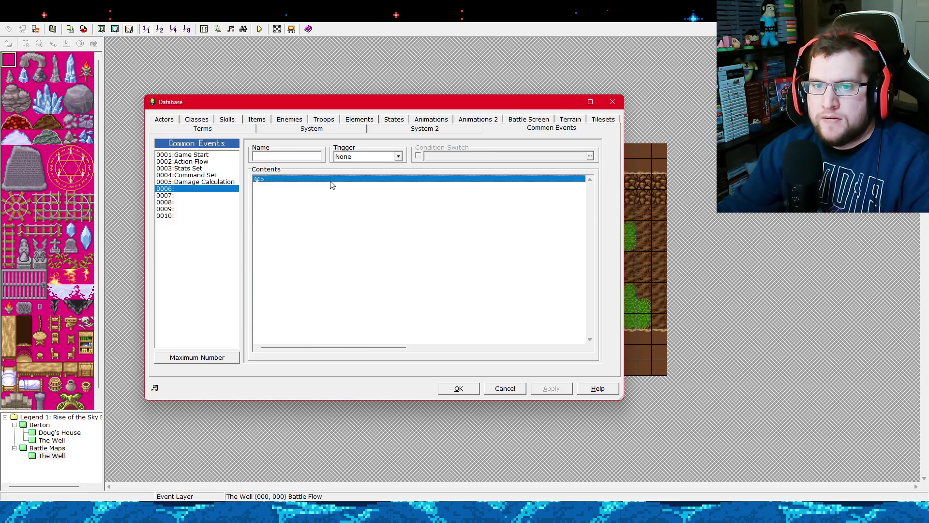
pyautogui.click(217, 168)
pyautogui.click(223, 176)
pyautogui.click(219, 162)
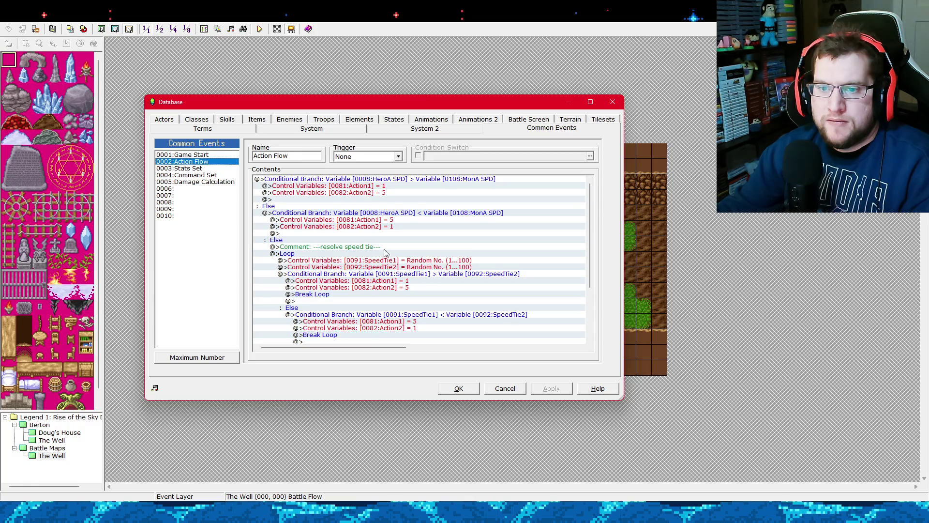
pyautogui.moveTo(589, 265)
pyautogui.mouseDown()
pyautogui.moveTo(589, 283)
pyautogui.moveTo(597, 249)
pyautogui.mouseUp()
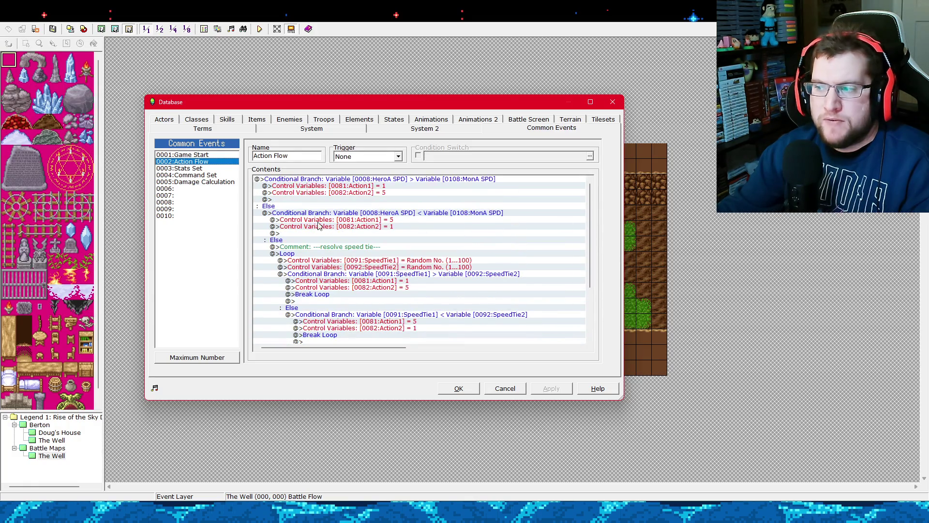
# Compare empty slot 0006 with Command Set and Damage Calculation, ending on Stats Set.
pyautogui.click(207, 190)
pyautogui.click(210, 163)
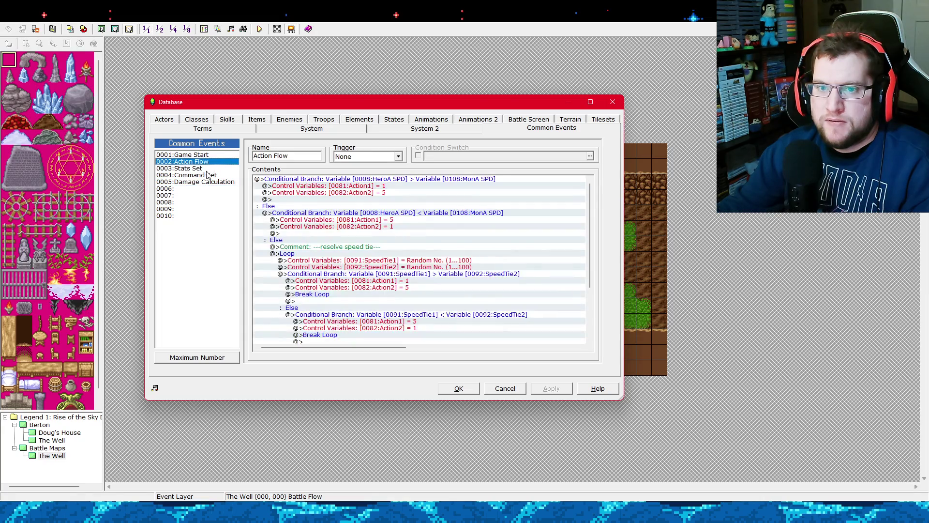
pyautogui.click(209, 190)
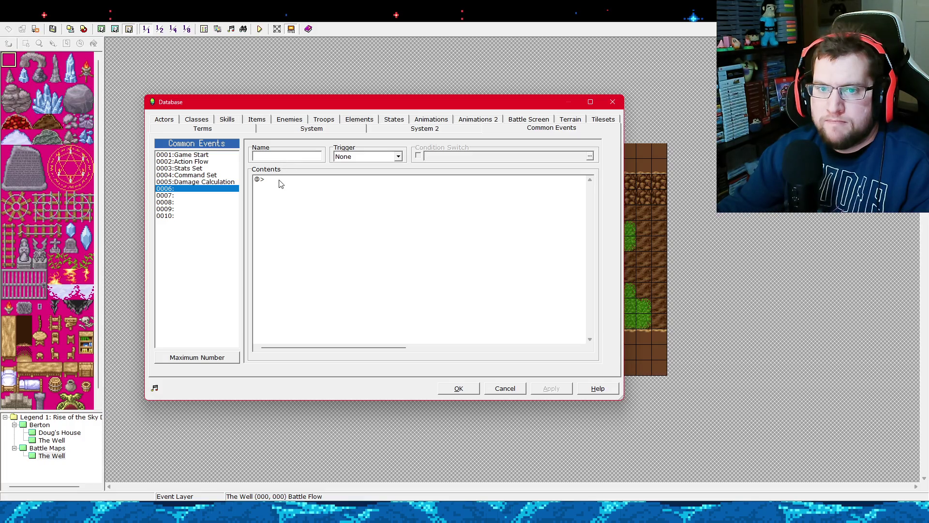
pyautogui.click(279, 180)
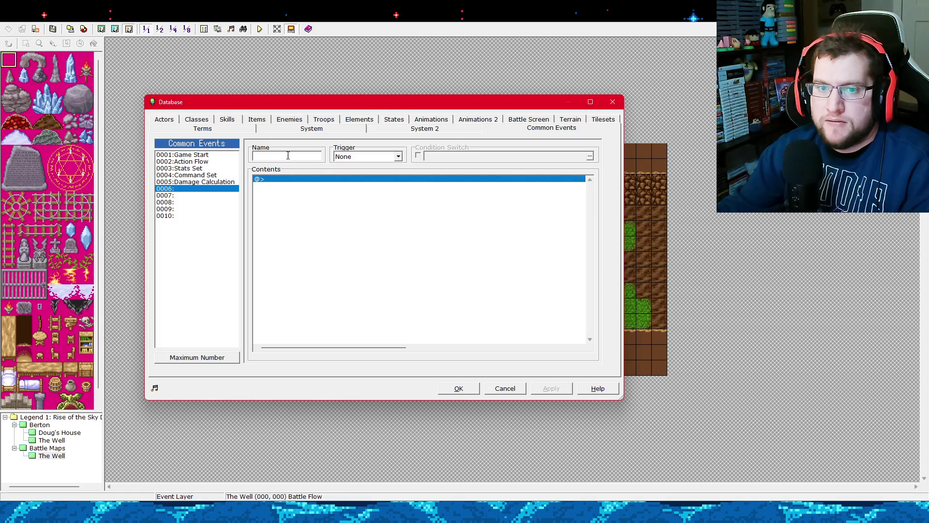
pyautogui.click(204, 176)
pyautogui.click(208, 182)
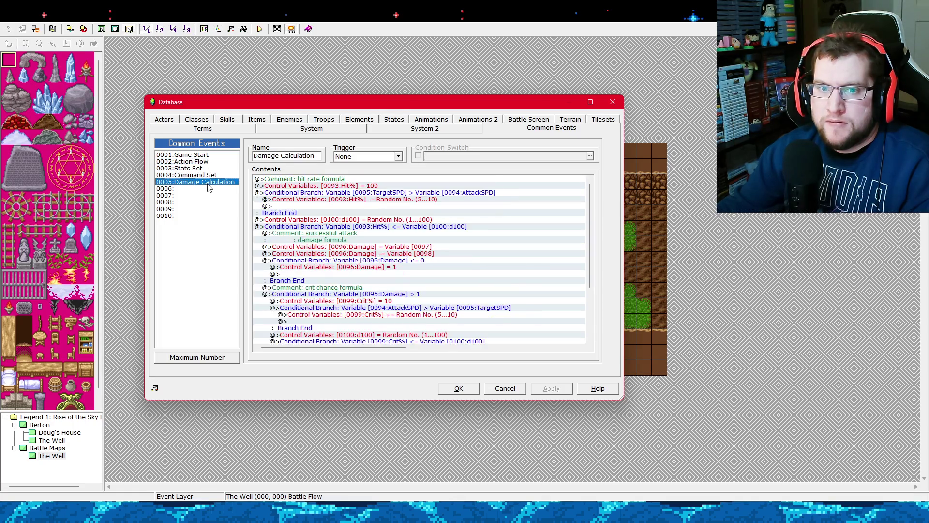
pyautogui.click(209, 189)
pyautogui.click(281, 156)
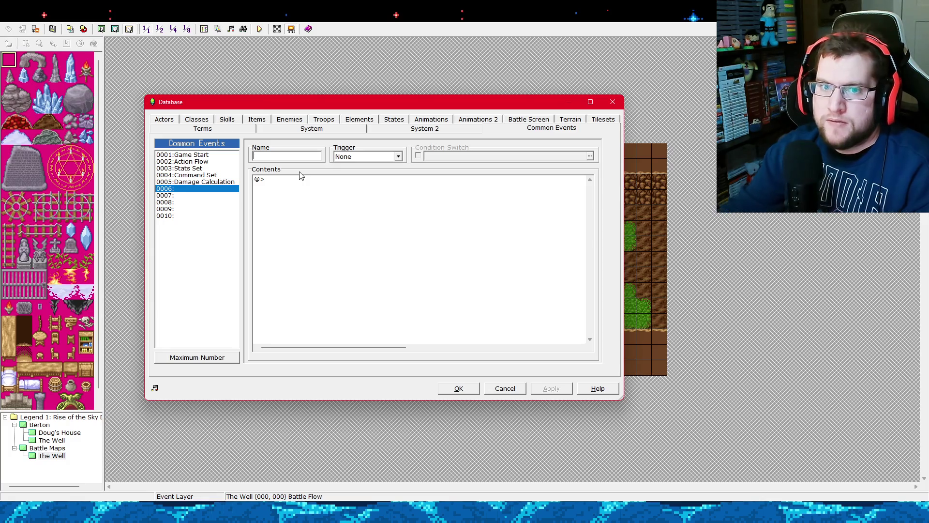
pyautogui.click(237, 168)
# Rename common event 0003 from Stats Set to Starting Stats Set and apply.
pyautogui.doubleClick(255, 156)
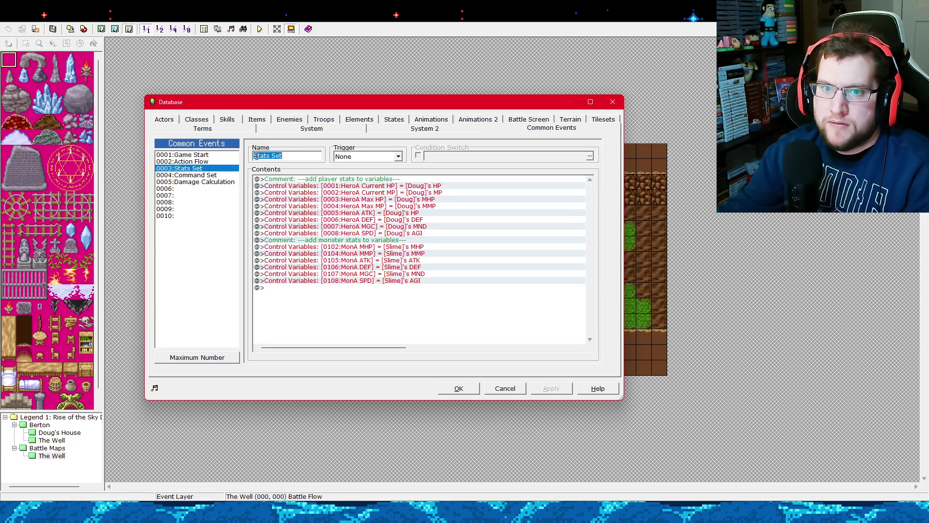
pyautogui.click(286, 156)
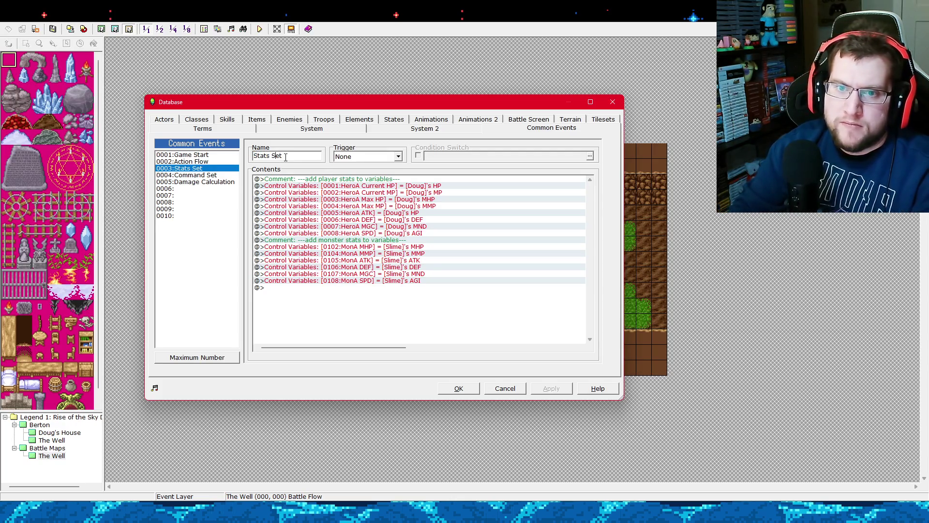
pyautogui.write('Starting')
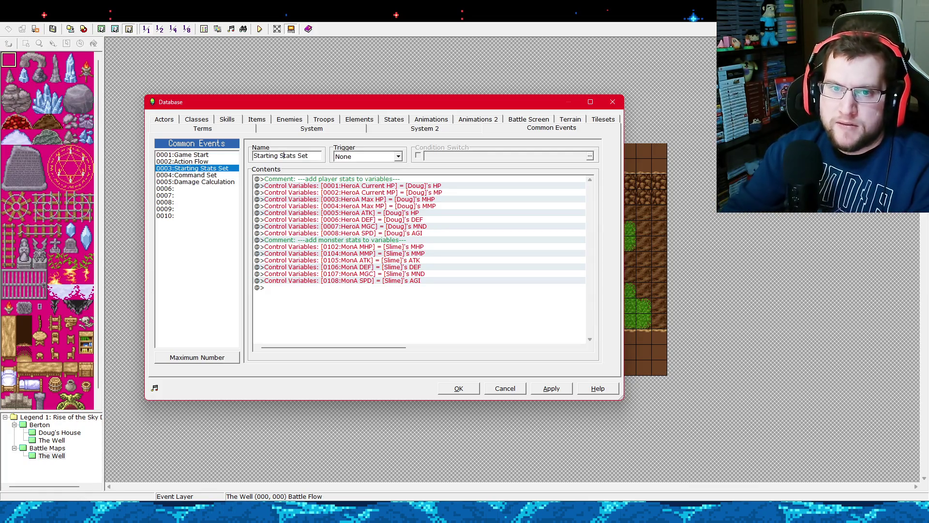
pyautogui.click(551, 388)
# Name the empty common event 0006 'Attack Stats Set' and apply.
pyautogui.click(192, 189)
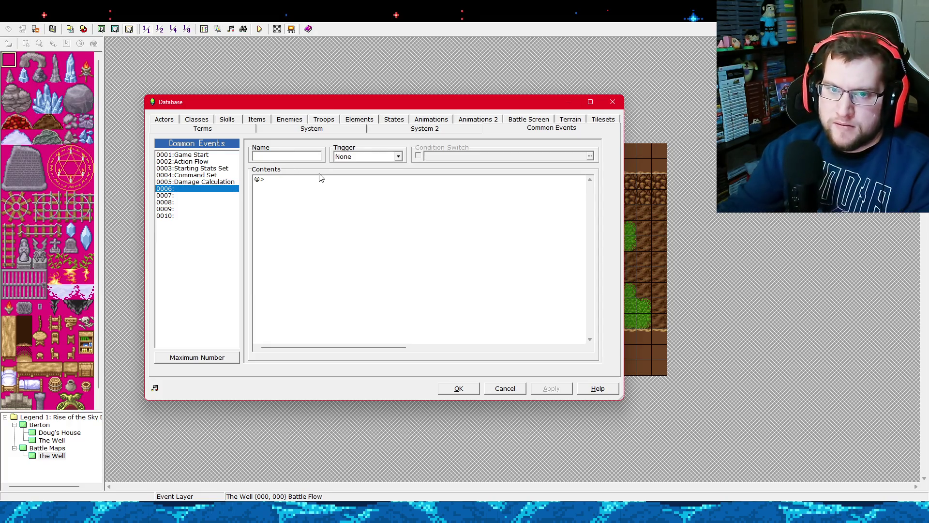
pyautogui.write('Attack')
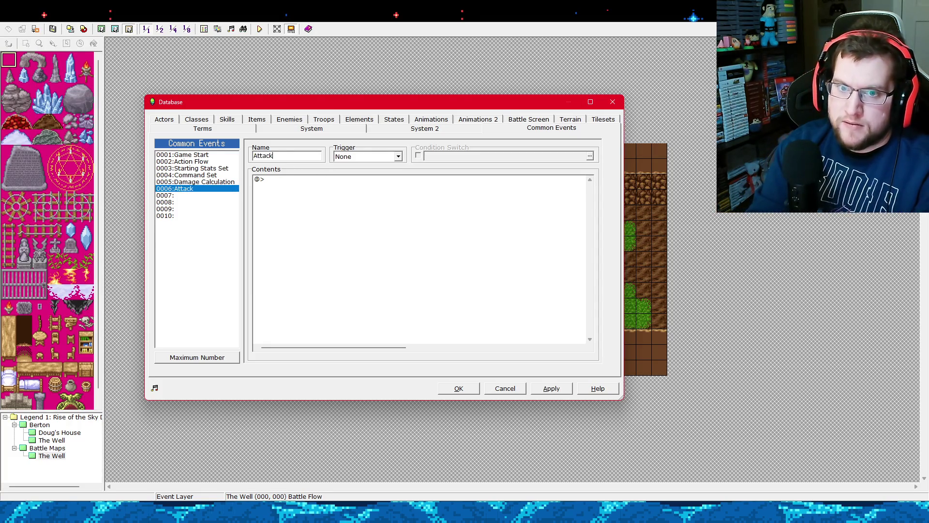
pyautogui.write(' Stats Set')
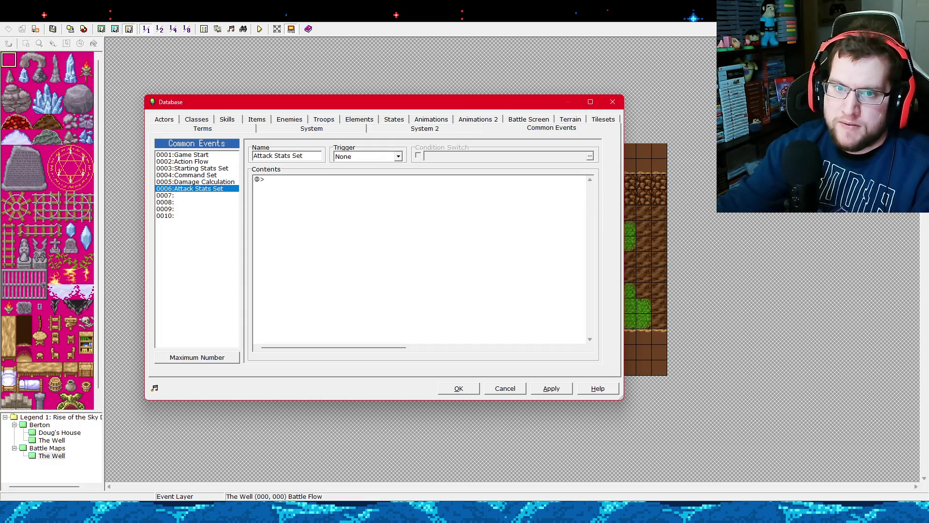
pyautogui.click(542, 390)
# Cancel adding a command to Attack Stats Set, then view Starting Stats Set and Action Flow.
pyautogui.click(290, 180)
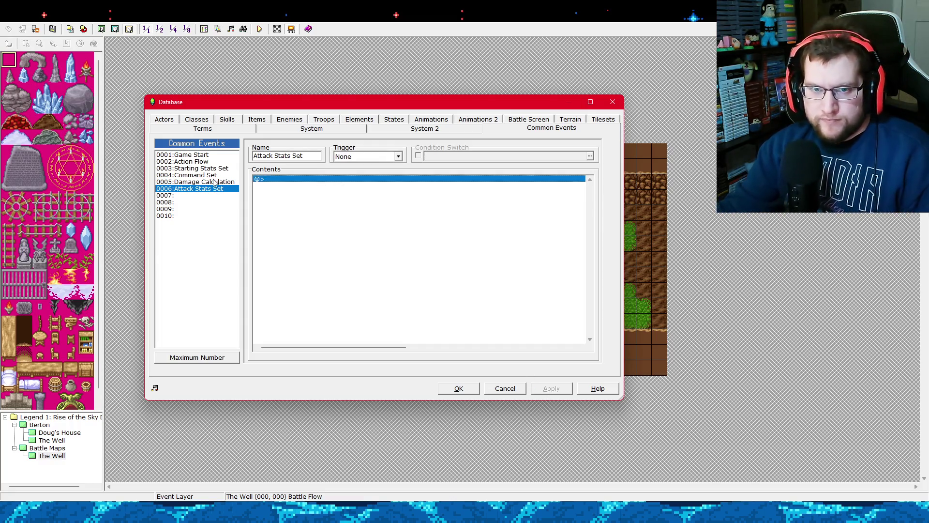
pyautogui.rightClick(275, 180)
pyautogui.click(281, 185)
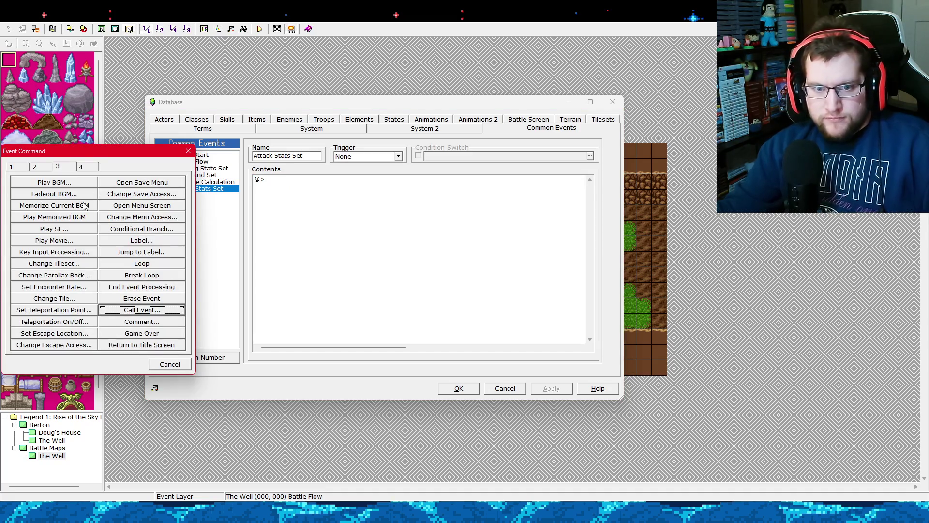
pyautogui.moveTo(161, 158)
pyautogui.mouseDown()
pyautogui.moveTo(355, 167)
pyautogui.moveTo(592, 198)
pyautogui.mouseUp()
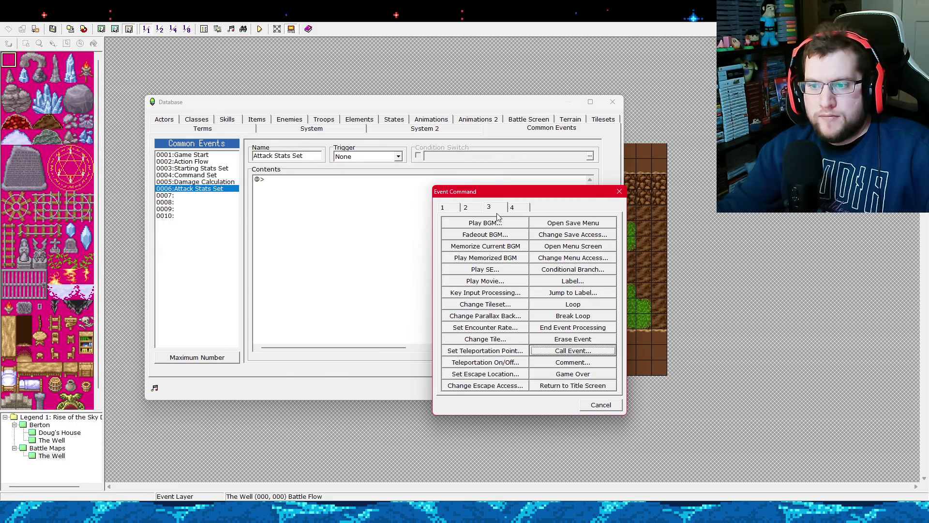
pyautogui.click(620, 191)
pyautogui.click(229, 169)
pyautogui.click(223, 163)
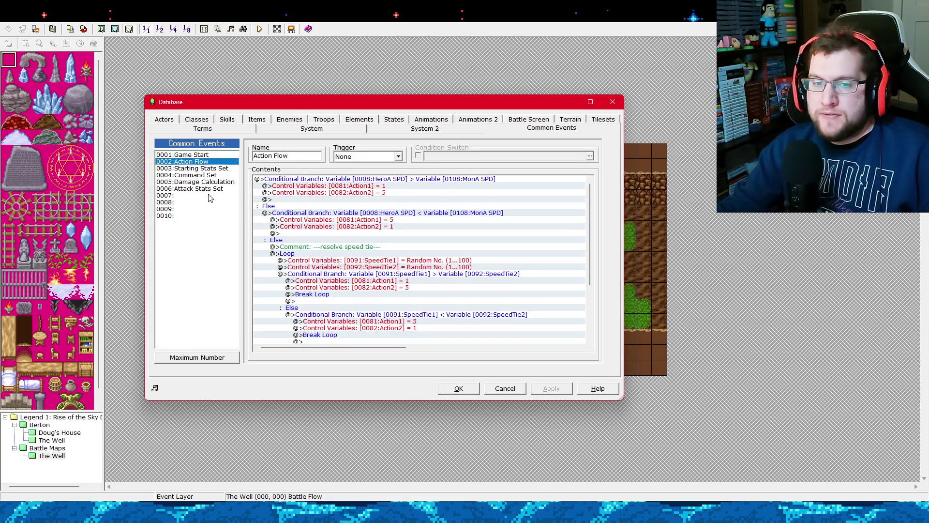
pyautogui.click(211, 190)
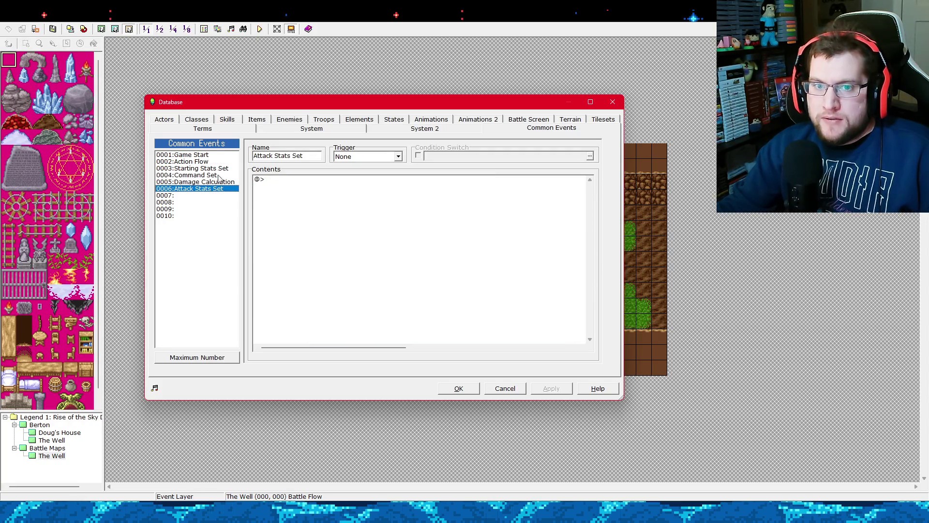
pyautogui.click(213, 162)
pyautogui.click(231, 189)
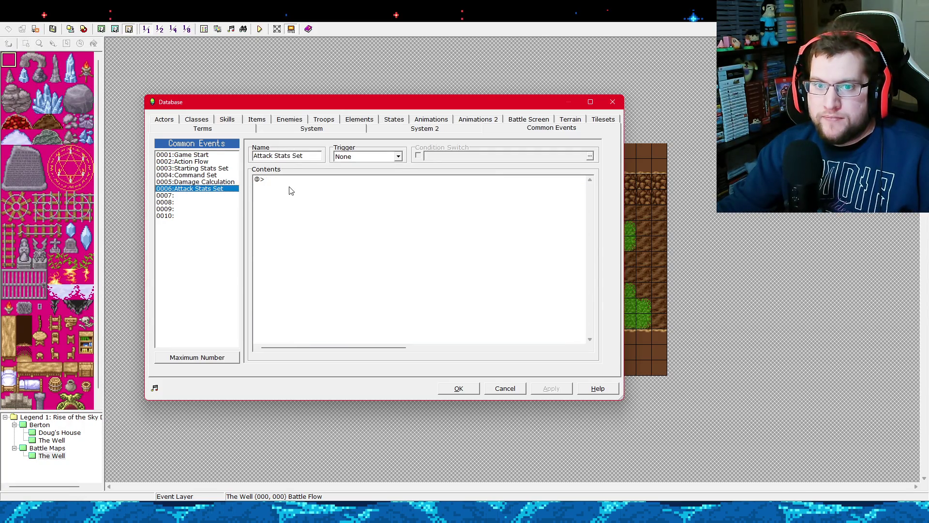
pyautogui.click(216, 161)
pyautogui.click(218, 168)
pyautogui.click(220, 161)
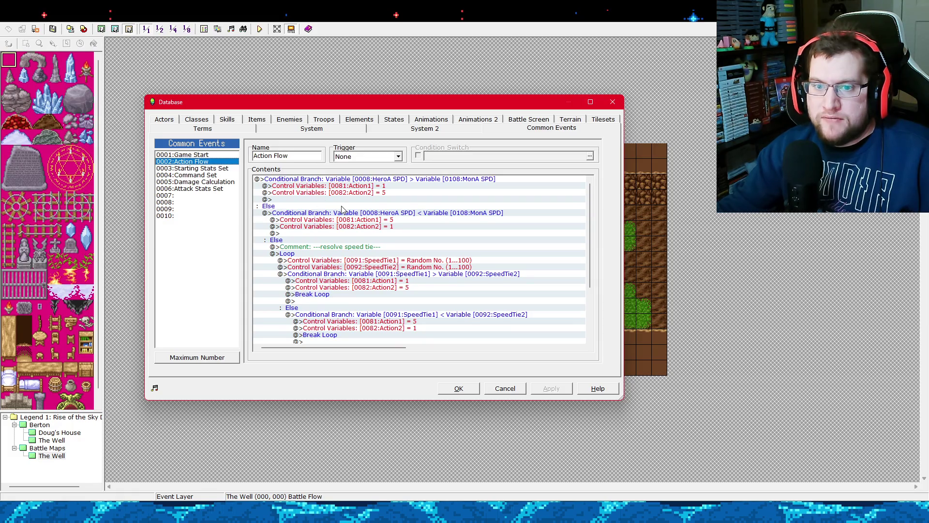
pyautogui.scroll(-3, 590, 288)
pyautogui.scroll(3, 590, 290)
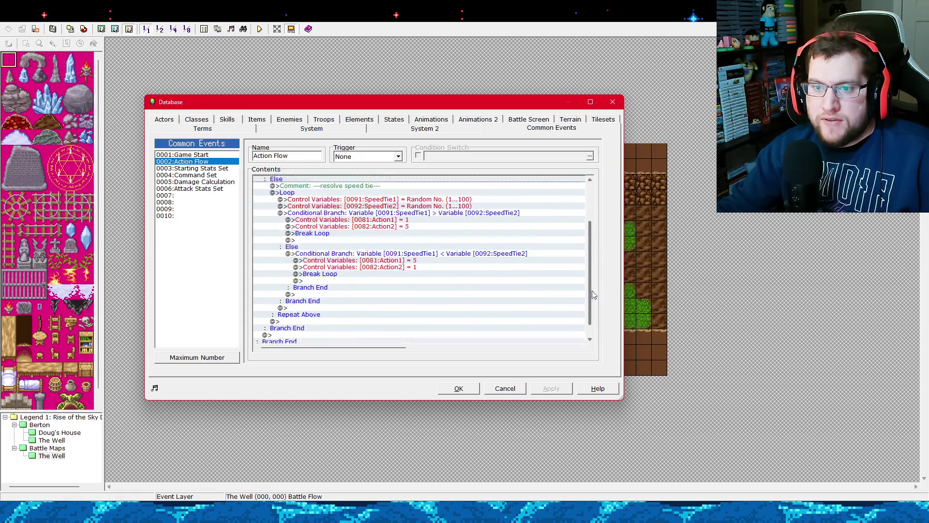
pyautogui.click(428, 289)
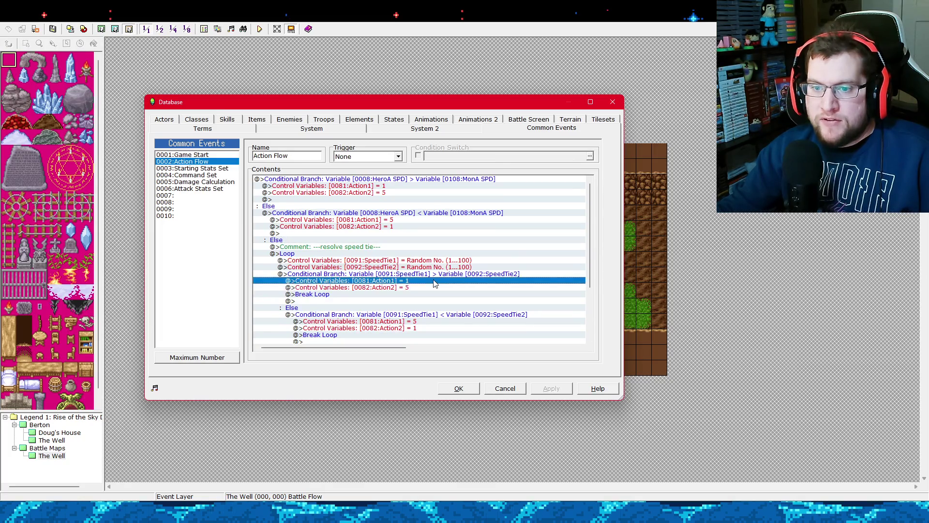
pyautogui.click(443, 327)
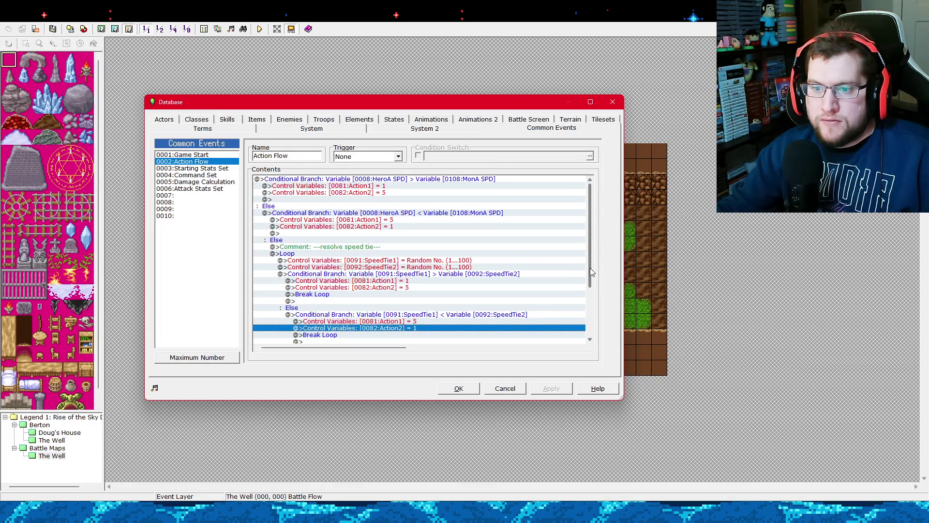
pyautogui.scroll(-3, 591, 271)
pyautogui.scroll(3, 583, 261)
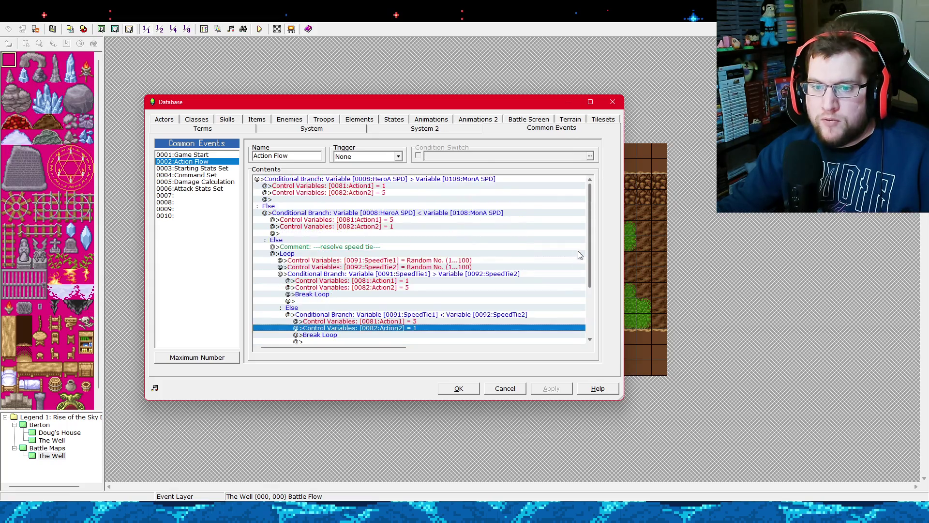
pyautogui.scroll(-3, 580, 255)
pyautogui.scroll(3, 573, 334)
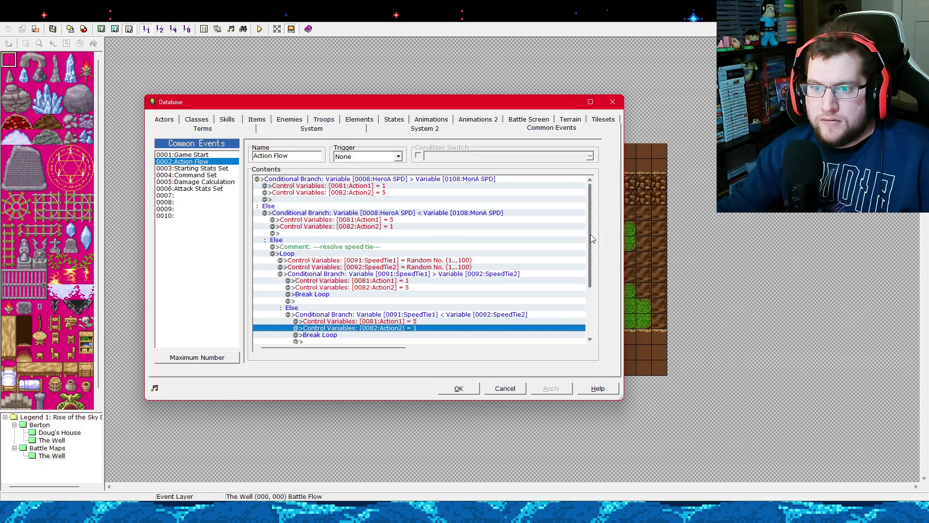
pyautogui.moveTo(590, 234)
pyautogui.mouseDown()
pyautogui.moveTo(586, 292)
pyautogui.moveTo(591, 226)
pyautogui.mouseUp()
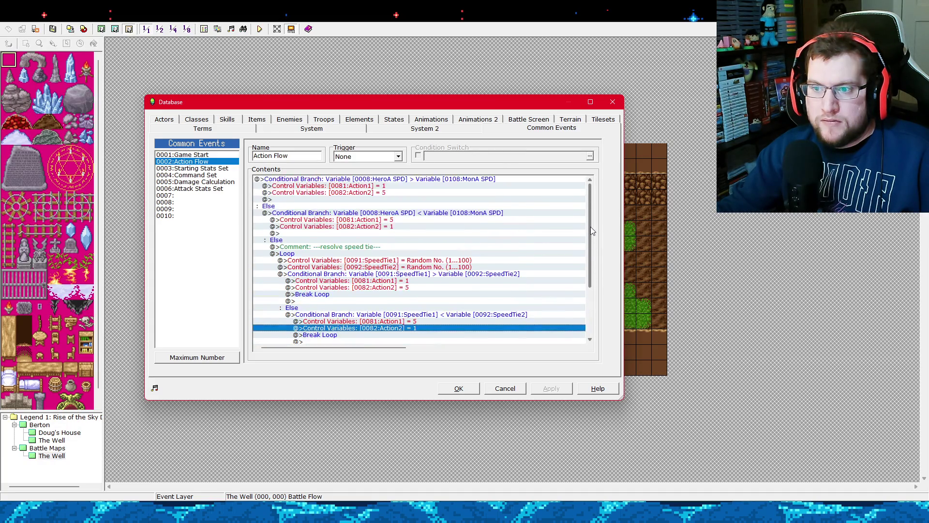
pyautogui.click(214, 183)
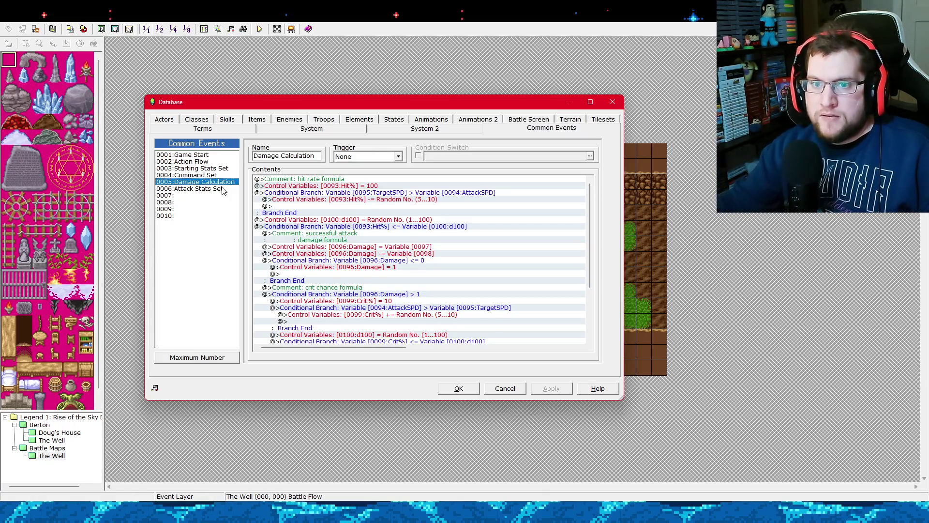
pyautogui.click(223, 189)
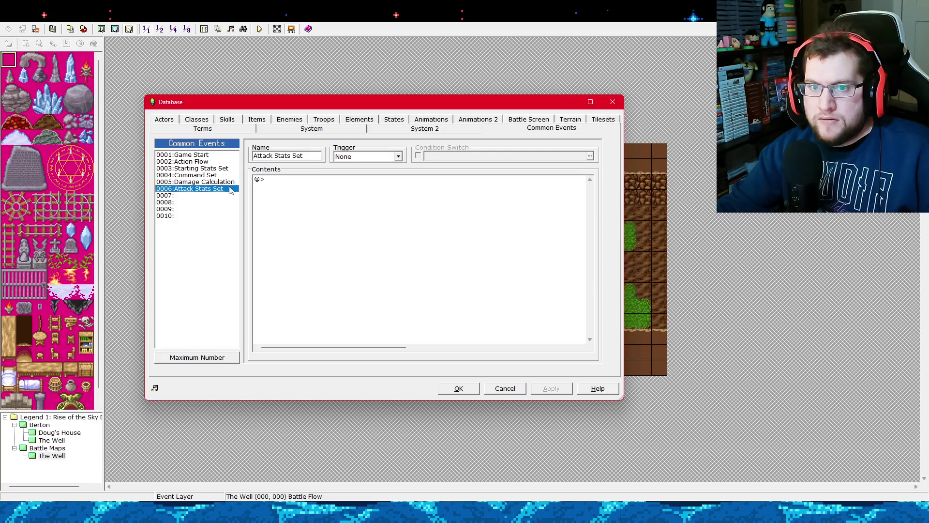
pyautogui.rightClick(283, 180)
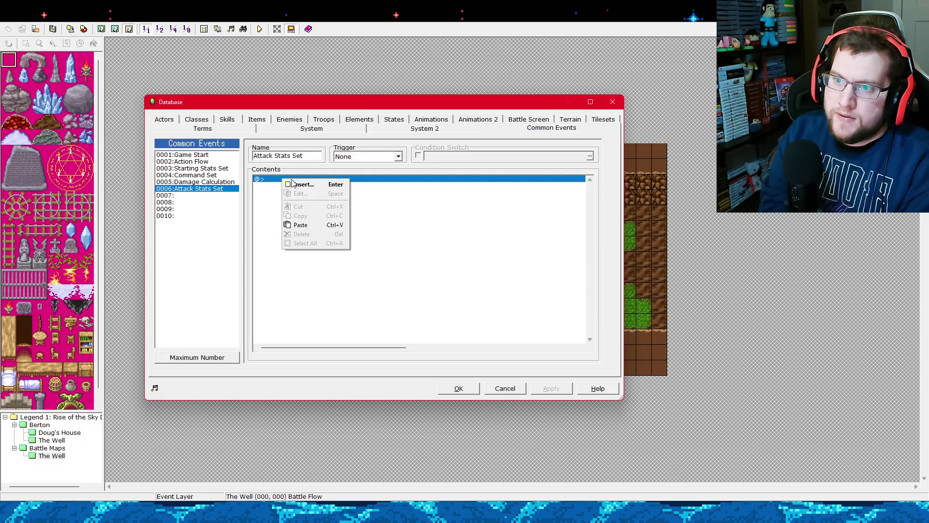
pyautogui.click(275, 198)
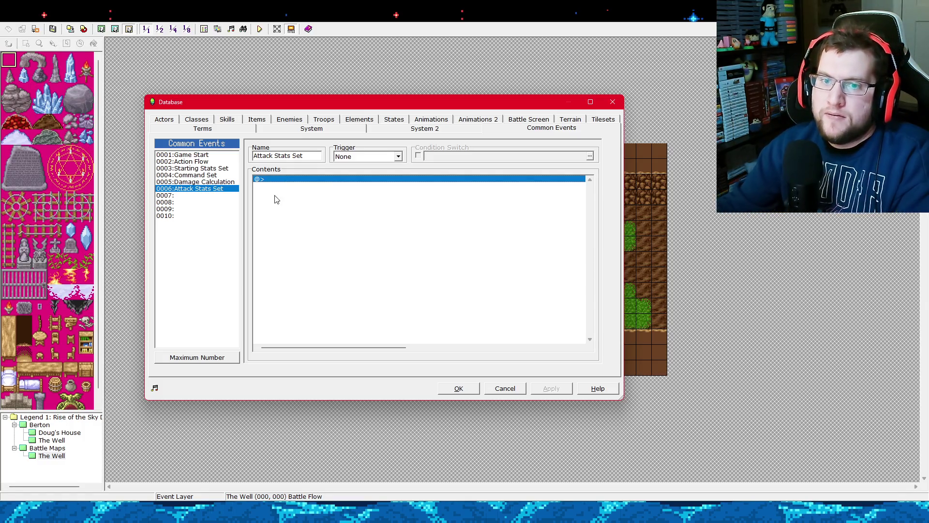
pyautogui.rightClick(264, 183)
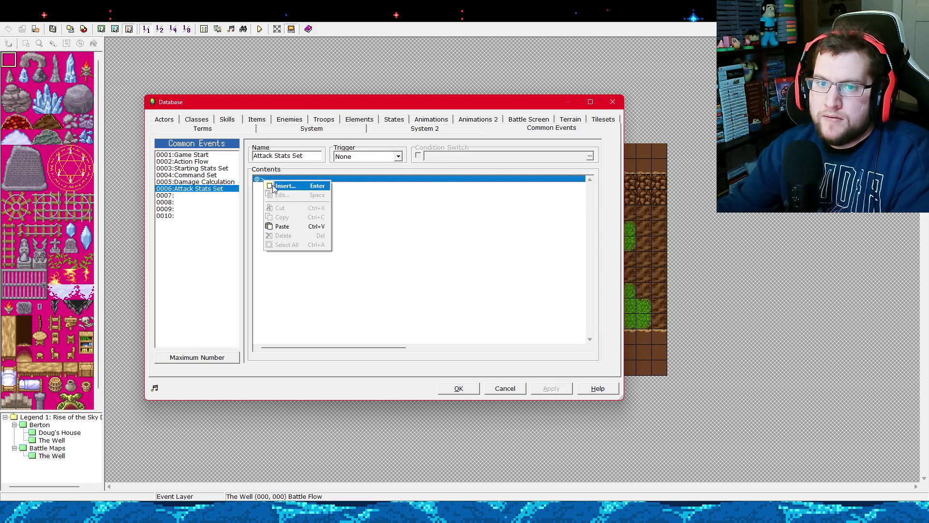
pyautogui.click(213, 163)
pyautogui.click(217, 169)
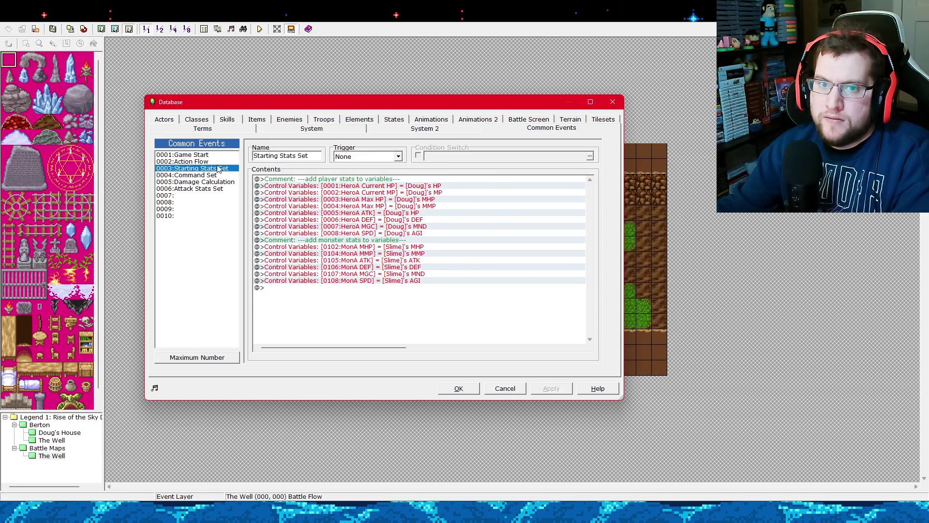
pyautogui.click(218, 163)
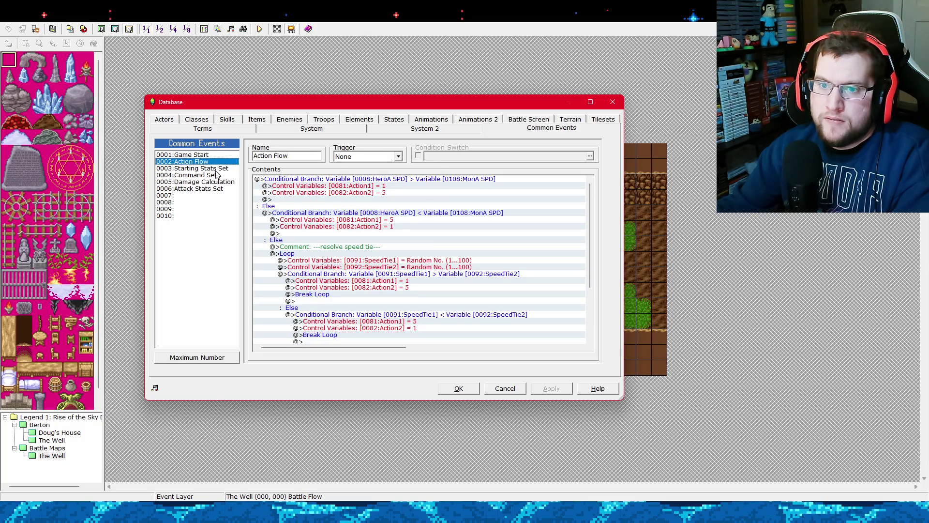
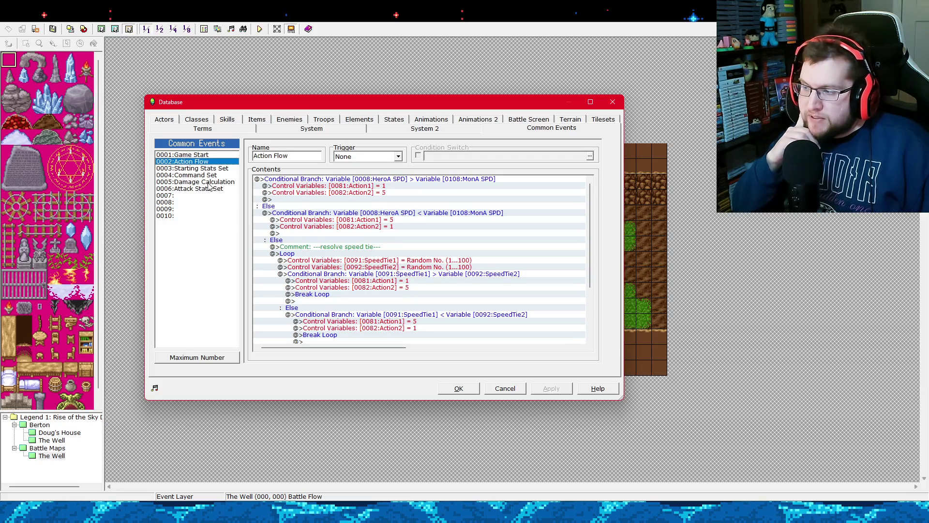
# Browse the common events list and scroll through the Damage Calculation event's commands.
pyautogui.click(209, 182)
pyautogui.click(220, 195)
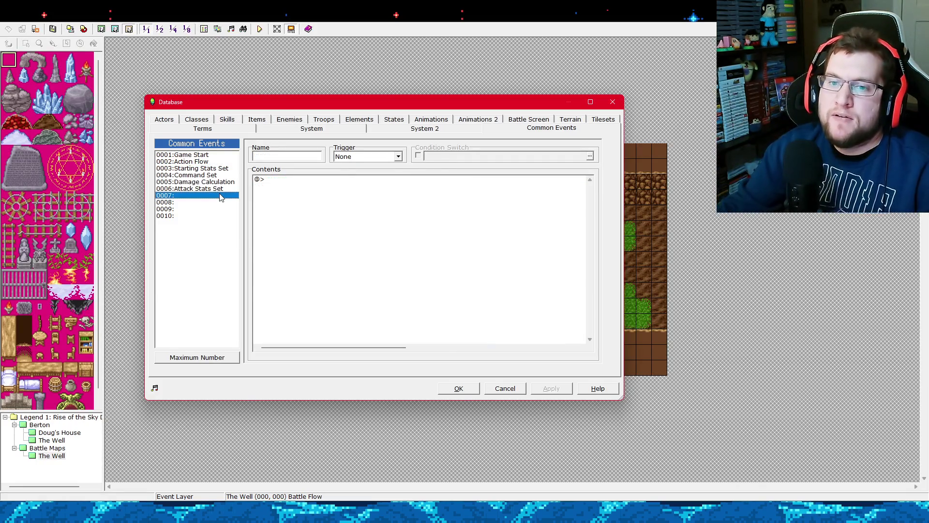
pyautogui.click(224, 189)
pyautogui.click(230, 182)
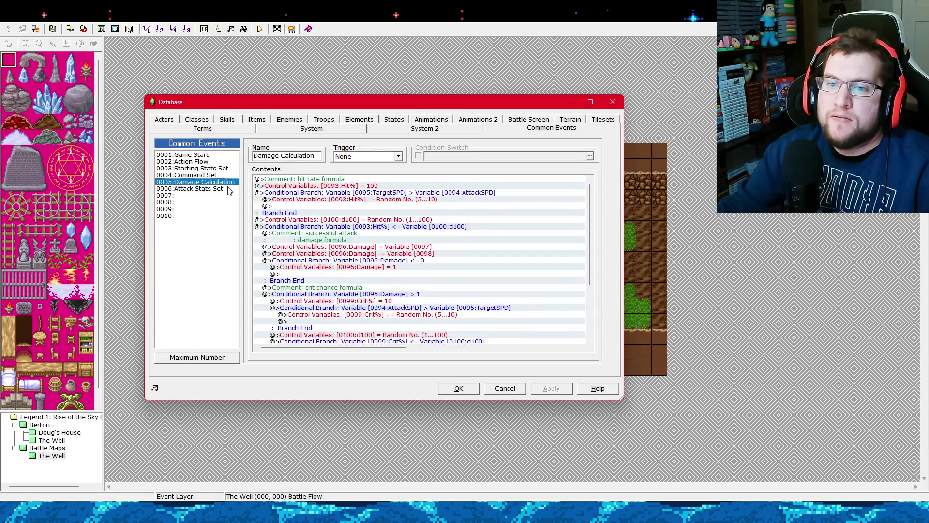
pyautogui.scroll(-4, 589, 315)
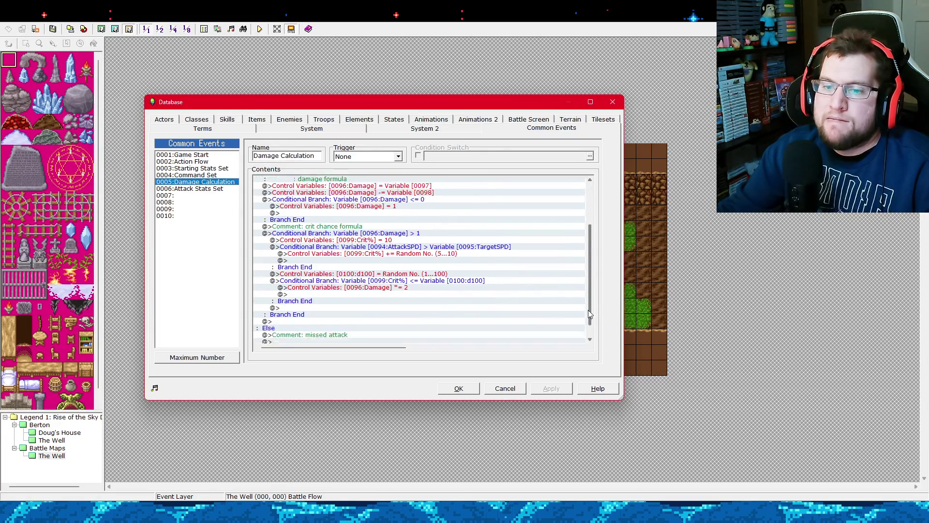
pyautogui.moveTo(590, 315)
pyautogui.mouseDown()
pyautogui.moveTo(587, 324)
pyautogui.moveTo(595, 262)
pyautogui.mouseUp()
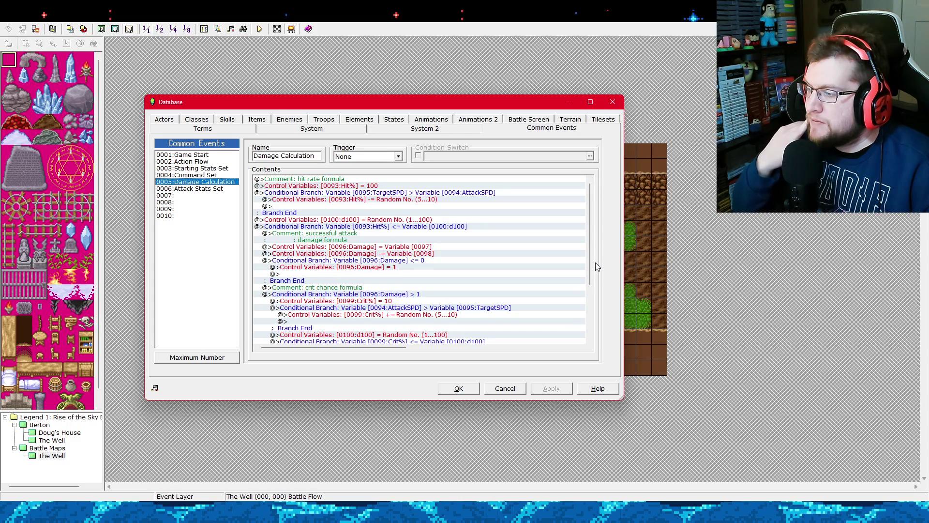
# Review the Starting Stats Set event and its HeroA Current HP assignment line.
pyautogui.click(221, 161)
pyautogui.click(223, 169)
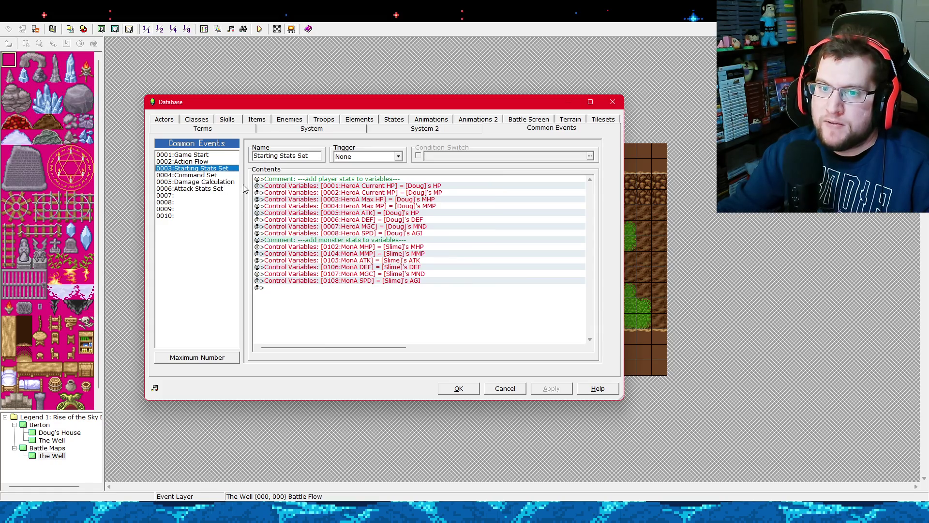
pyautogui.click(372, 187)
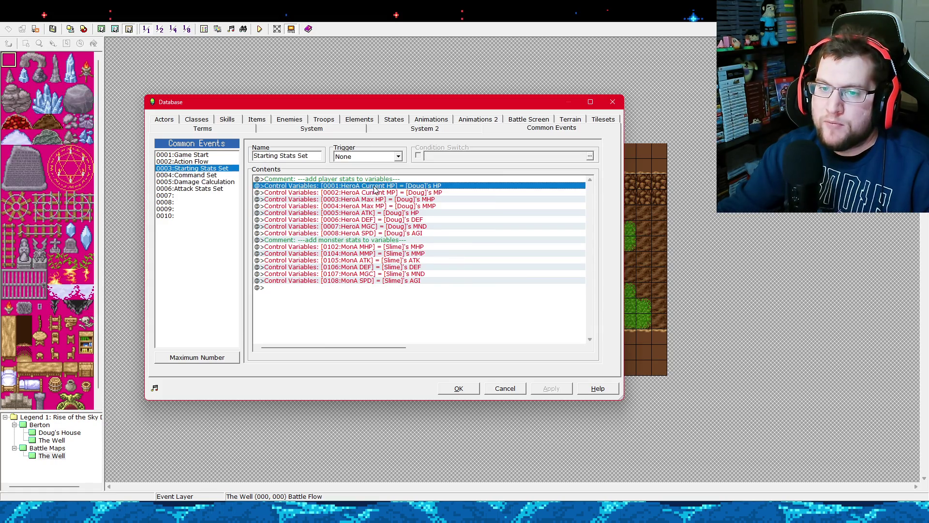
# Select the empty 0006 Attack Stats Set event and bring up its Event Command list.
pyautogui.click(230, 189)
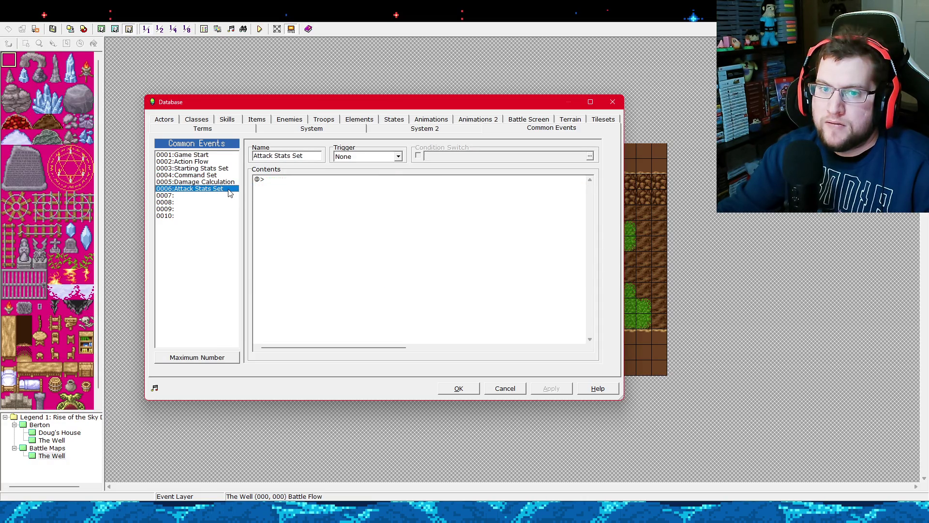
pyautogui.click(231, 182)
pyautogui.click(231, 189)
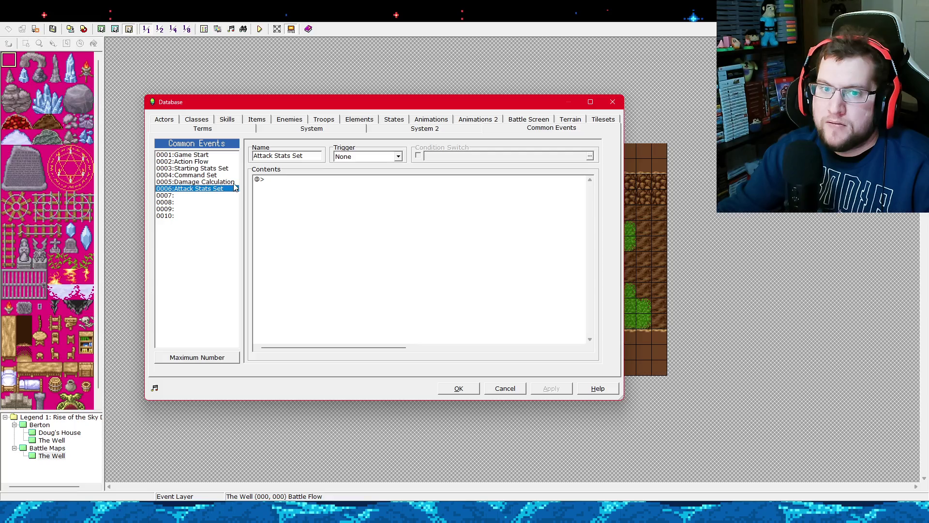
pyautogui.rightClick(297, 180)
pyautogui.click(309, 185)
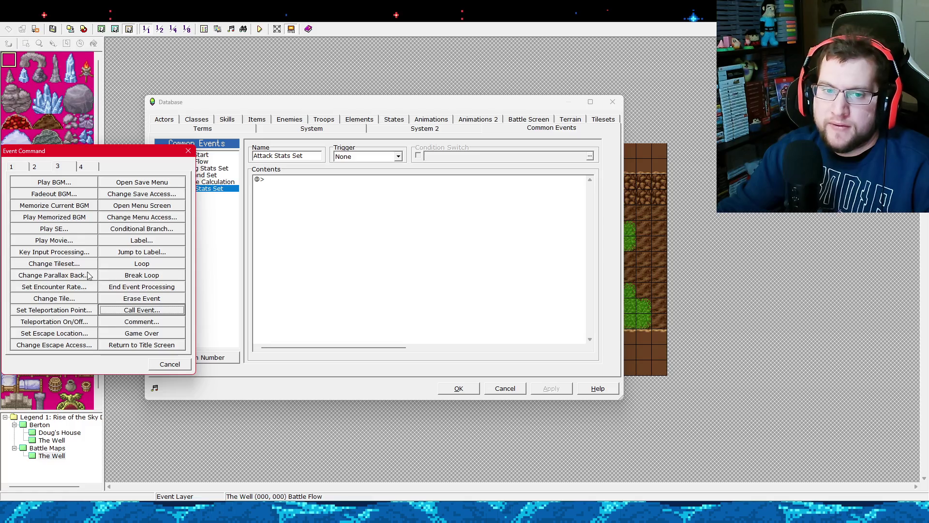
# Insert a conditional branch testing 0081:Action1 equal to constant 1, keeping the Else case.
pyautogui.click(137, 231)
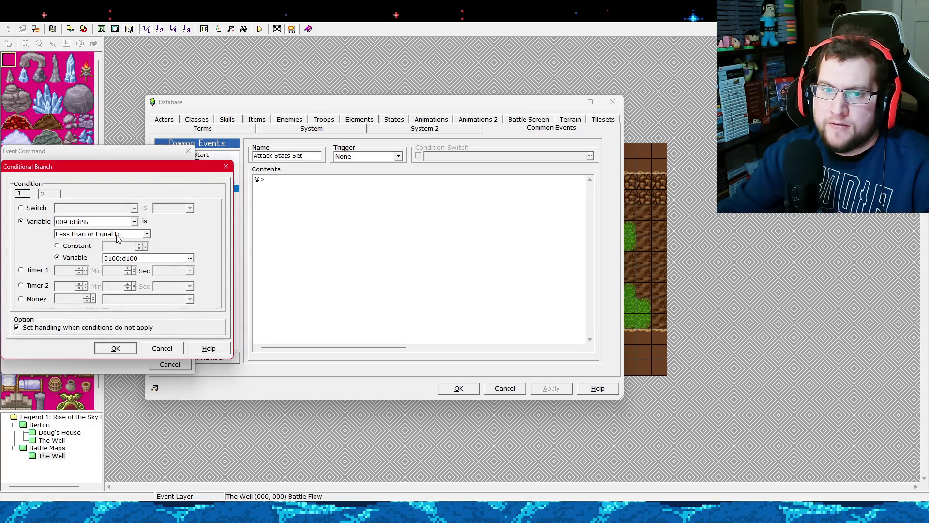
pyautogui.moveTo(142, 168); pyautogui.dragTo(478, 172)
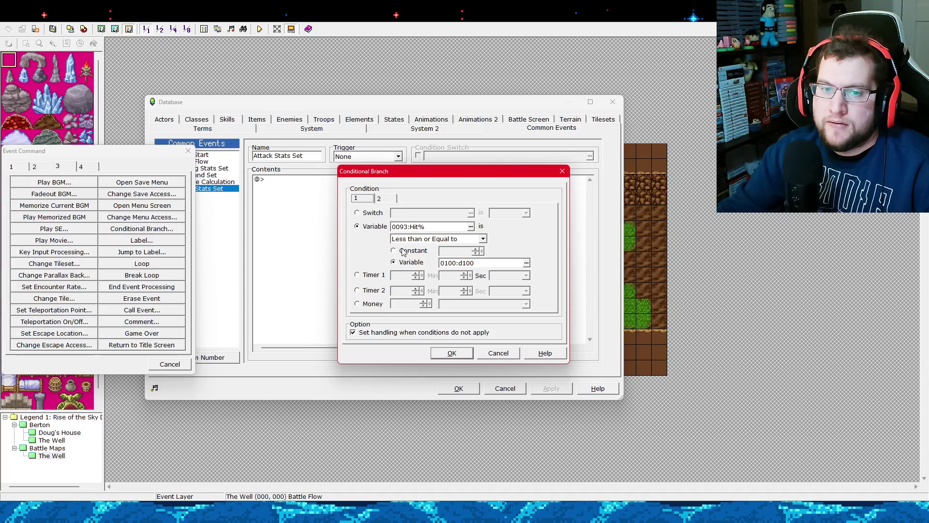
pyautogui.click(469, 226)
pyautogui.doubleClick(133, 190)
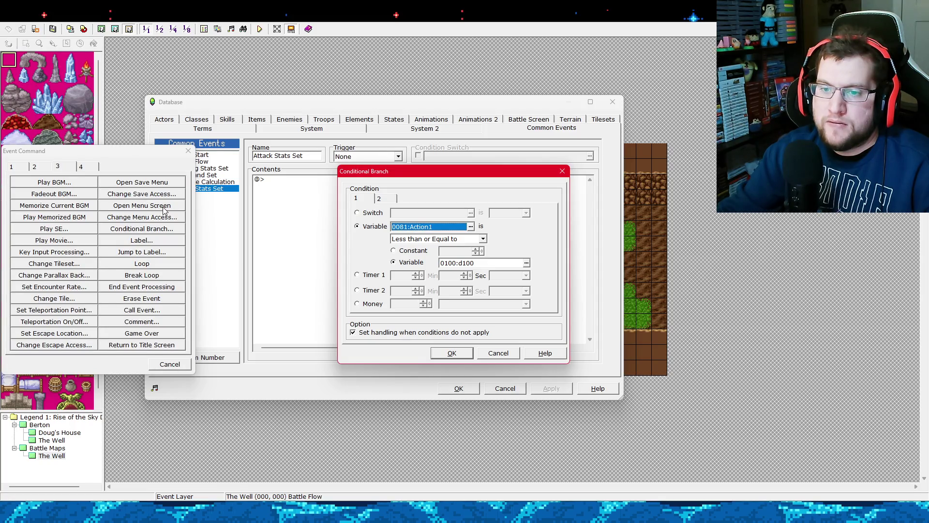
pyautogui.click(482, 239)
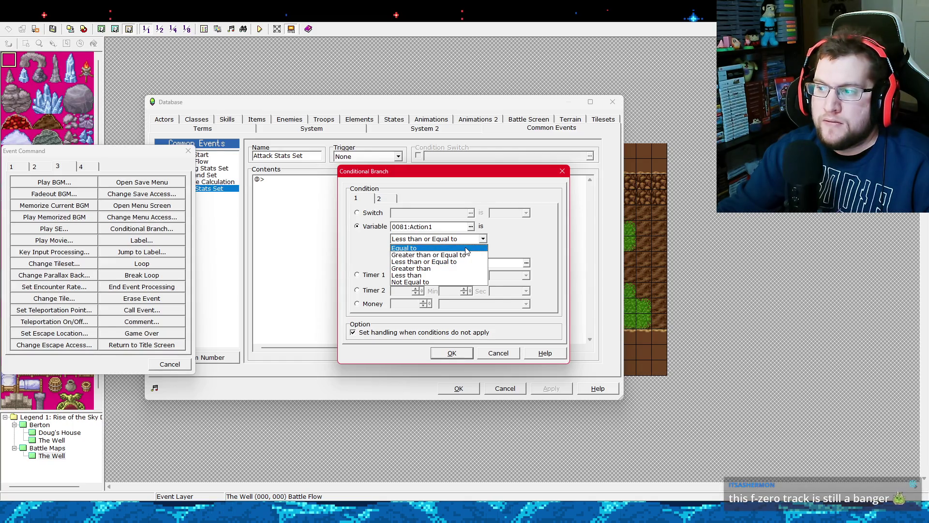
pyautogui.click(466, 248)
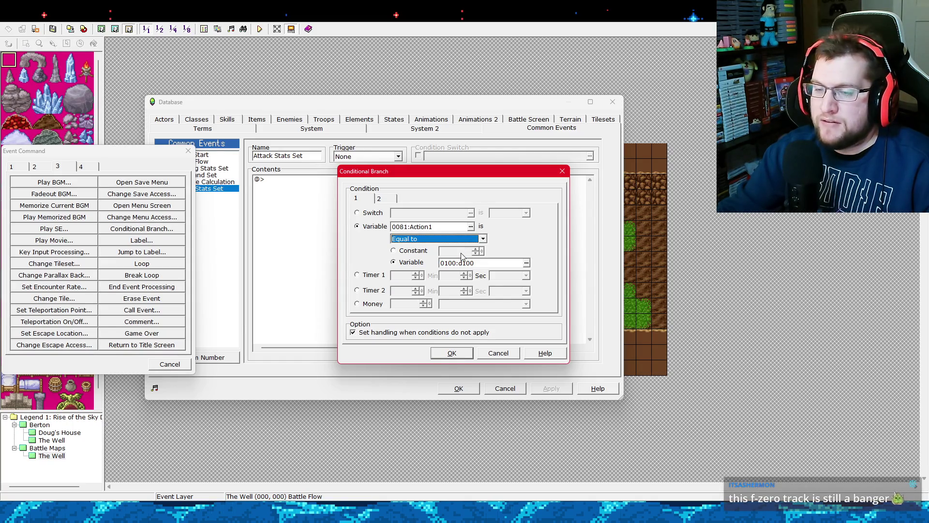
pyautogui.click(526, 263)
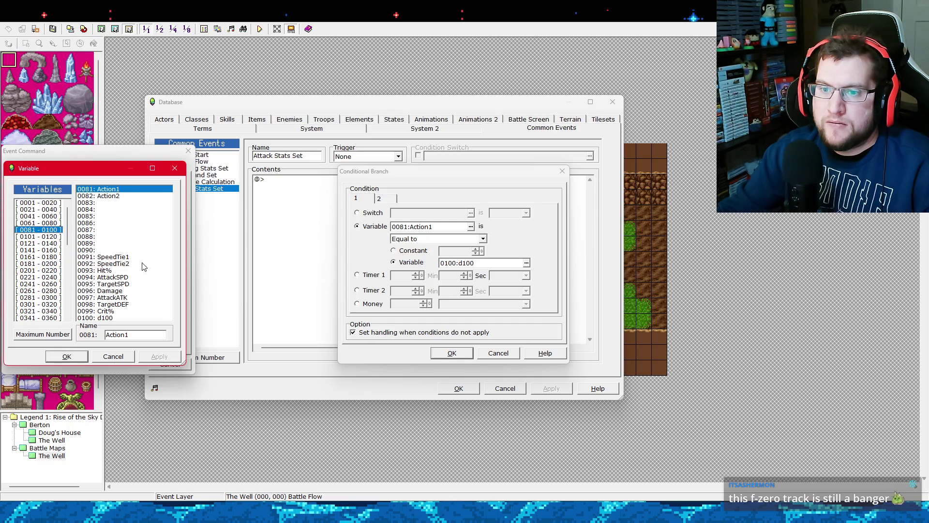
pyautogui.click(81, 356)
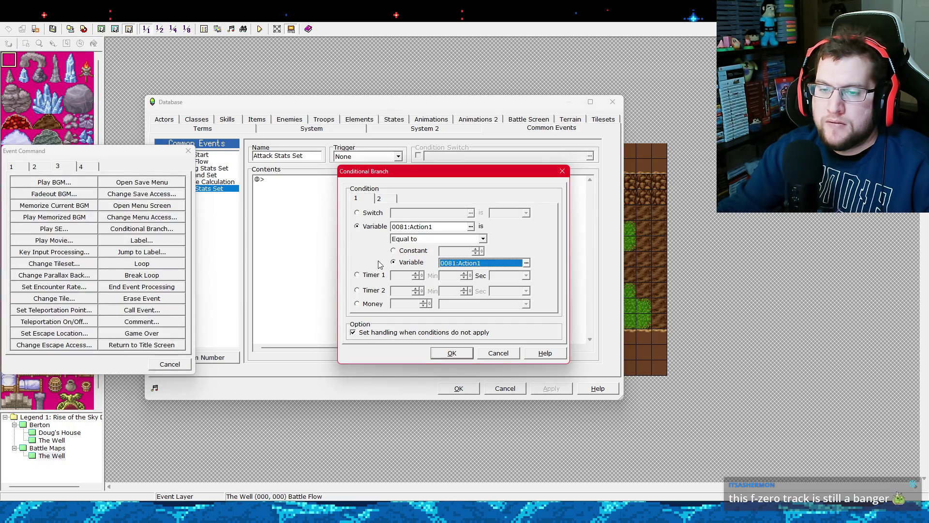
pyautogui.click(401, 252)
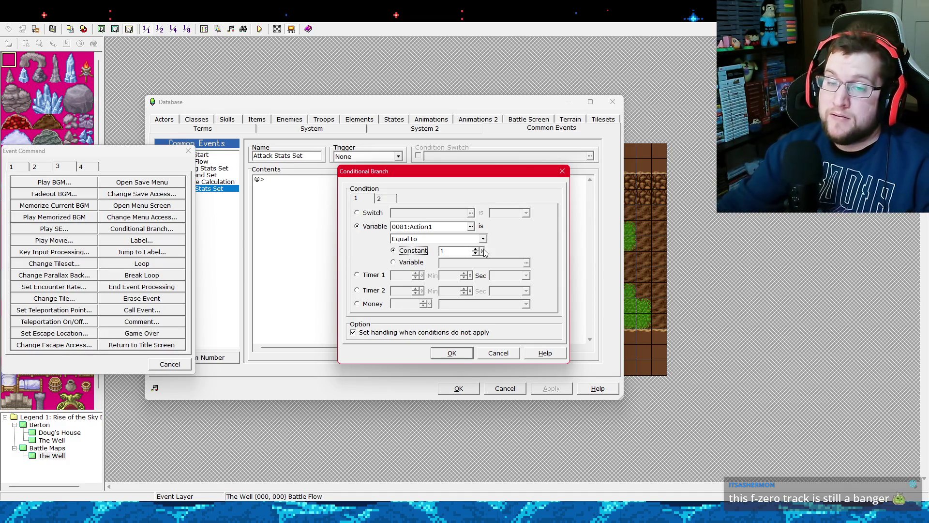
pyautogui.click(454, 353)
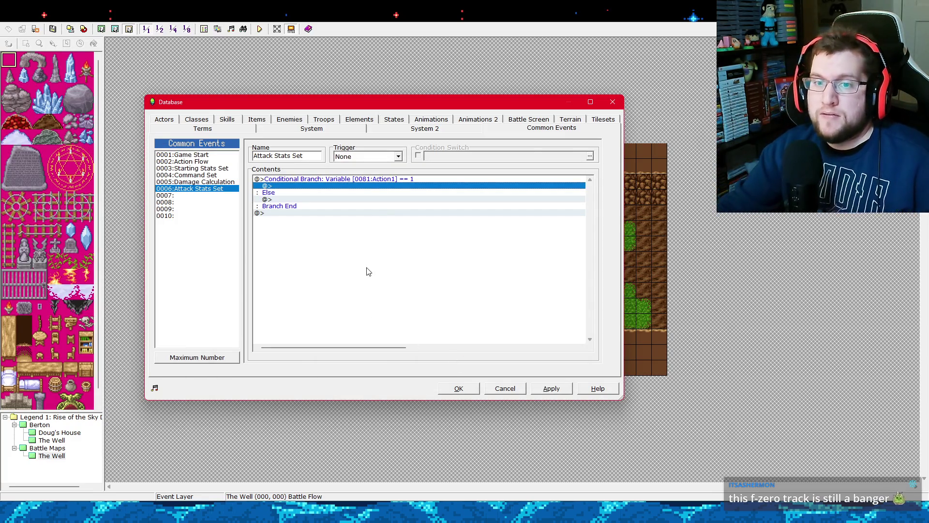
# Select the new branch block and reopen its condition settings.
pyautogui.click(365, 179)
pyautogui.click(328, 192)
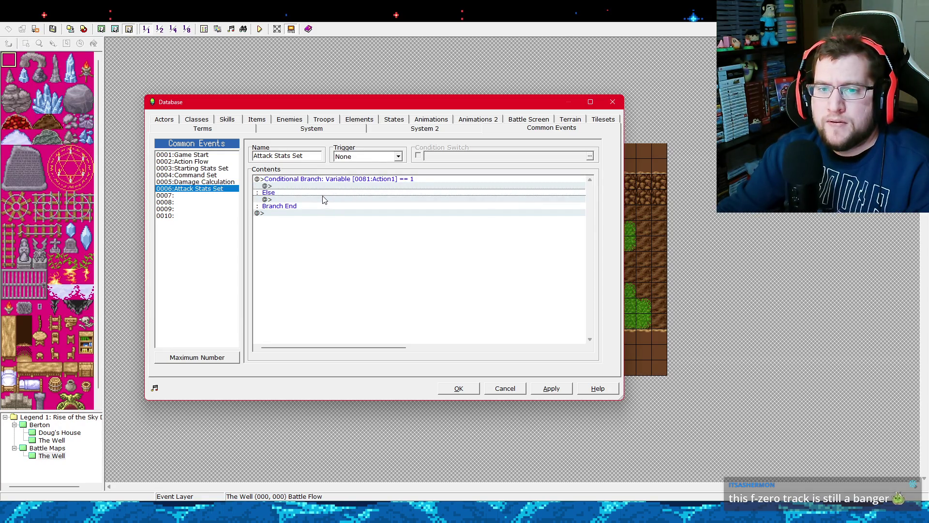
pyautogui.click(327, 180)
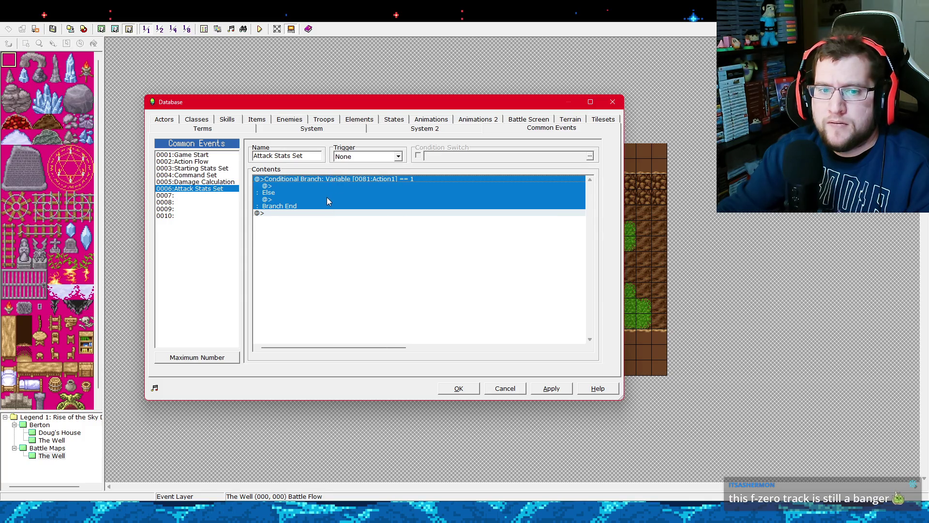
pyautogui.press('Return')
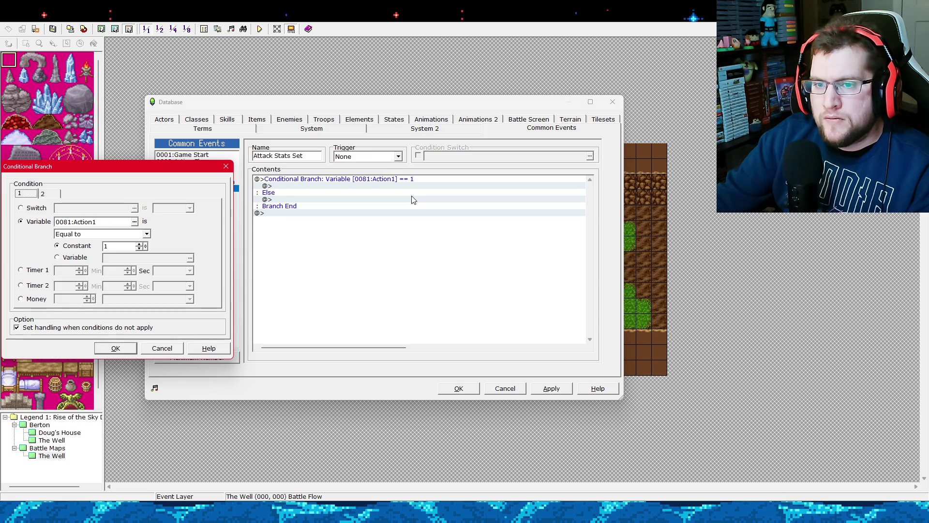
pyautogui.click(119, 345)
pyautogui.click(220, 175)
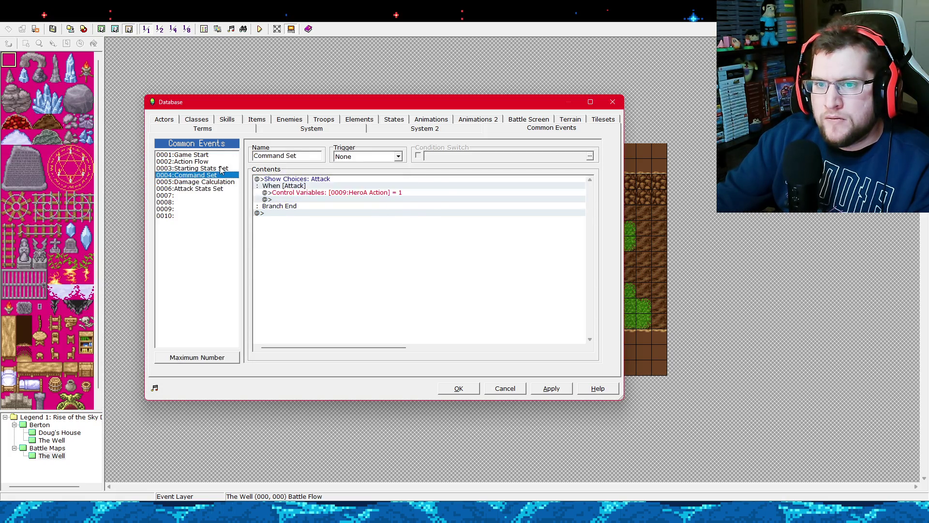
pyautogui.click(220, 169)
pyautogui.click(222, 162)
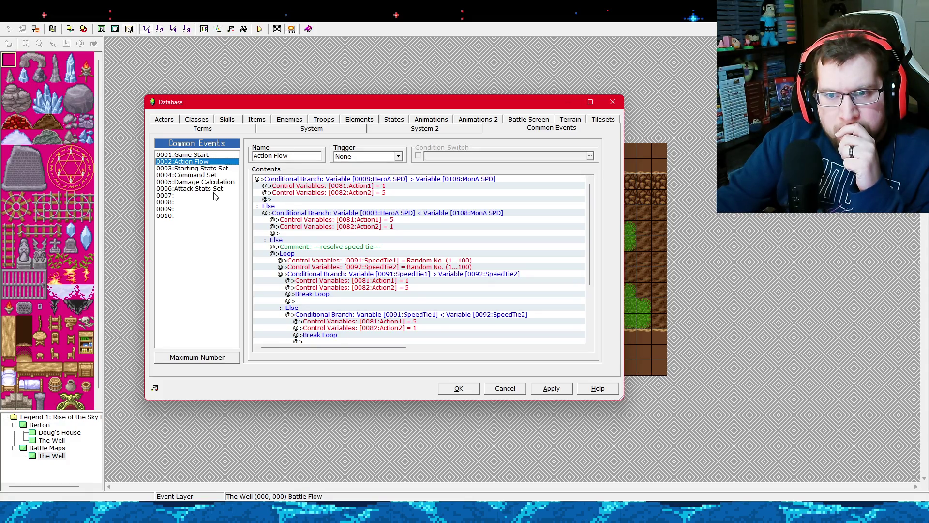
pyautogui.click(219, 189)
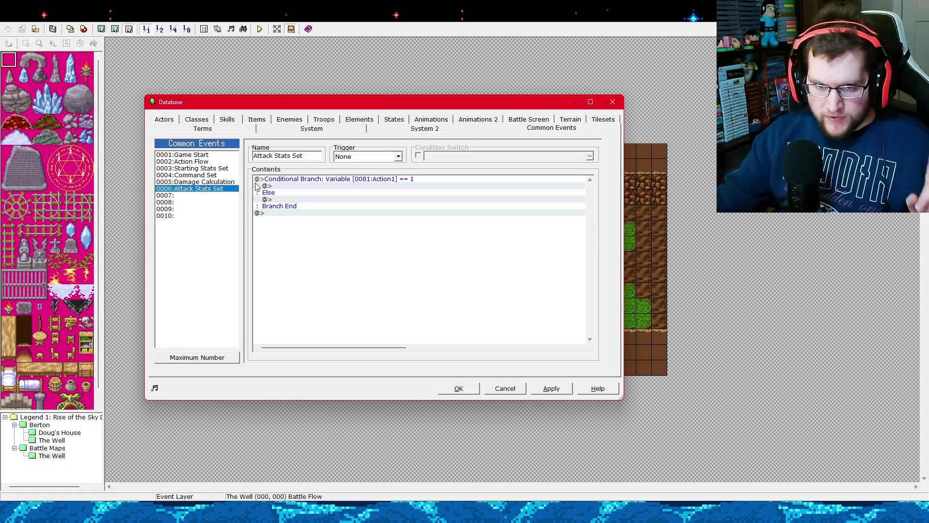
pyautogui.rightClick(322, 180)
# Start a Control Variables command targeting 0090, named TurnOrder, clearing the stray name from 0083.
pyautogui.click(332, 186)
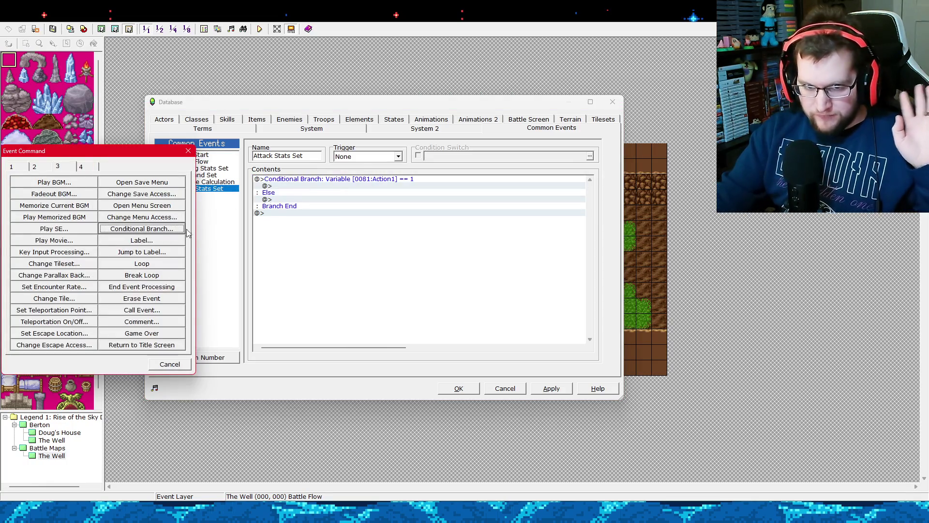
pyautogui.click(23, 166)
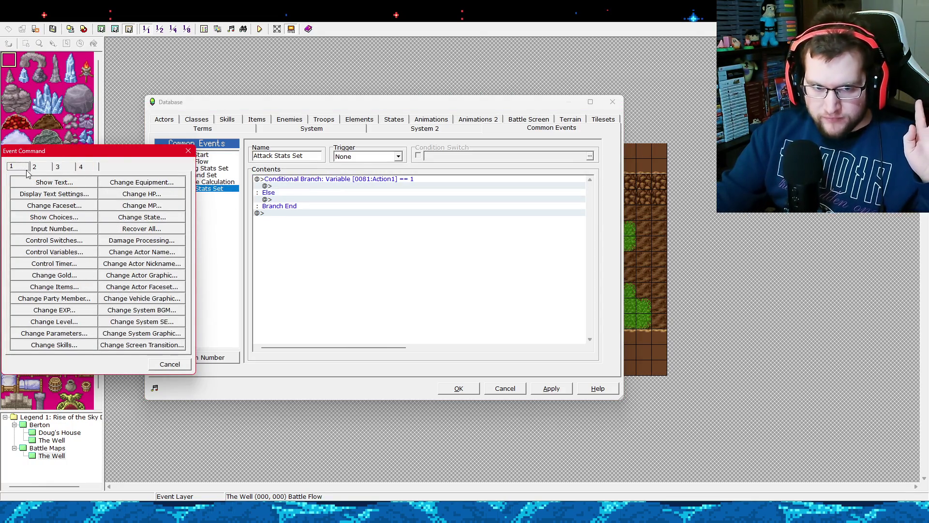
pyautogui.click(79, 253)
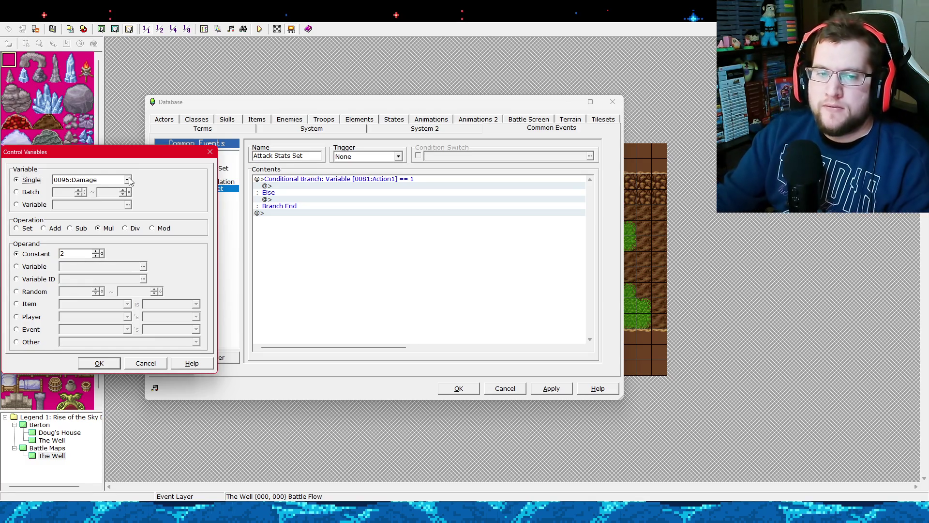
pyautogui.click(127, 179)
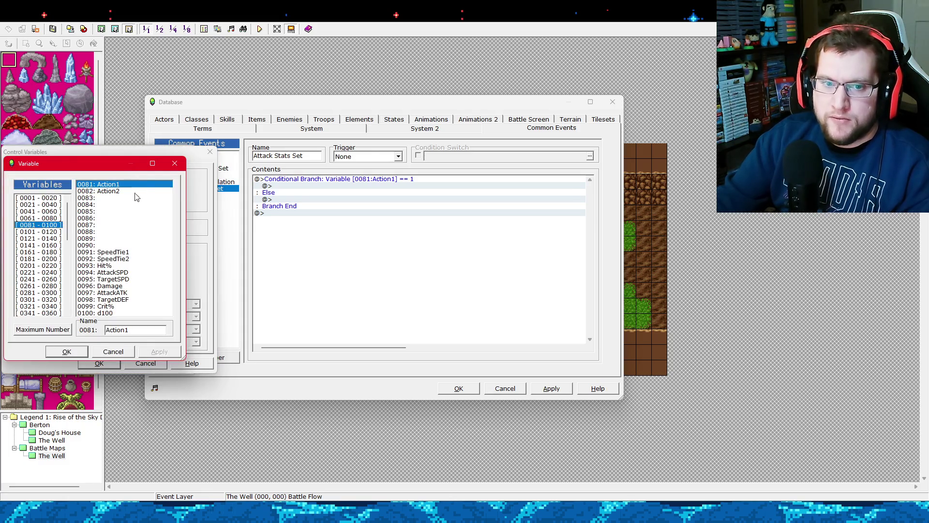
pyautogui.click(128, 198)
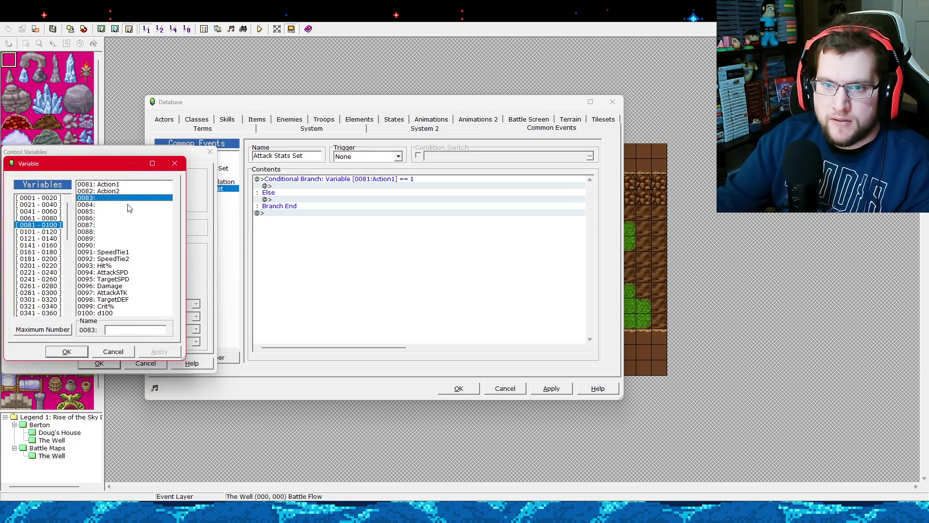
pyautogui.write('TurnOrd')
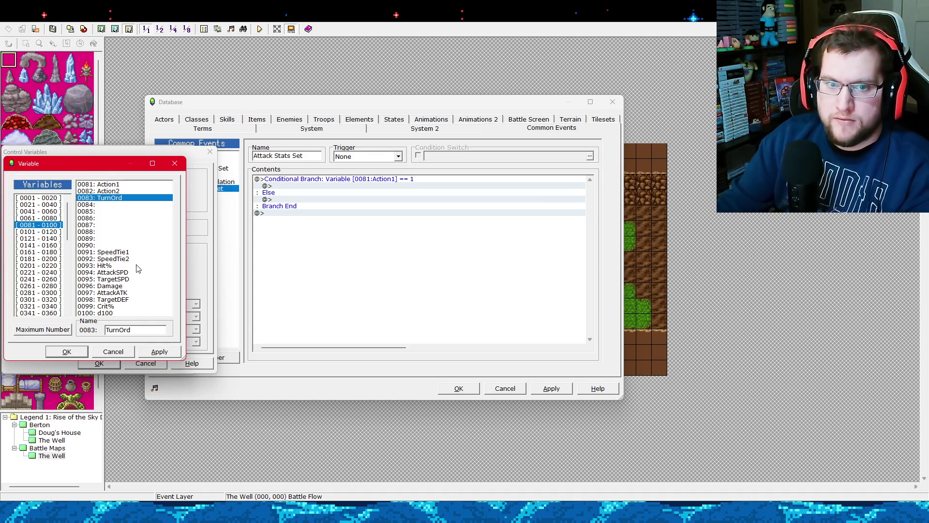
pyautogui.press('BackSpace')
pyautogui.press('BackSpace')
pyautogui.press('BackSpace')
pyautogui.click(112, 245)
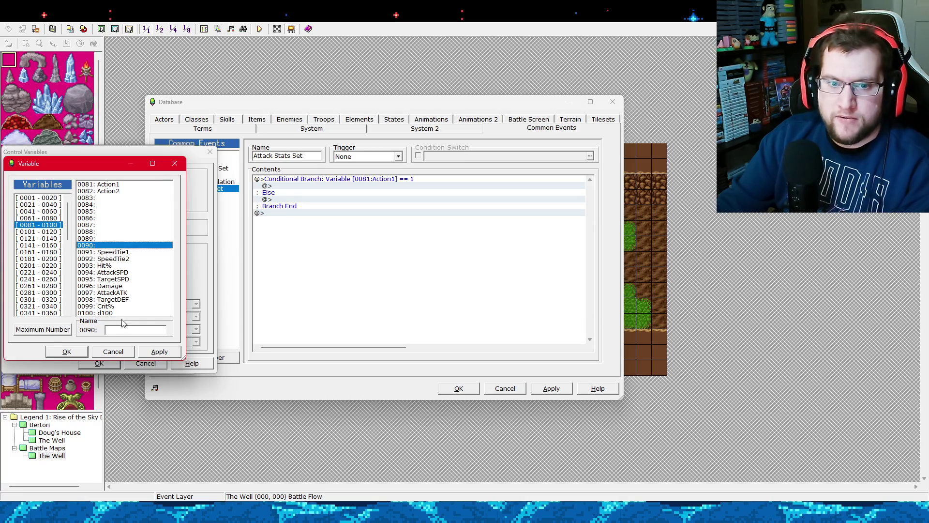
pyautogui.click(124, 330)
pyautogui.write('Turn')
pyautogui.write('Order')
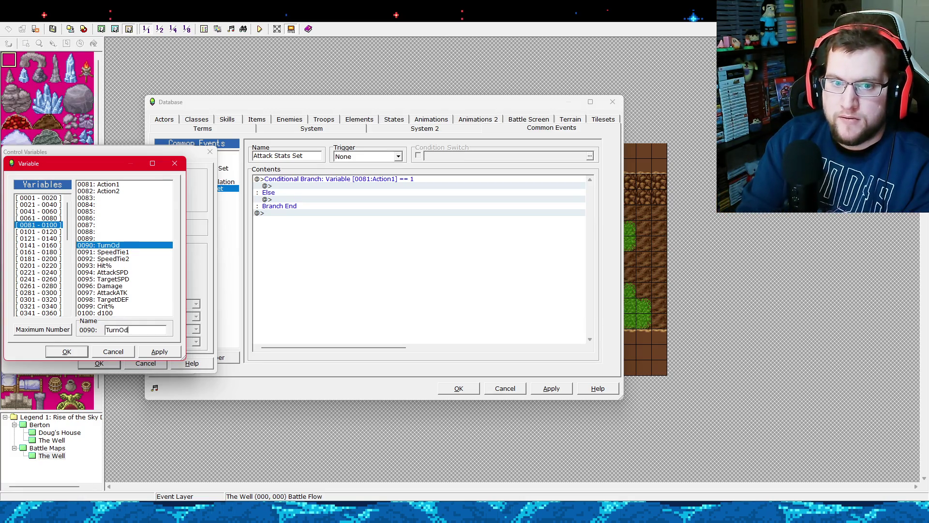
pyautogui.click(83, 353)
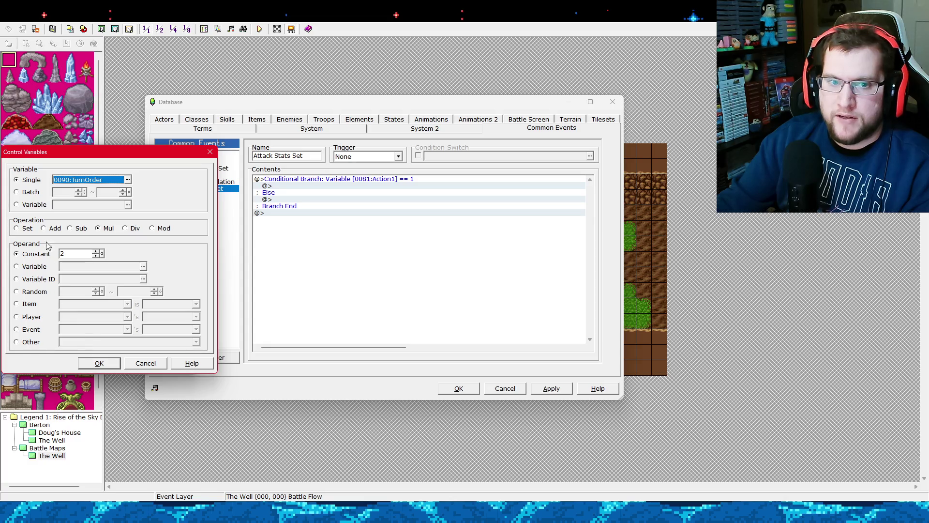
# Set TurnOrder to the constant 1 and insert the command.
pyautogui.click(31, 229)
pyautogui.doubleClick(66, 251)
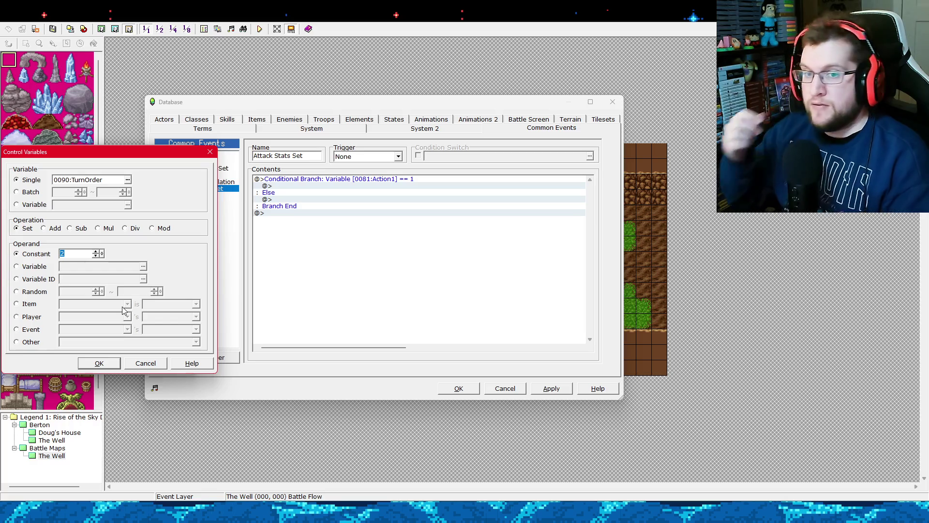
pyautogui.write('1')
pyautogui.click(97, 363)
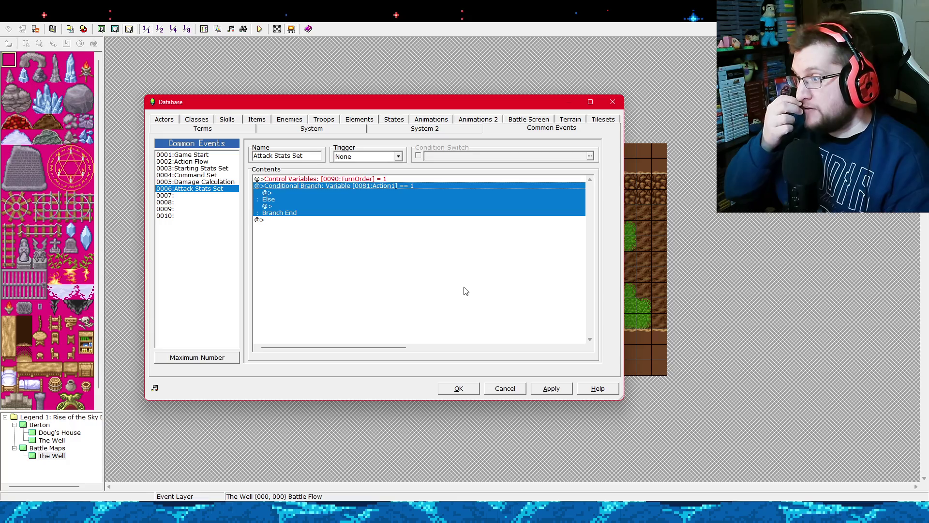
pyautogui.click(382, 186)
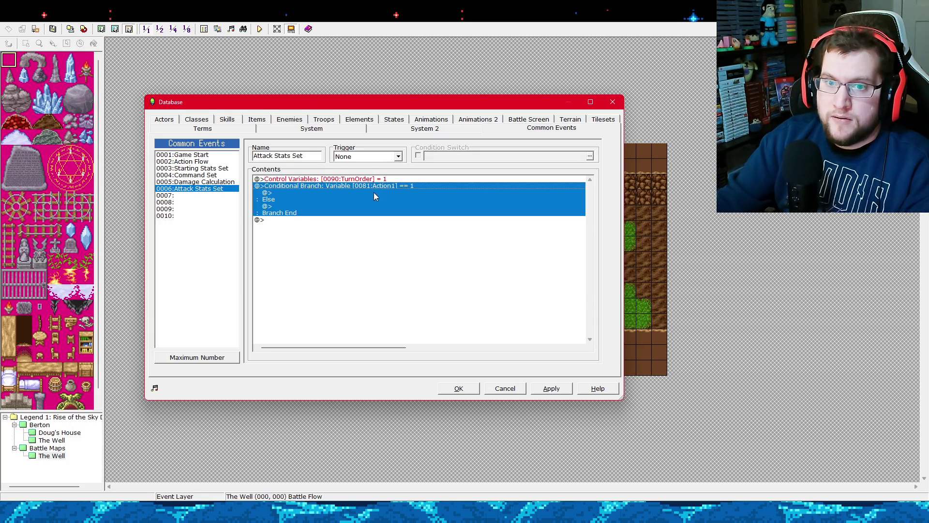
# Change the branch to compare 0090:TurnOrder against variable 0081:Action1 and apply.
pyautogui.rightClick(354, 185)
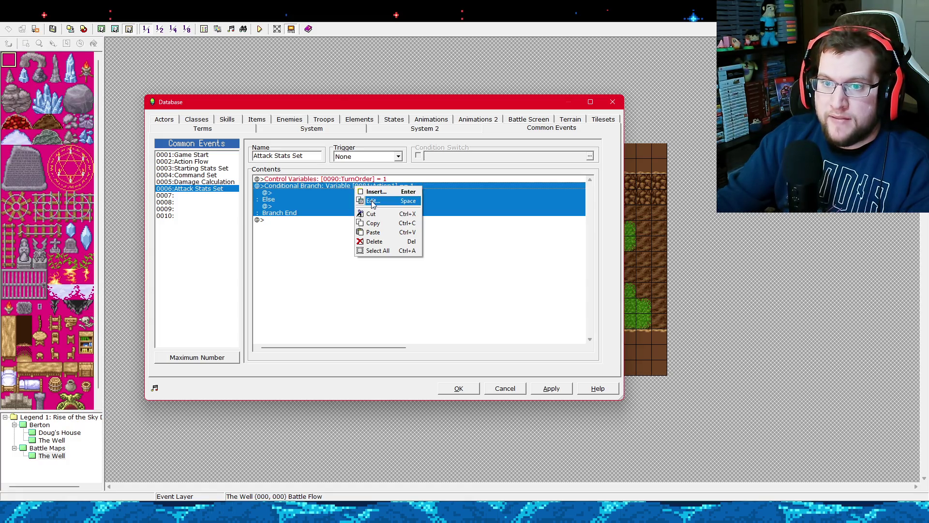
pyautogui.click(371, 201)
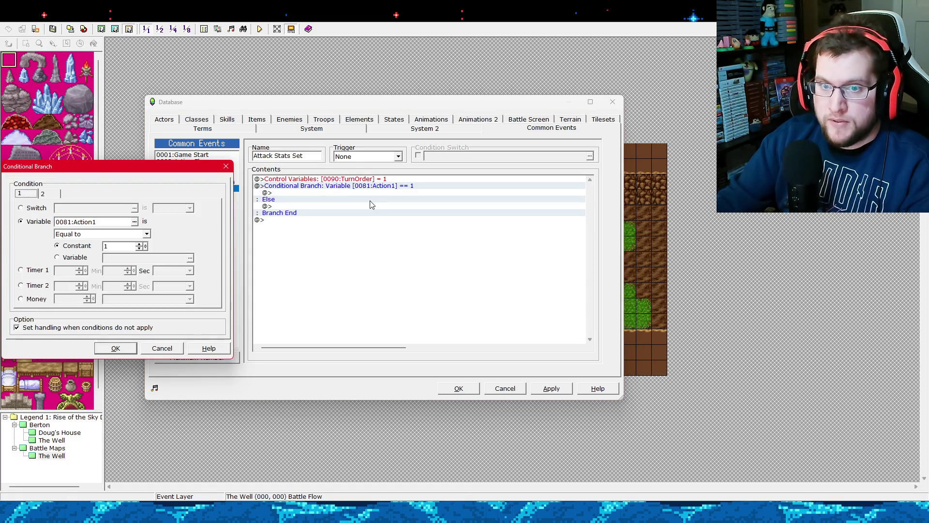
pyautogui.click(135, 221)
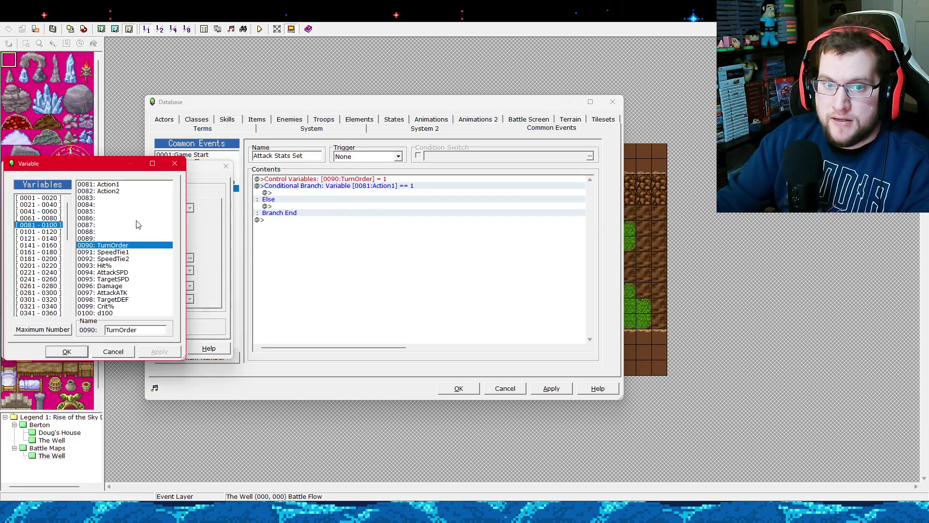
pyautogui.doubleClick(121, 245)
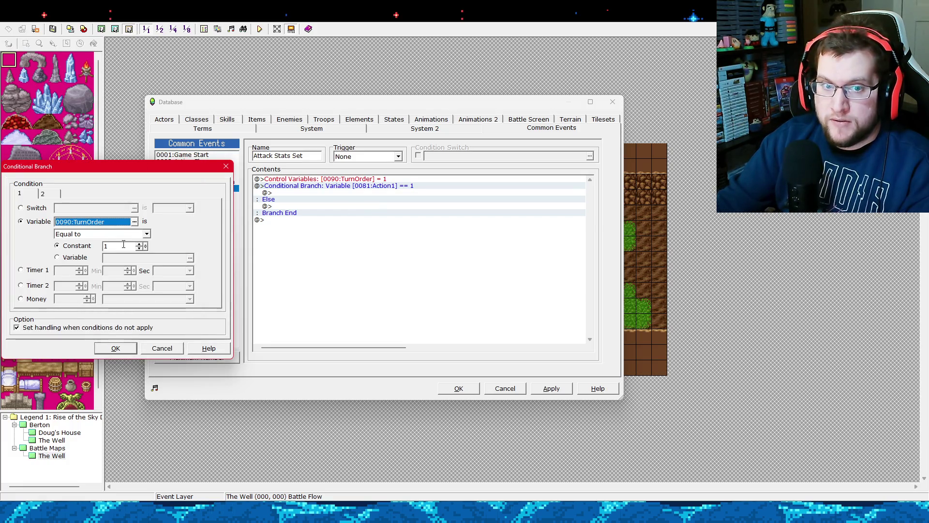
pyautogui.click(80, 258)
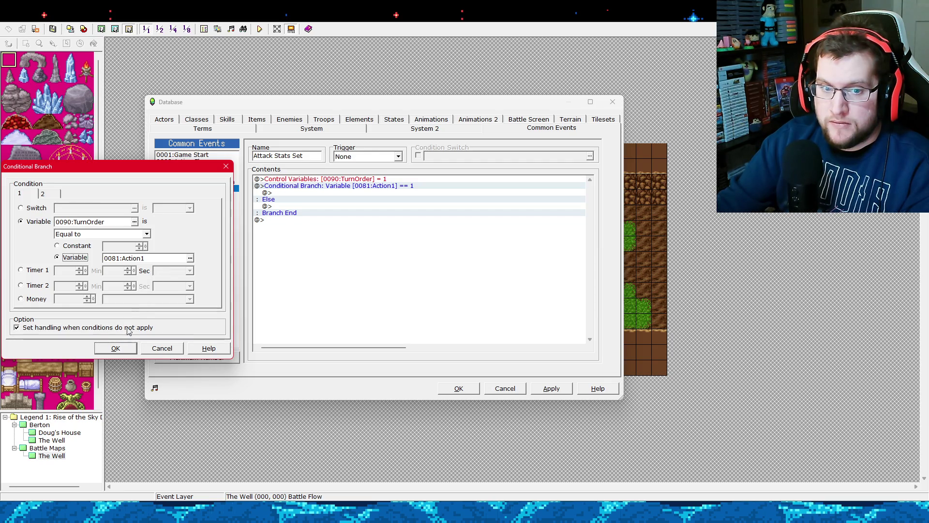
pyautogui.click(122, 348)
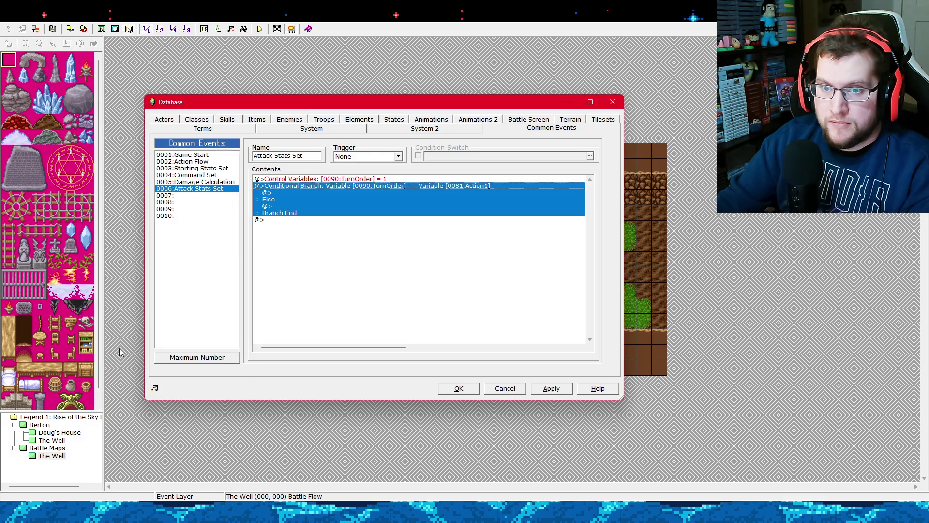
pyautogui.click(551, 389)
# Glance at the Action Flow event, then return to Attack Stats Set.
pyautogui.click(198, 162)
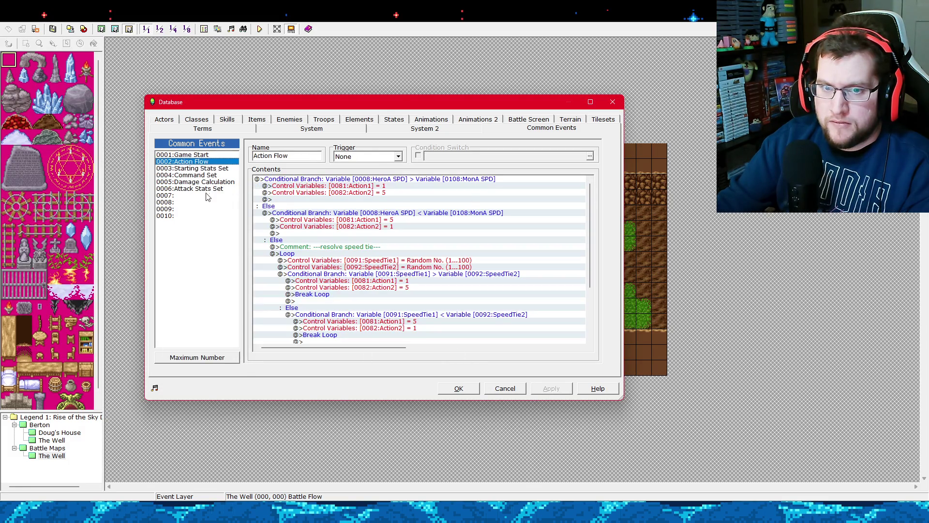
pyautogui.click(208, 189)
pyautogui.click(211, 163)
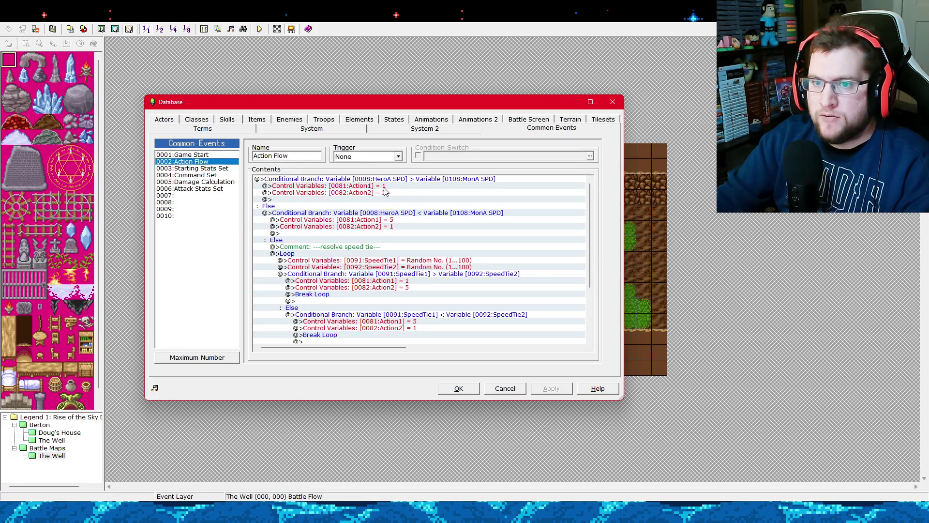
pyautogui.click(190, 189)
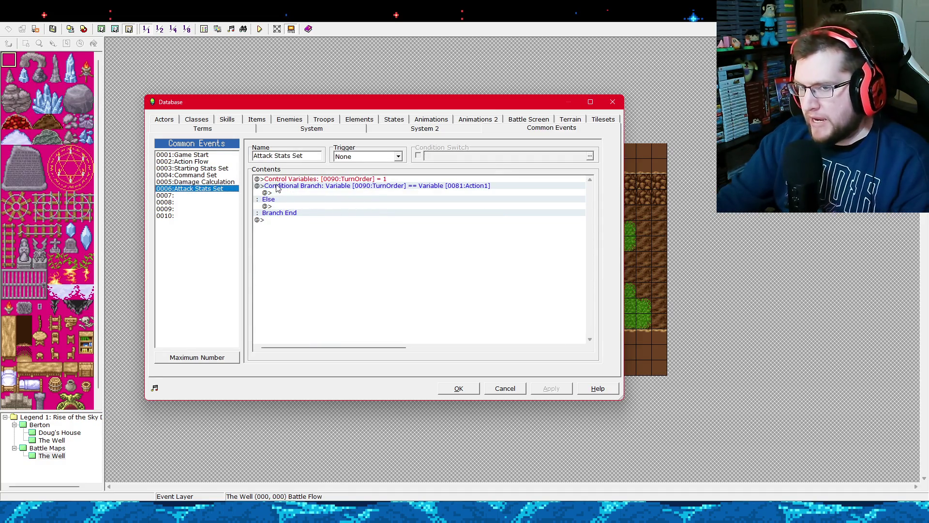
# Select the TurnOrder assignment line and the conditional branch block in Attack Stats Set.
pyautogui.click(326, 188)
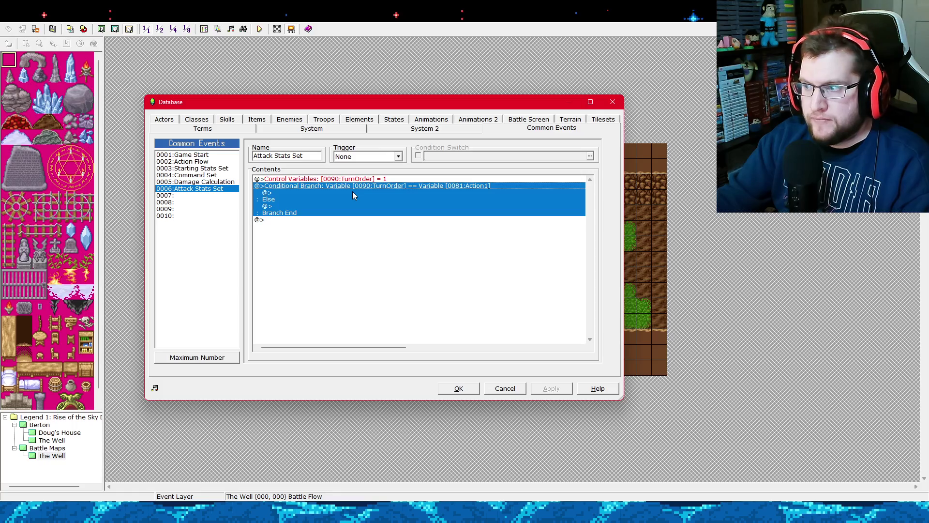
pyautogui.hotkey('shift', 'Up')
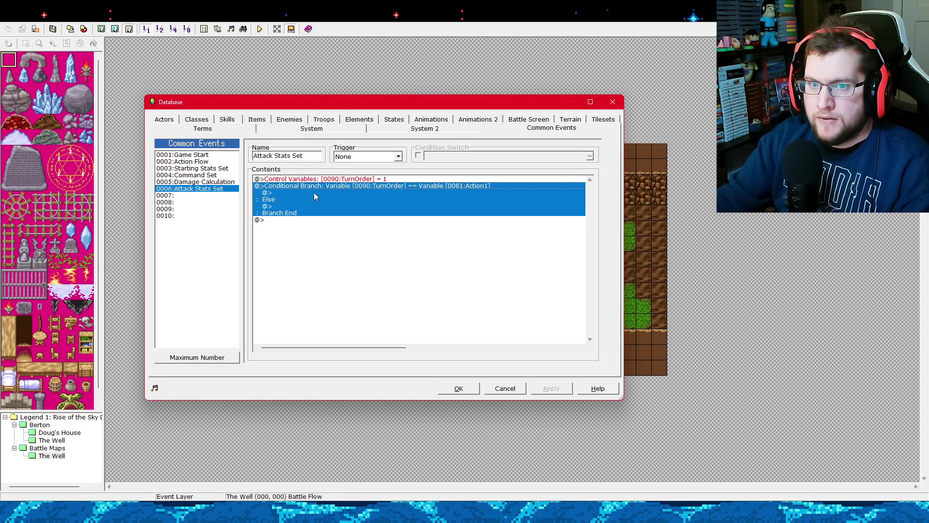
pyautogui.press('Up')
pyautogui.click(328, 186)
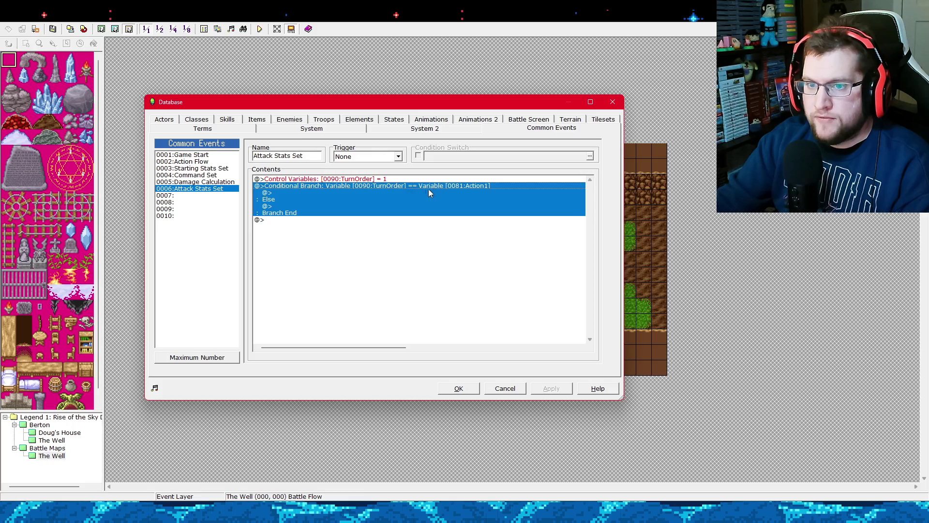
pyautogui.click(388, 189)
pyautogui.click(390, 190)
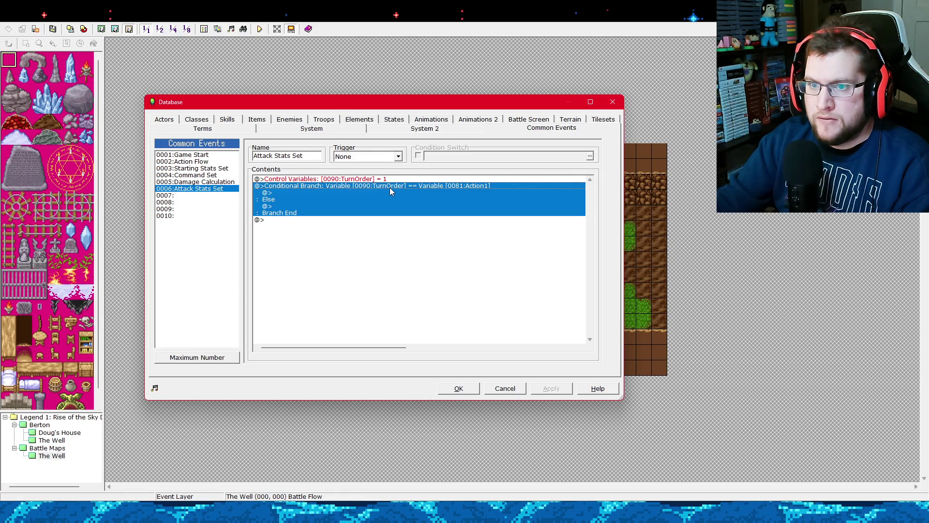
# Look over the actor and other condition types, keeping the TurnOrder equals Action1 condition.
pyautogui.rightClick(389, 187)
pyautogui.click(398, 198)
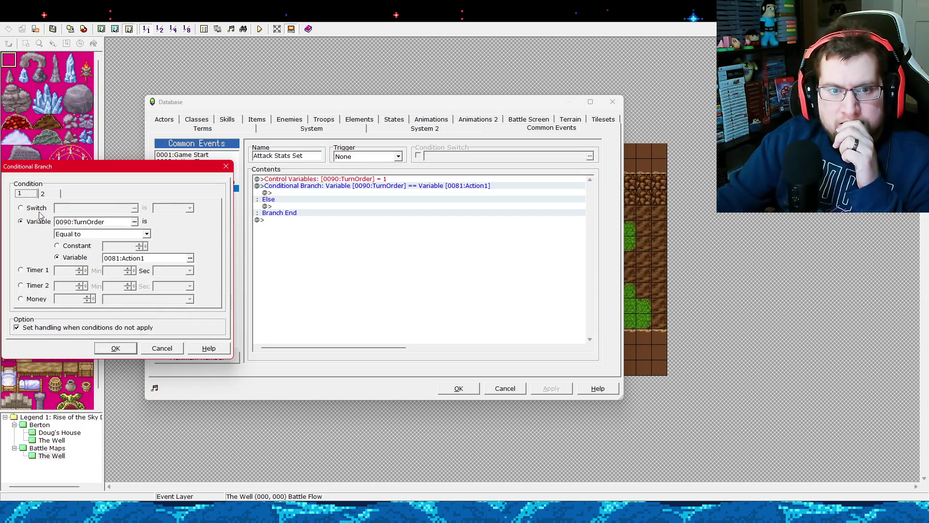
pyautogui.click(51, 193)
pyautogui.click(37, 222)
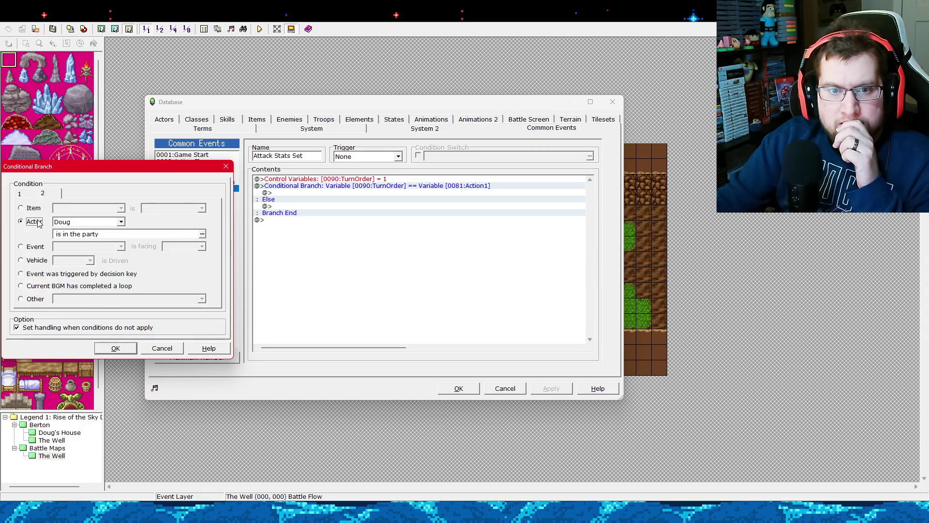
pyautogui.click(114, 234)
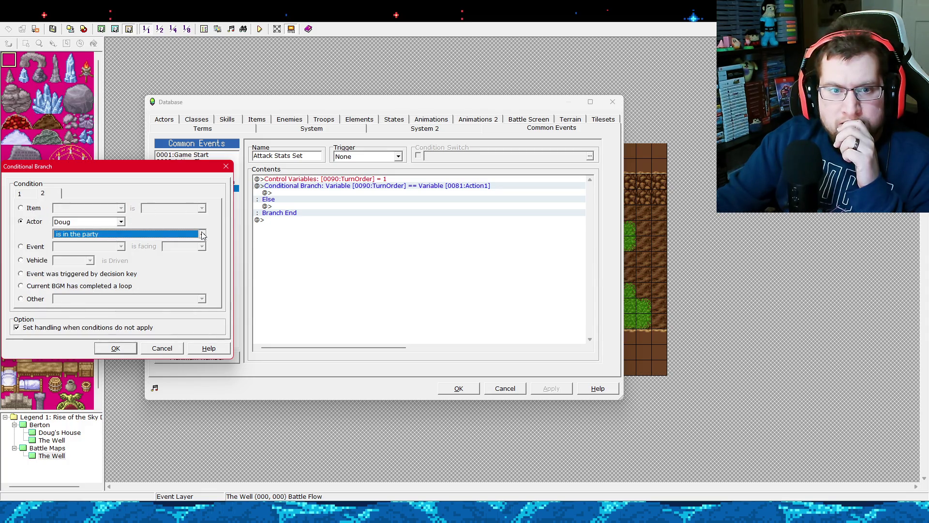
pyautogui.click(202, 235)
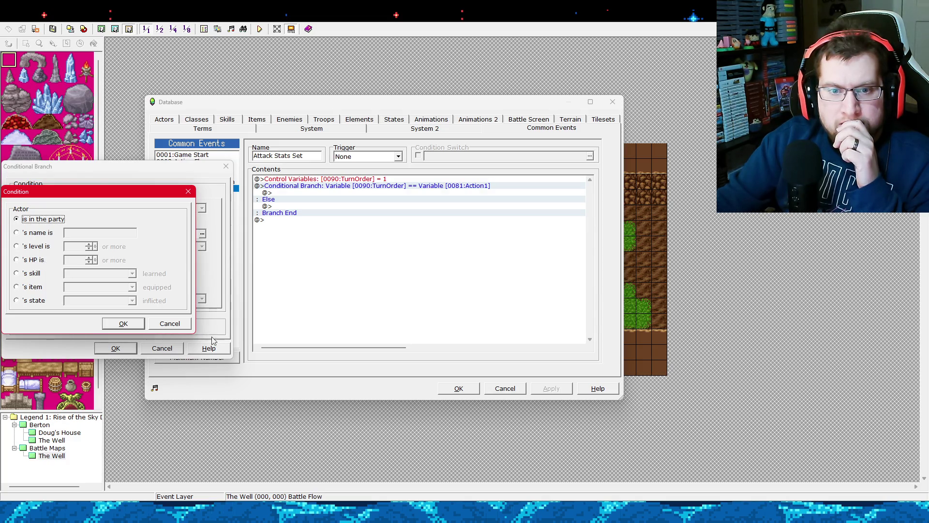
pyautogui.click(156, 320)
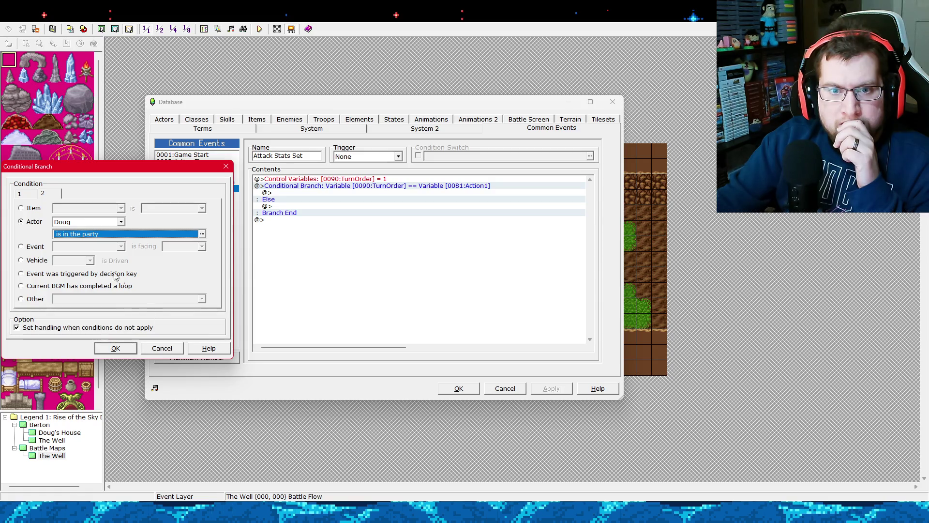
pyautogui.click(35, 299)
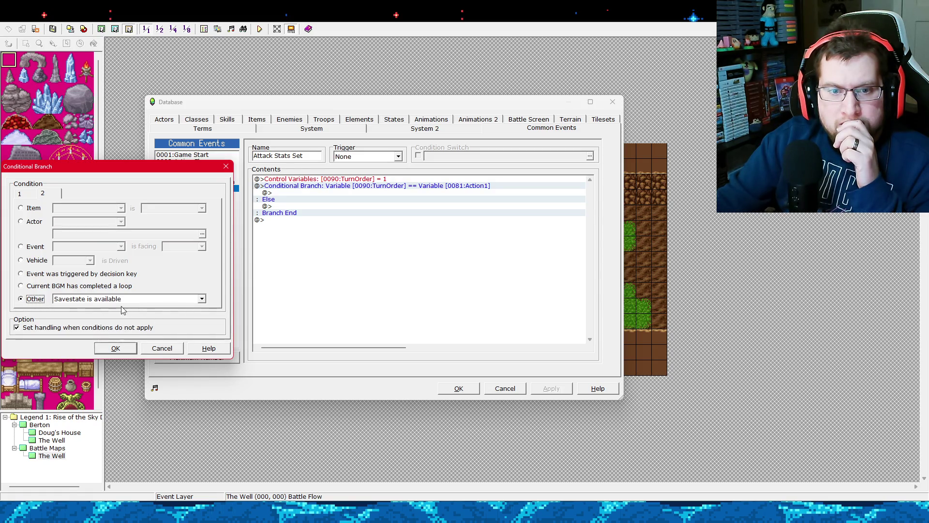
pyautogui.click(186, 300)
pyautogui.click(173, 301)
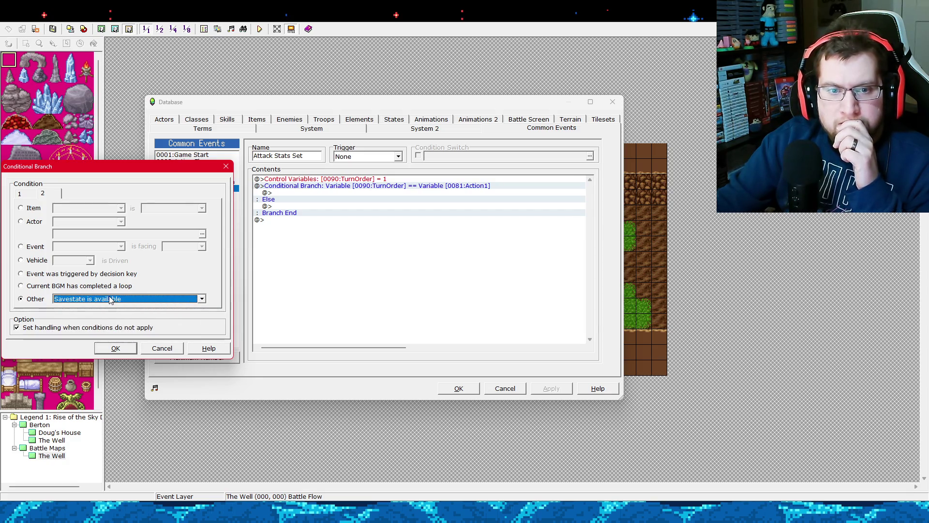
pyautogui.click(26, 194)
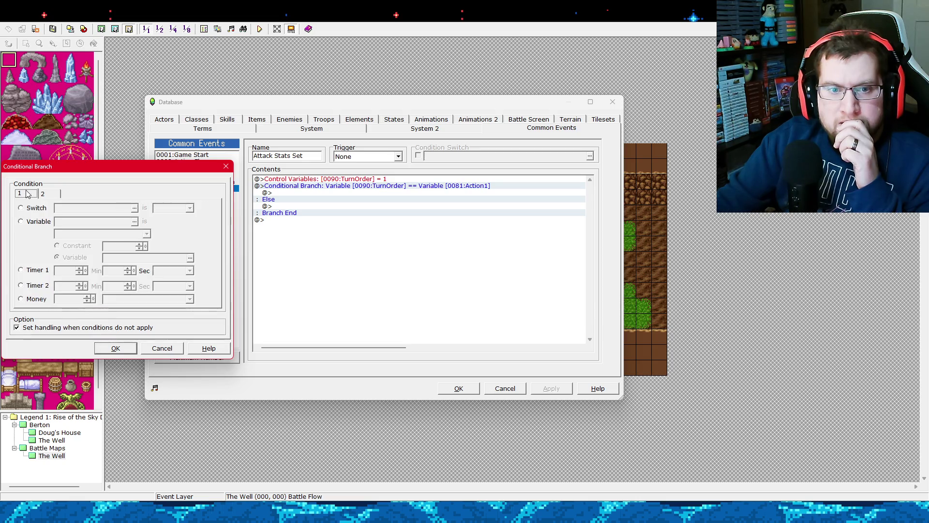
pyautogui.click(39, 224)
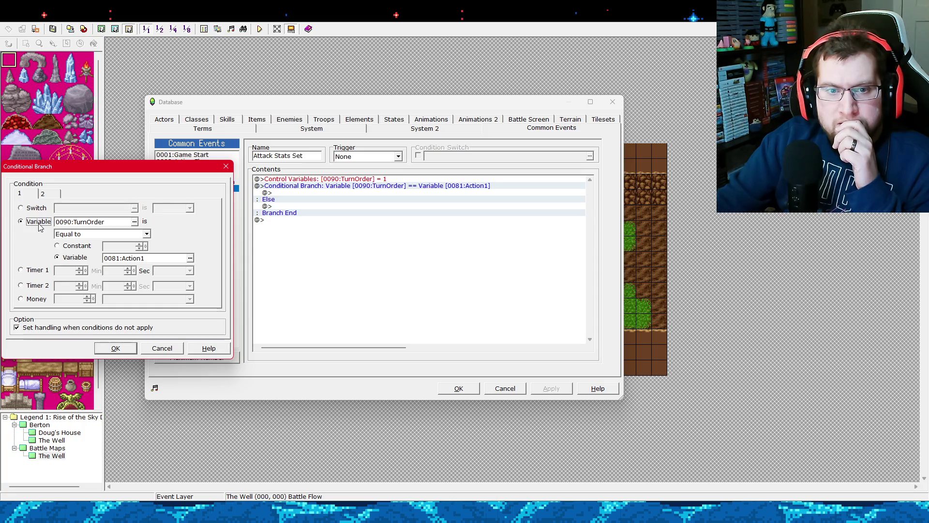
pyautogui.click(112, 348)
# Uncheck the Else handling on the branch and apply the changes.
pyautogui.click(314, 202)
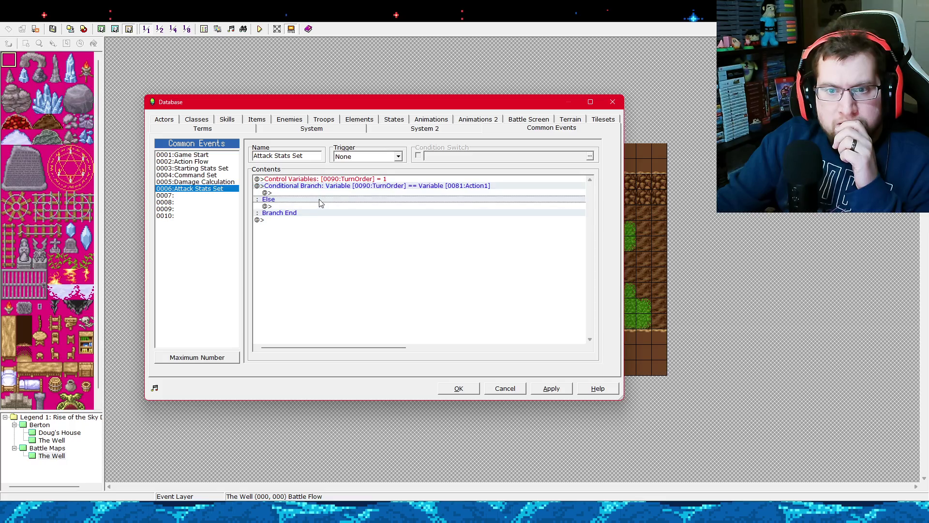
pyautogui.rightClick(306, 189)
pyautogui.click(313, 198)
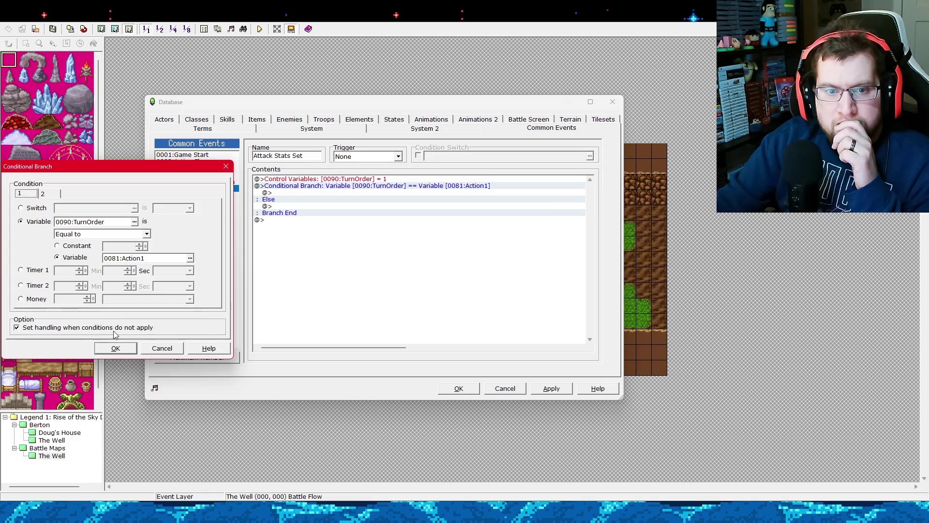
pyautogui.click(117, 328)
pyautogui.click(116, 348)
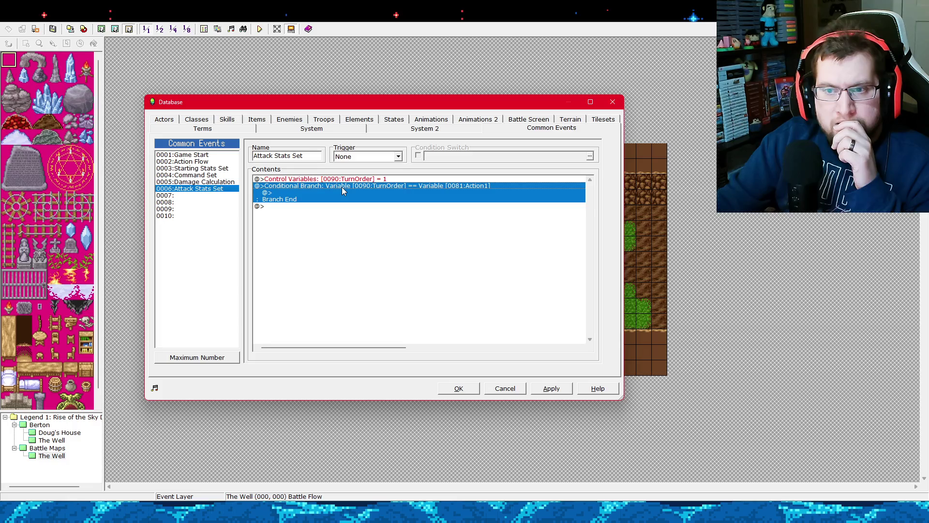
pyautogui.click(550, 387)
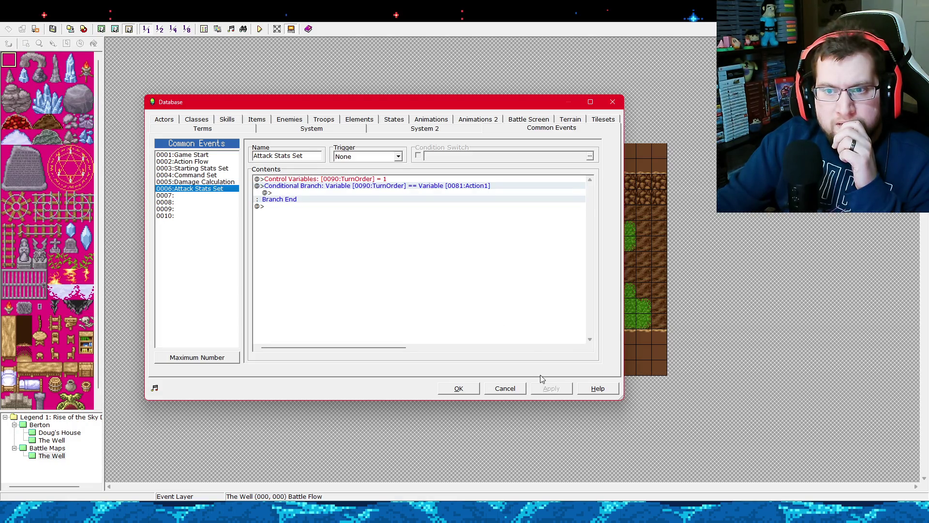
# Insert a Loop above the TurnOrder equals Action1 branch.
pyautogui.click(356, 179)
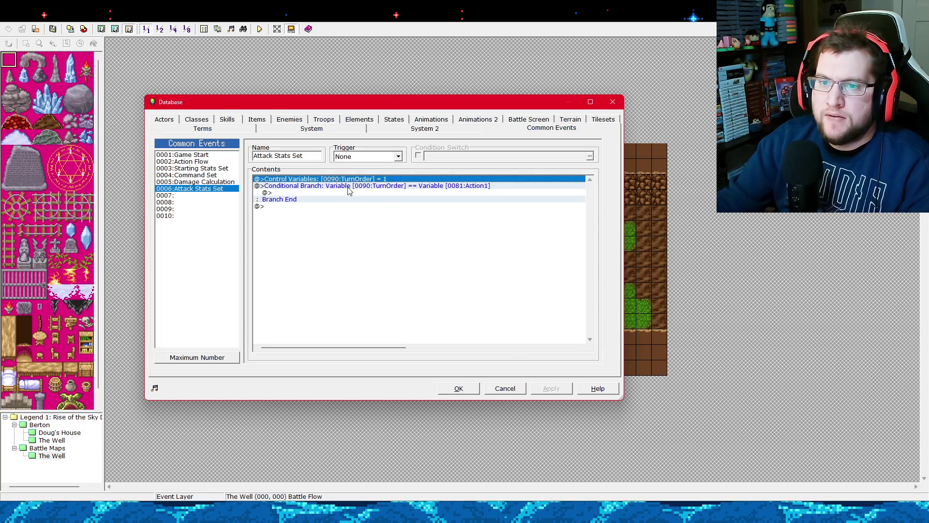
pyautogui.rightClick(356, 181)
pyautogui.click(360, 183)
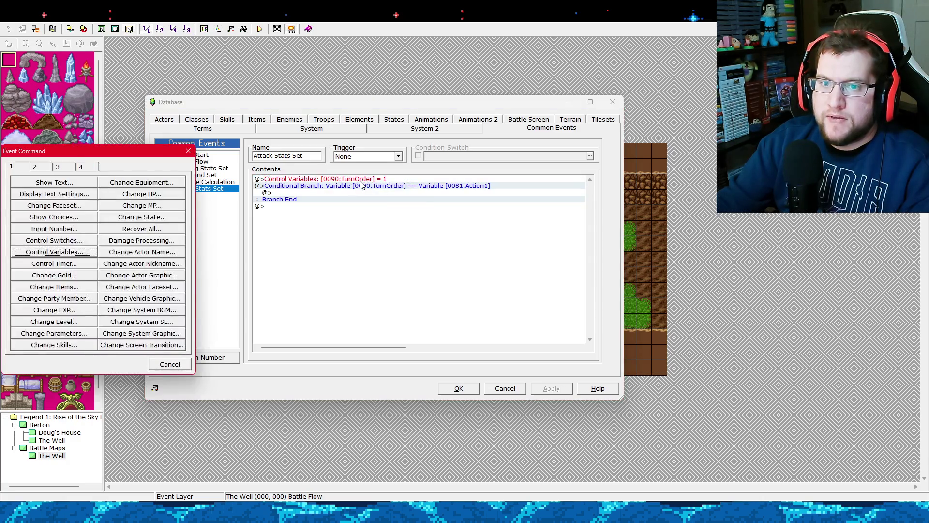
pyautogui.click(161, 368)
pyautogui.click(315, 187)
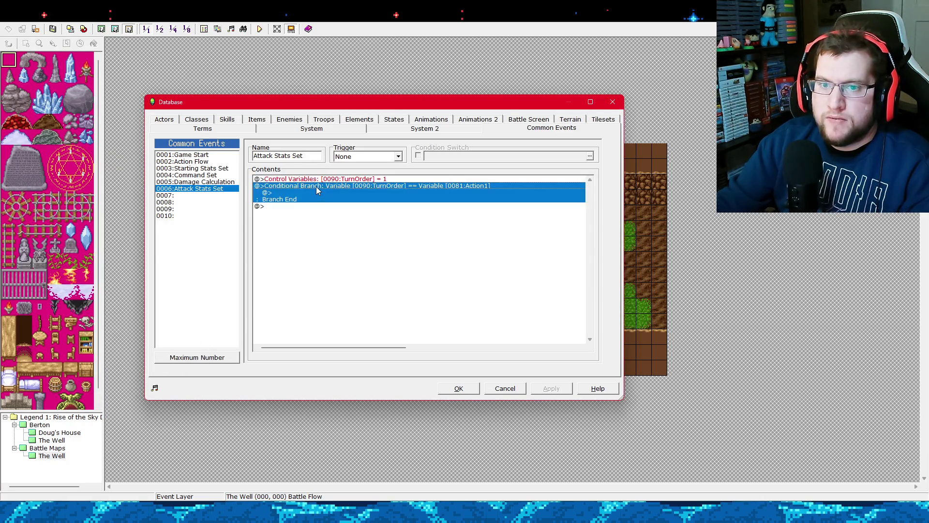
pyautogui.rightClick(315, 186)
pyautogui.click(324, 192)
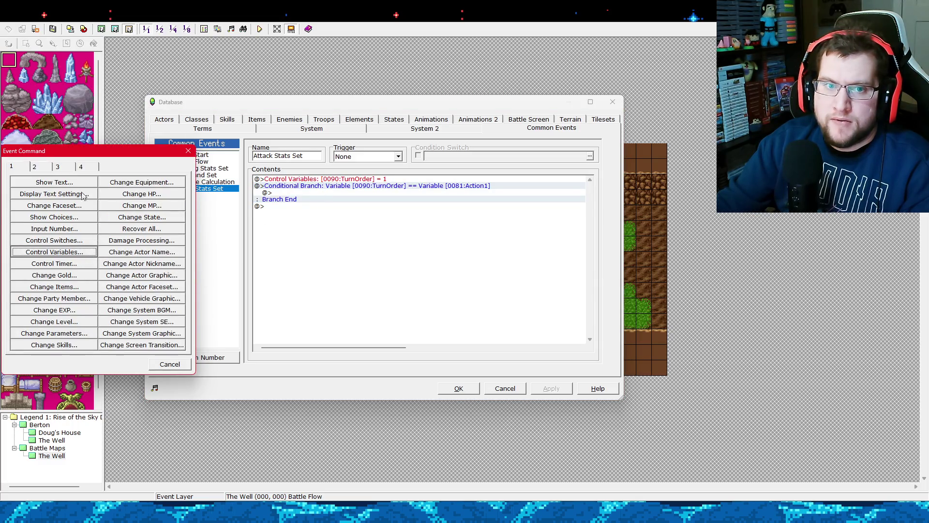
pyautogui.click(66, 170)
pyautogui.click(142, 264)
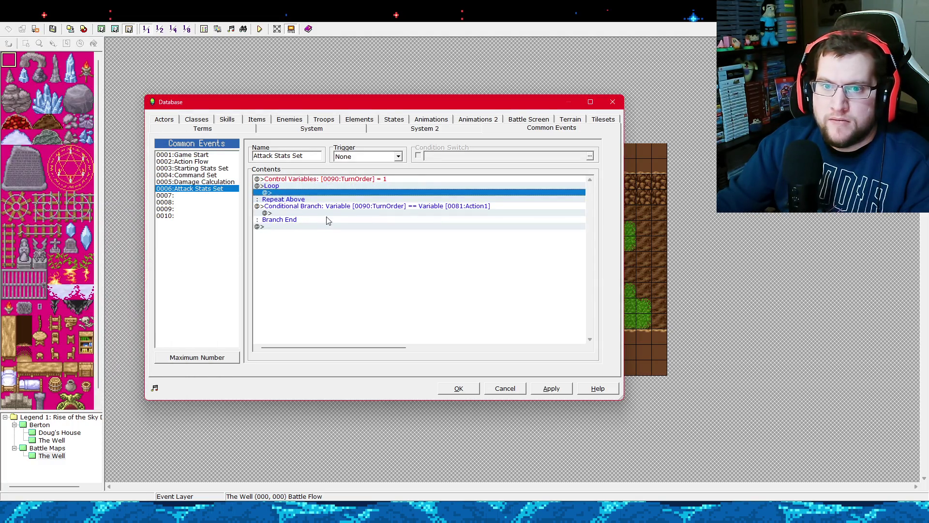
# Select the empty line inside the loop and bring up the command list.
pyautogui.rightClick(313, 195)
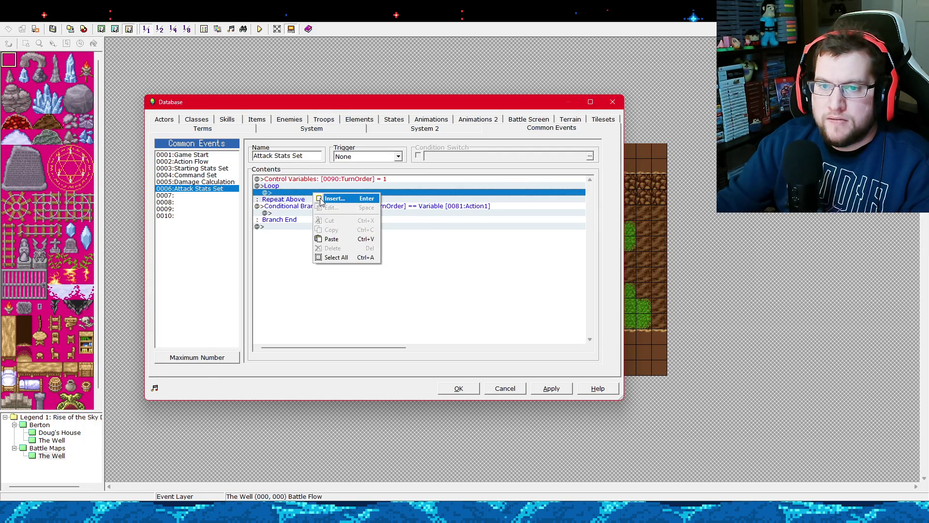
pyautogui.click(334, 198)
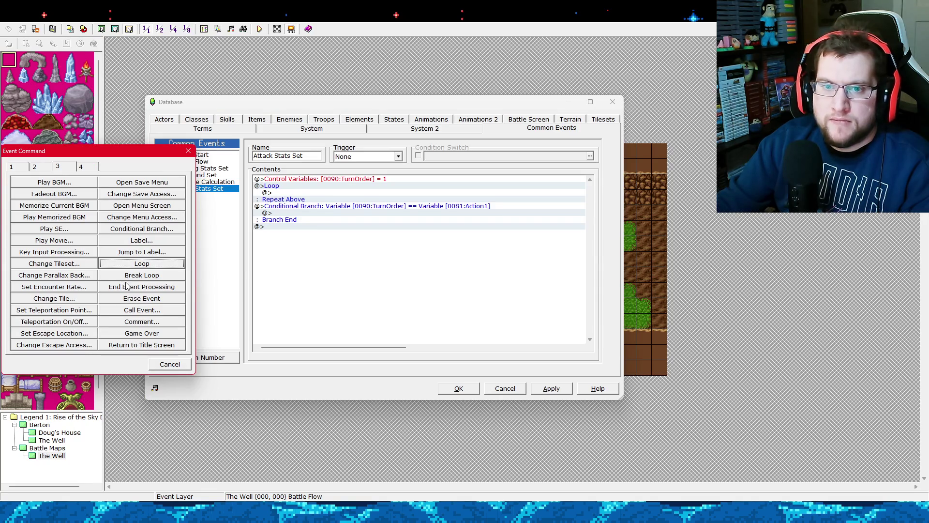
pyautogui.click(172, 363)
pyautogui.click(304, 206)
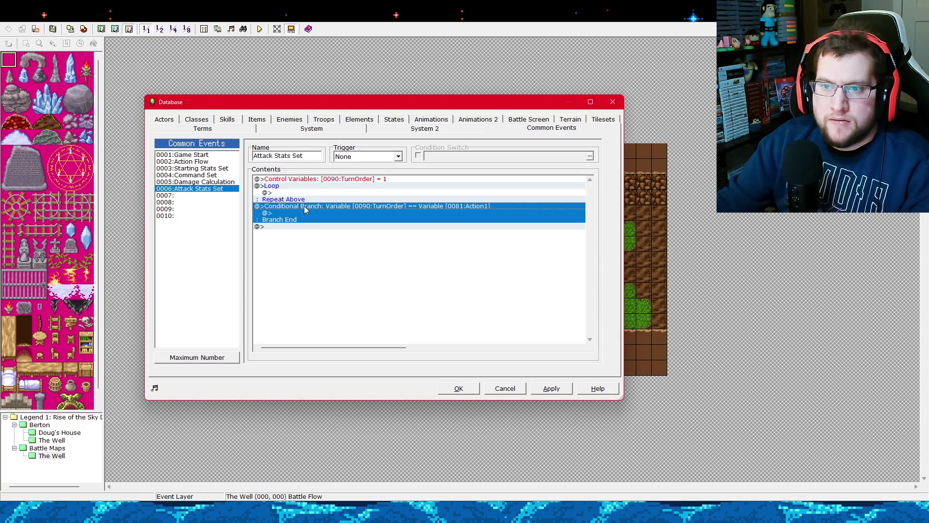
pyautogui.click(279, 194)
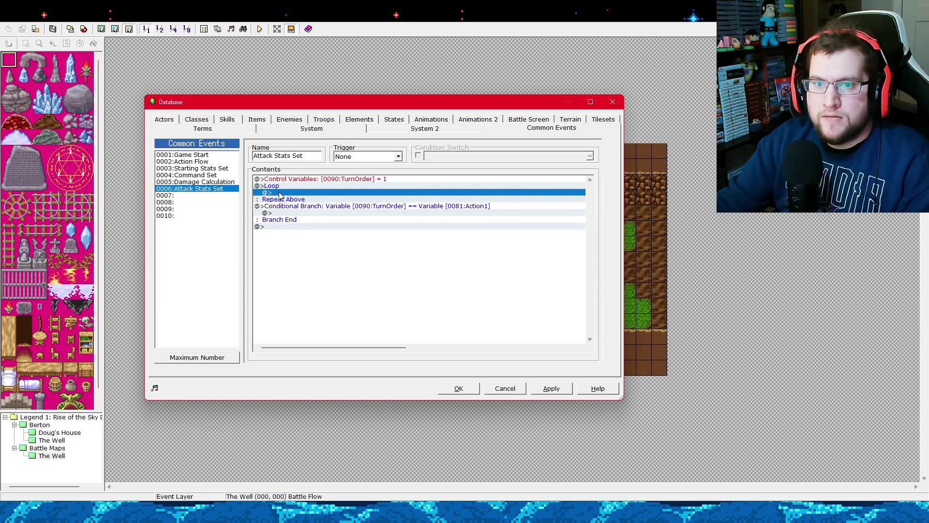
pyautogui.rightClick(283, 194)
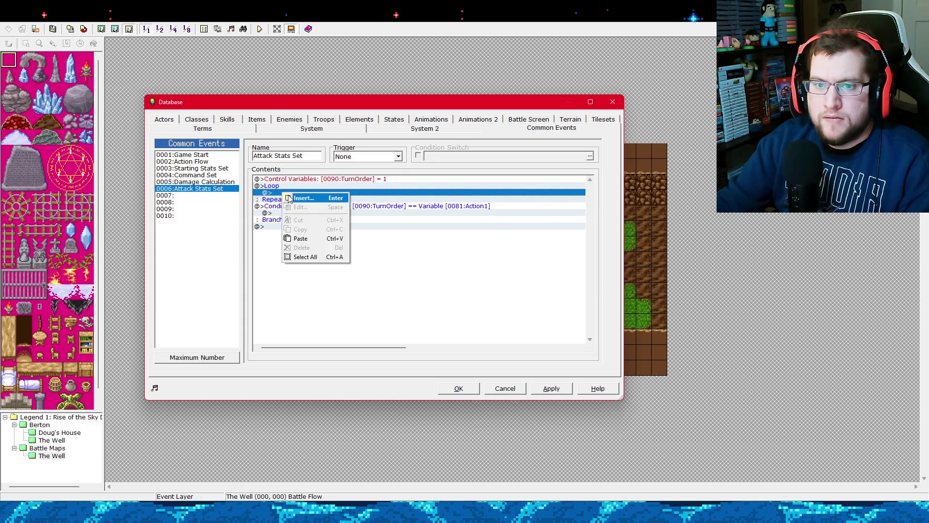
pyautogui.click(310, 199)
# Add a branch testing 0090:TurnOrder less than constant 11, with an Else case.
pyautogui.click(125, 233)
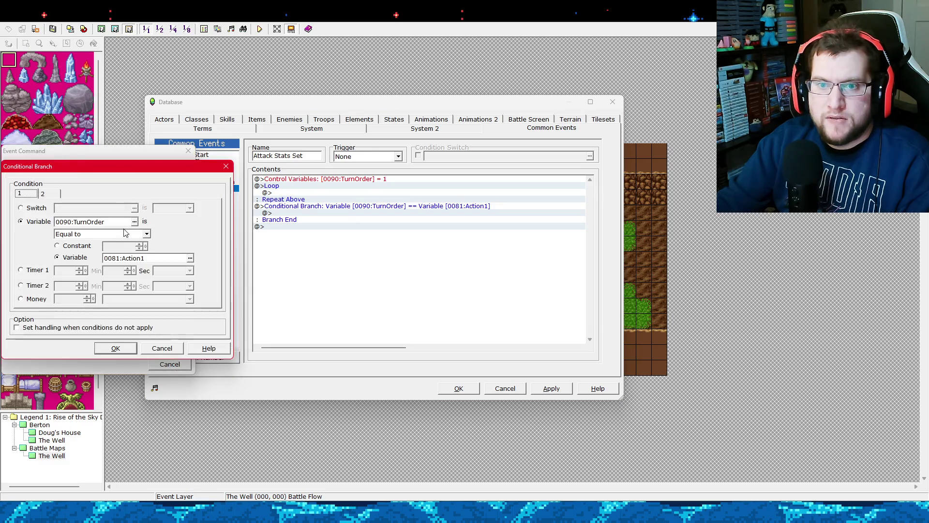
pyautogui.click(137, 219)
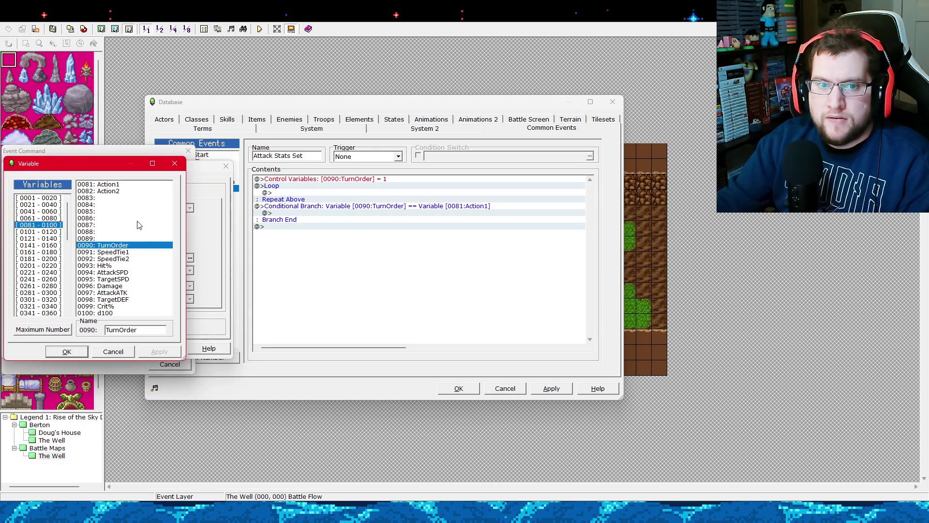
pyautogui.doubleClick(126, 246)
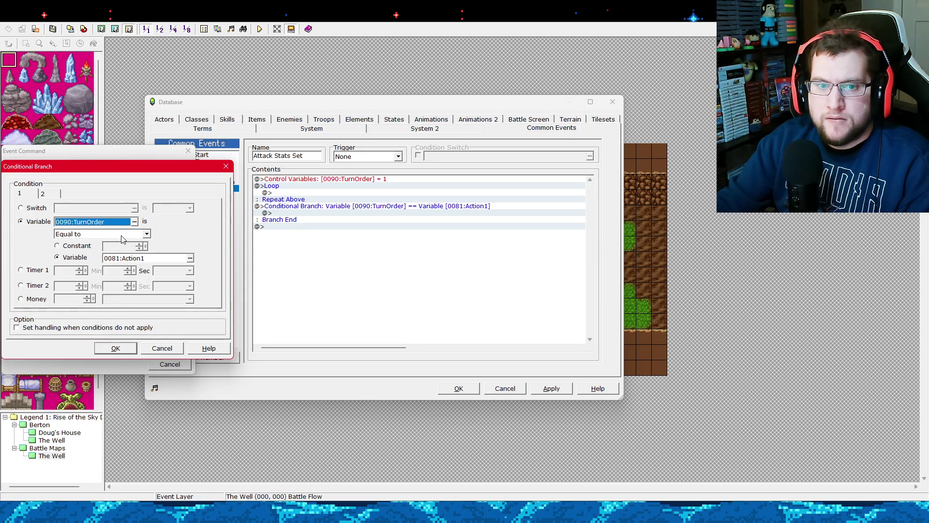
pyautogui.click(125, 234)
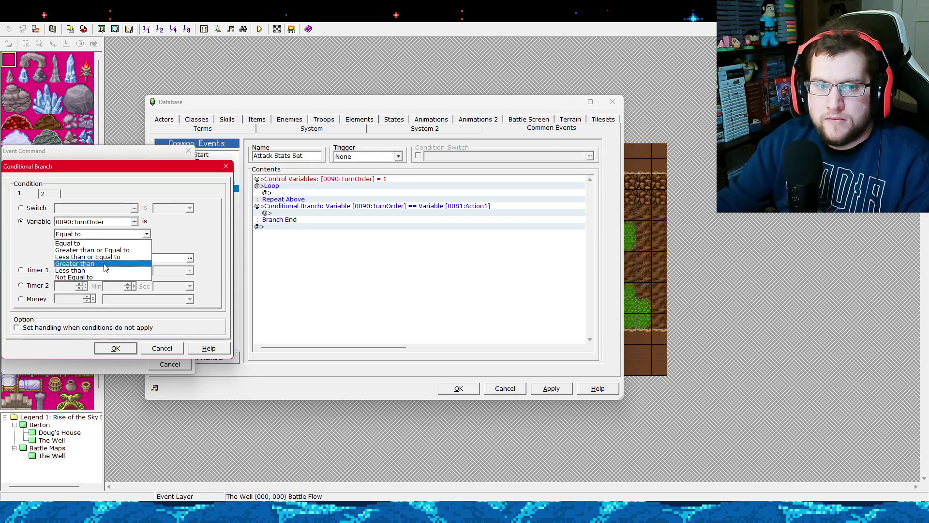
pyautogui.click(118, 270)
pyautogui.click(91, 250)
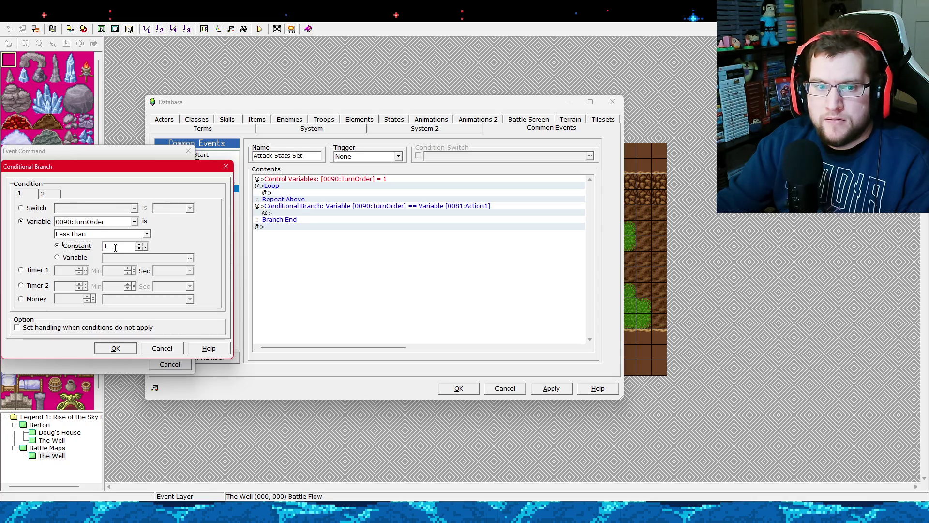
pyautogui.click(89, 328)
pyautogui.doubleClick(126, 248)
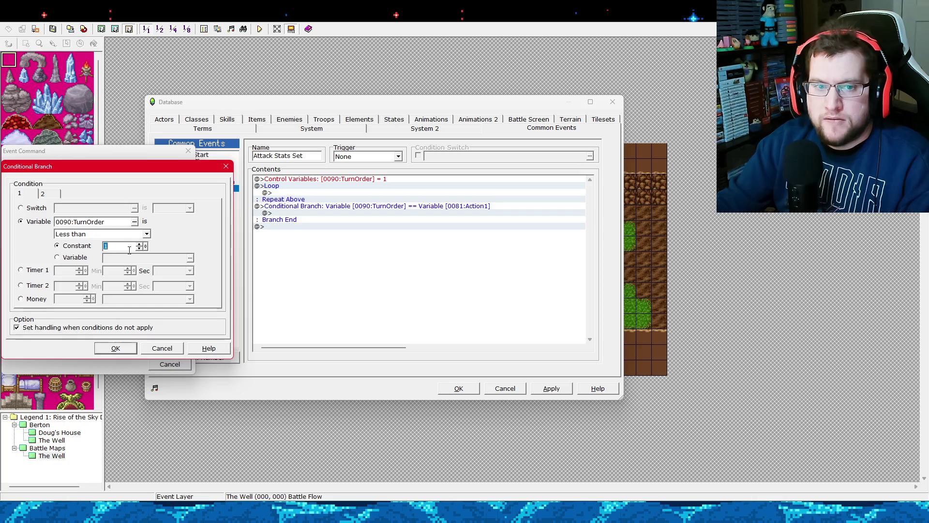
pyautogui.write('10')
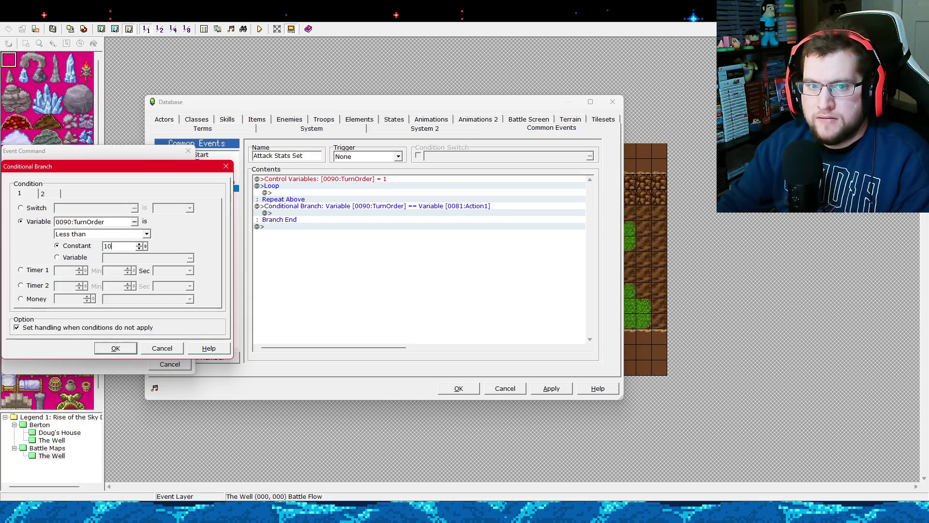
pyautogui.press('BackSpace')
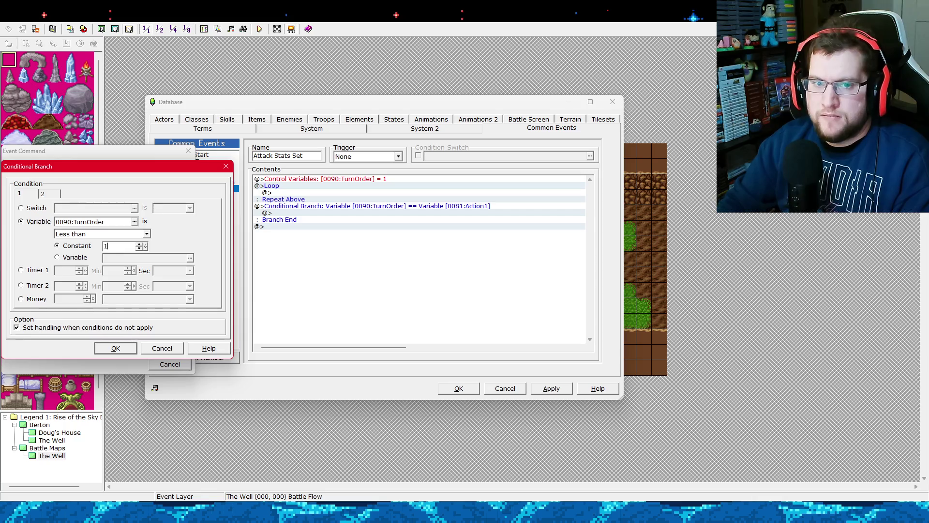
pyautogui.write('1')
pyautogui.click(115, 349)
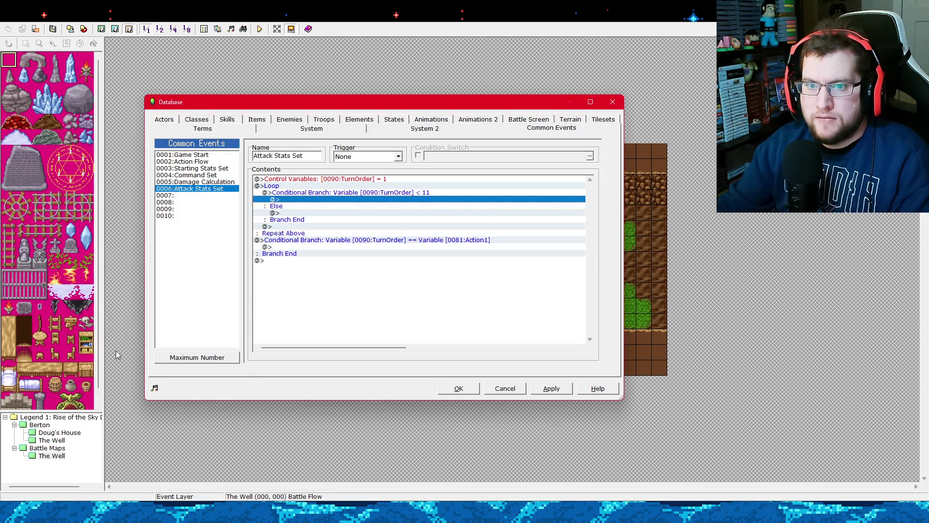
# Move the TurnOrder equals Action1 branch inside the less-than-11 branch.
pyautogui.click(336, 242)
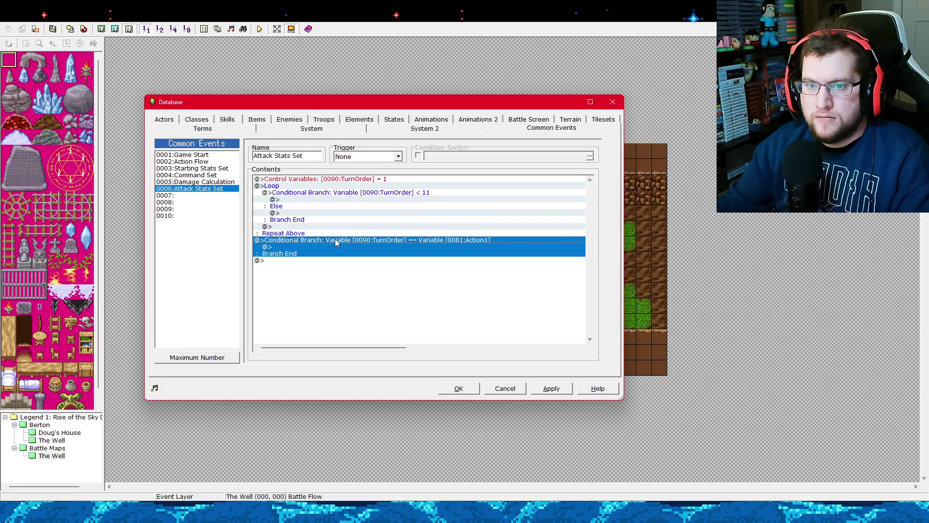
pyautogui.click(366, 188)
pyautogui.click(381, 193)
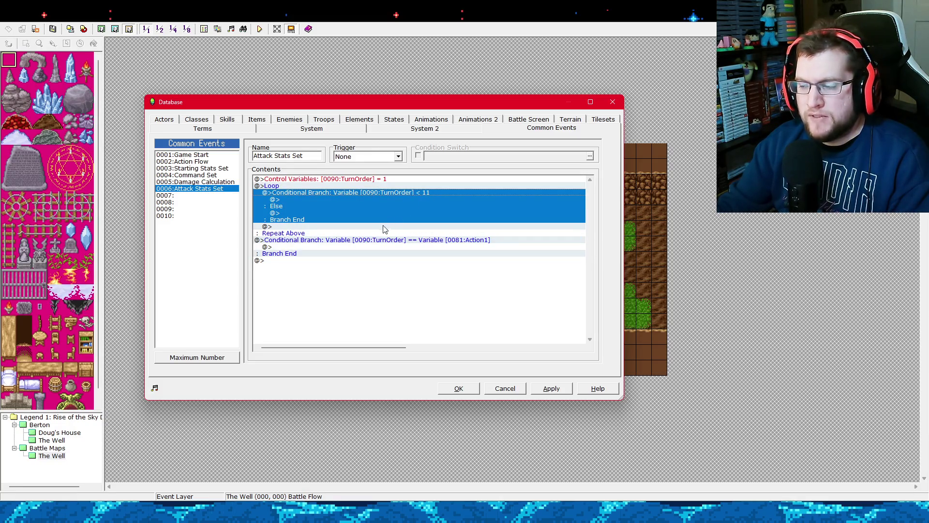
pyautogui.click(373, 242)
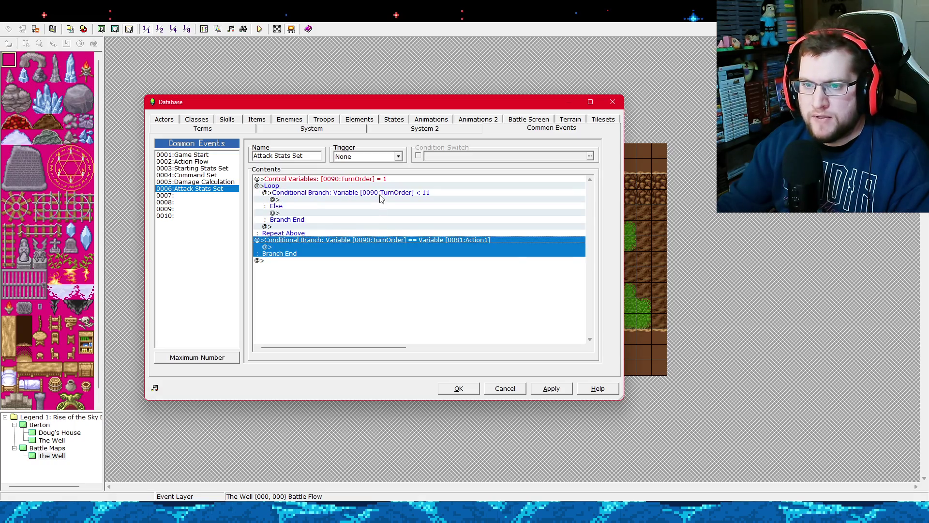
pyautogui.click(379, 198)
pyautogui.click(372, 242)
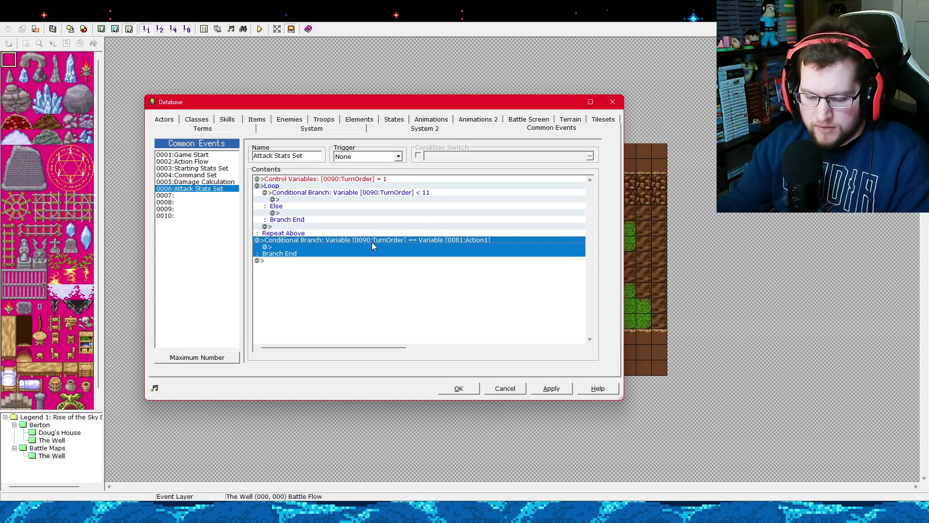
pyautogui.press('Delete')
pyautogui.click(307, 200)
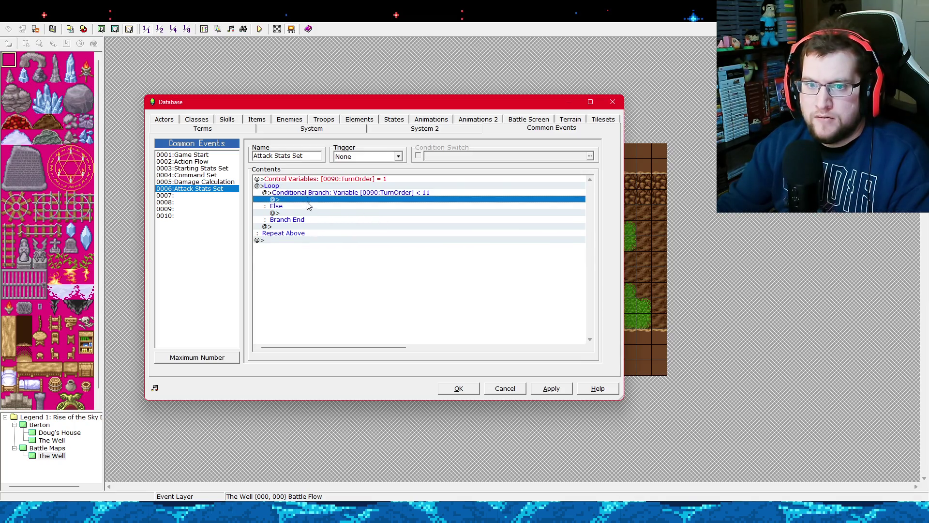
pyautogui.hotkey('ctrl', 'v')
# Add a Break Loop command under the less-than-11 branch's Else case.
pyautogui.click(302, 233)
pyautogui.rightClick(302, 232)
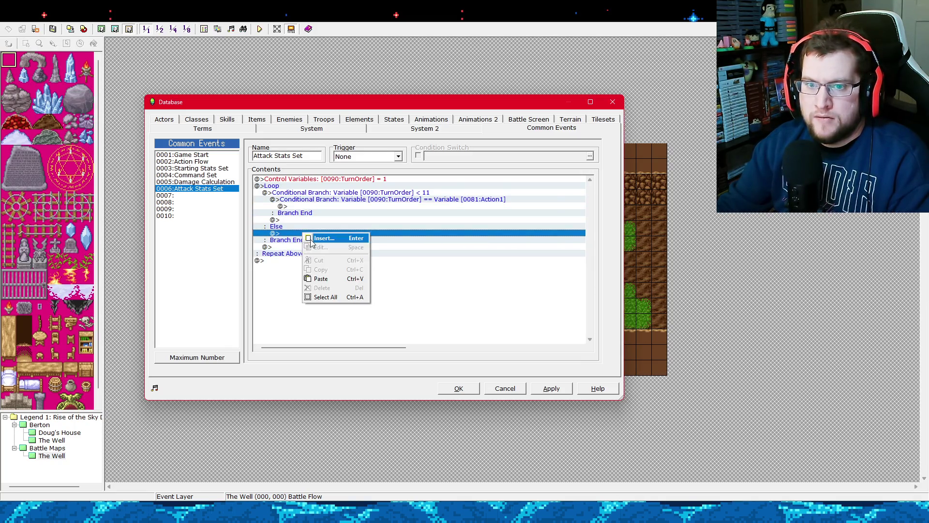
pyautogui.click(314, 237)
pyautogui.click(150, 274)
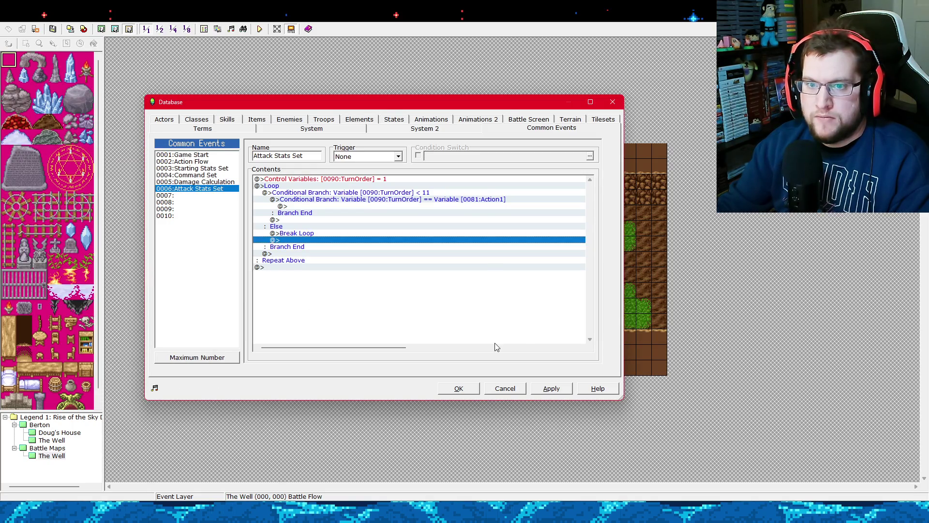
pyautogui.click(565, 393)
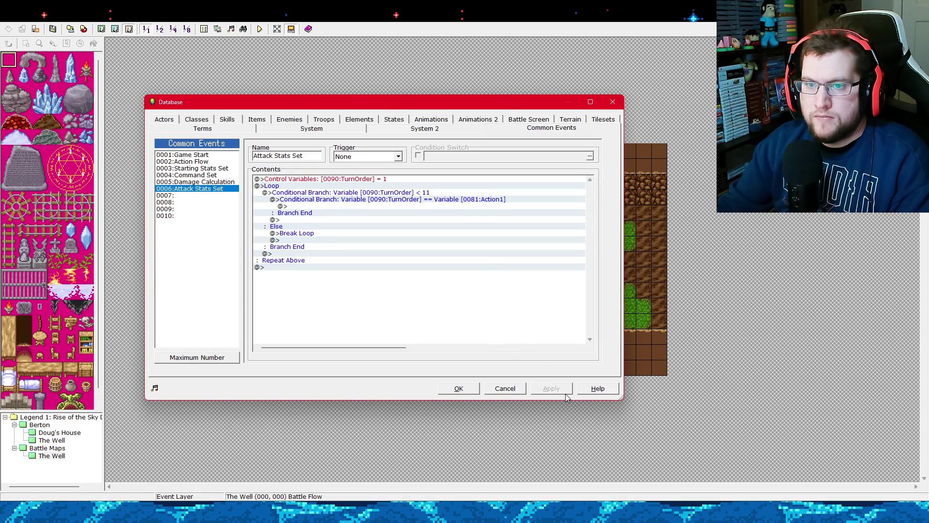
pyautogui.click(292, 226)
pyautogui.click(291, 201)
pyautogui.click(291, 226)
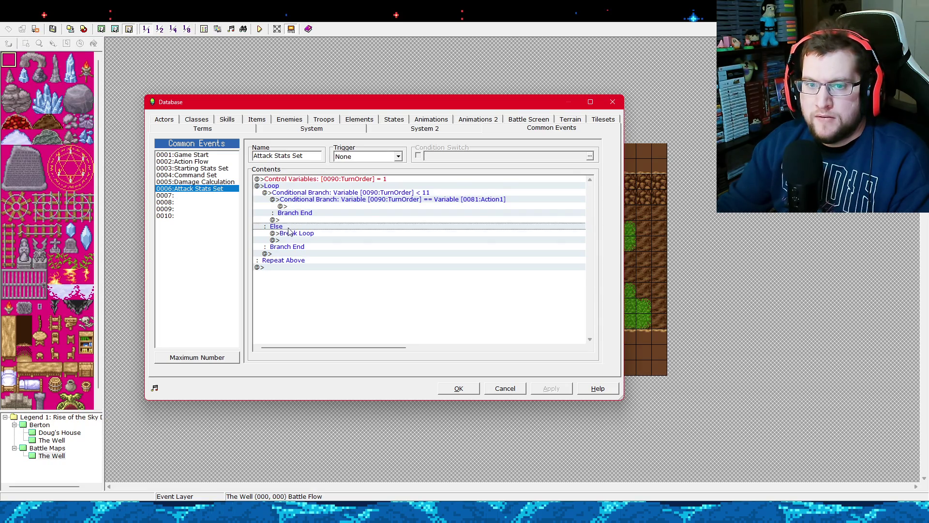
# Add a Control Variables command adding 1 to 0090:TurnOrder after the Action1 branch.
pyautogui.click(290, 219)
pyautogui.rightClick(291, 220)
pyautogui.click(303, 226)
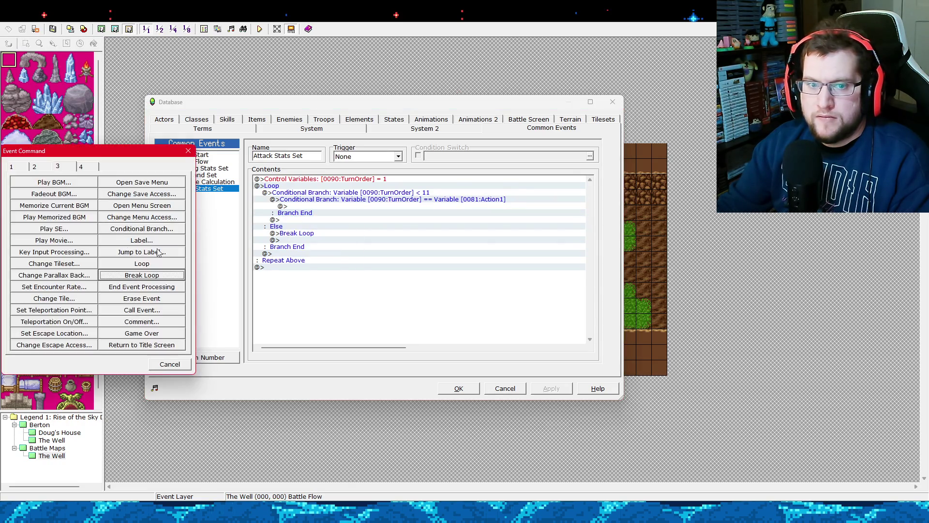
pyautogui.click(20, 167)
pyautogui.click(72, 253)
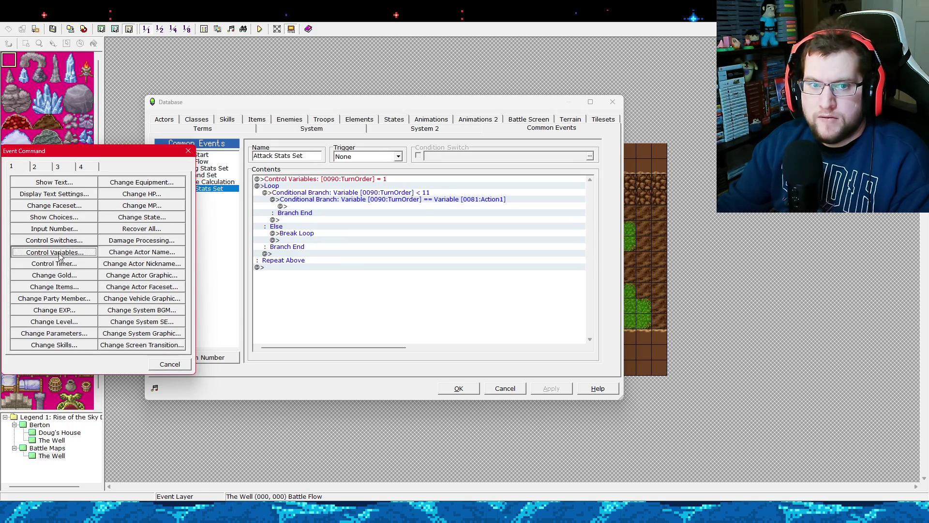
pyautogui.click(54, 228)
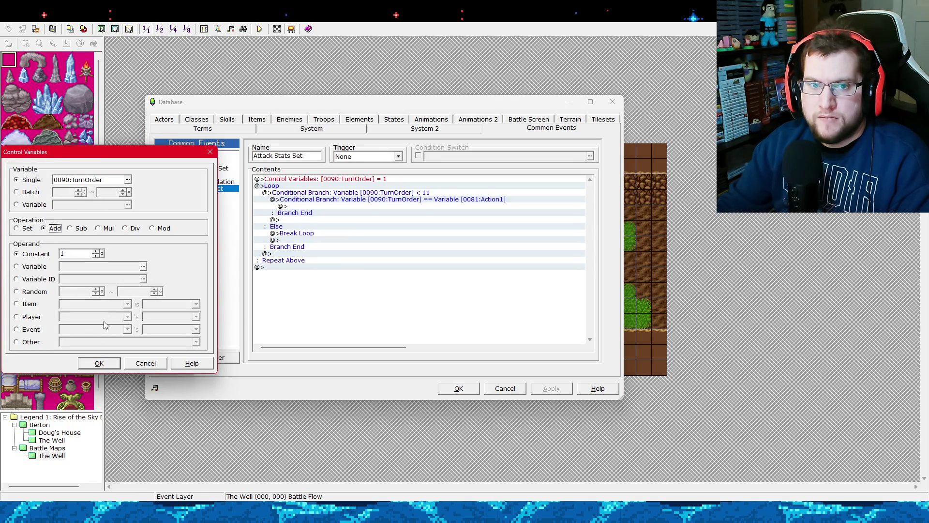
pyautogui.click(99, 363)
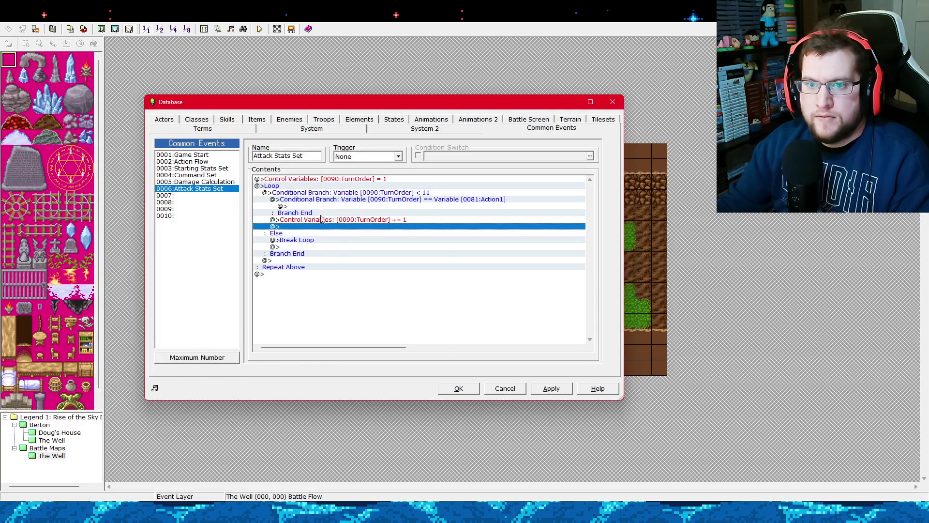
# Paste a copy of the Action1 branch above the TurnOrder increment line.
pyautogui.click(340, 192)
pyautogui.click(345, 201)
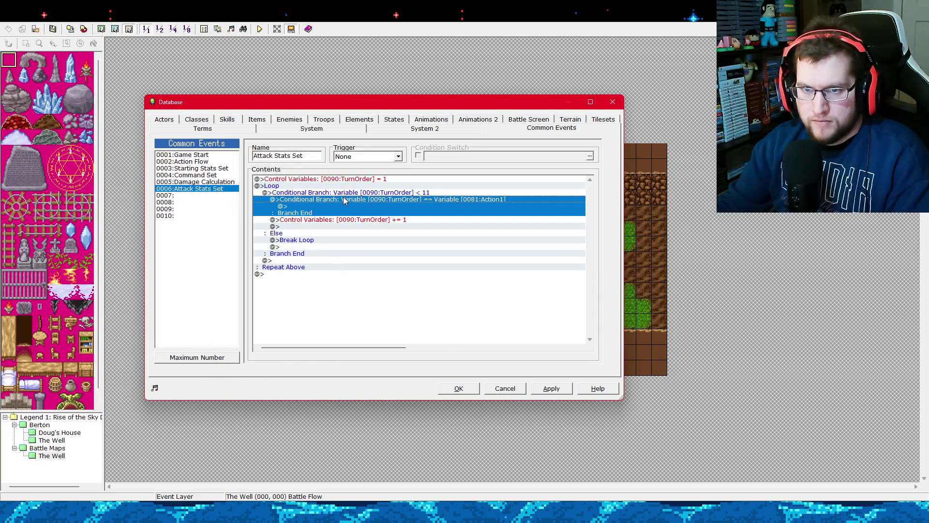
pyautogui.click(345, 221)
pyautogui.hotkey('ctrl', 'v')
# Change the pasted Conditional Branch's compared variable to 0082:Action2.
pyautogui.click(347, 222)
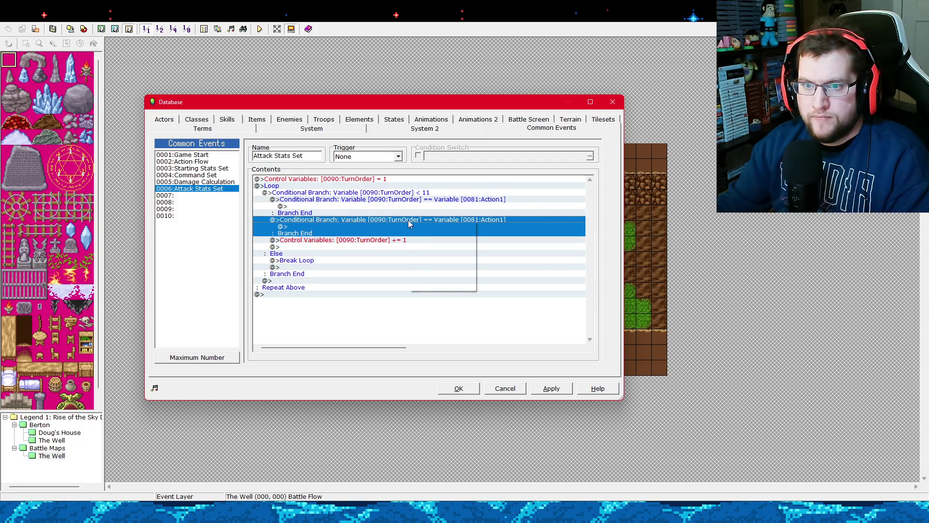
pyautogui.press('Return')
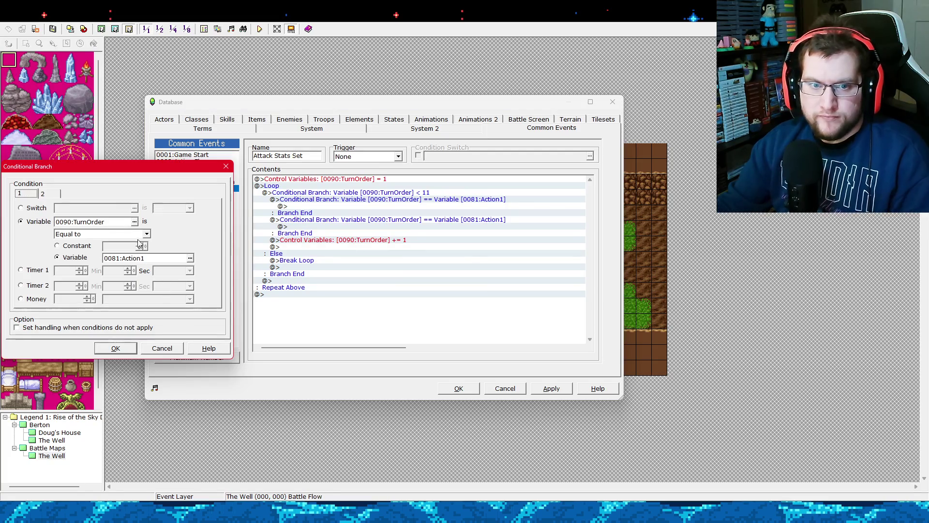
pyautogui.click(135, 224)
pyautogui.click(130, 192)
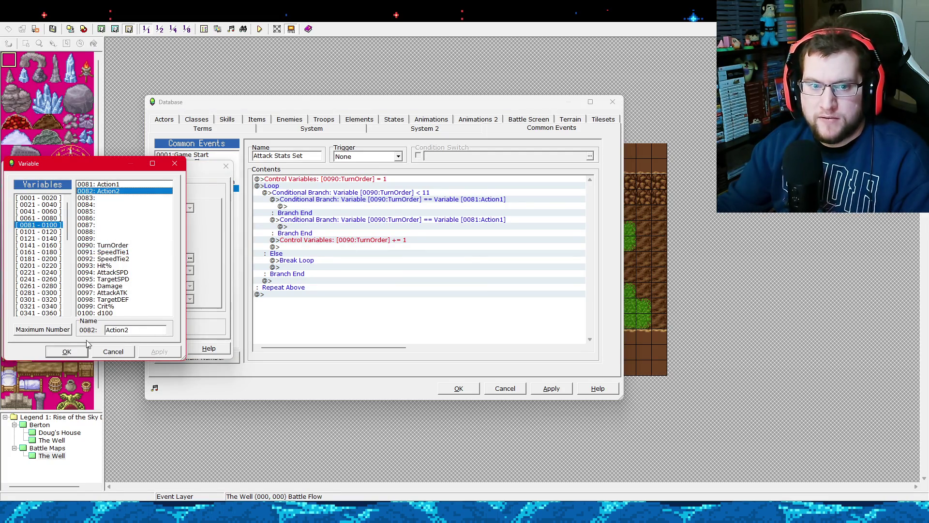
pyautogui.click(58, 351)
pyautogui.click(116, 349)
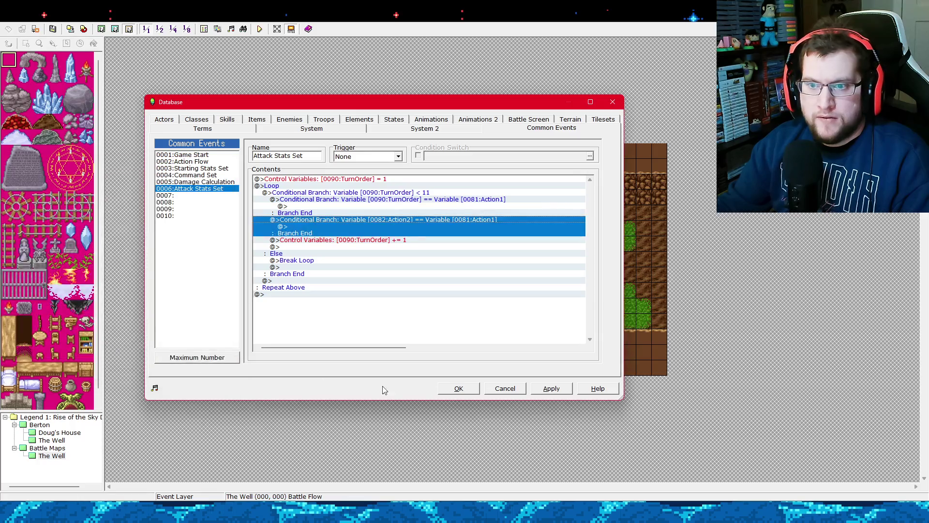
# Correct the branch to check 0090:TurnOrder against 0082:Action2, then apply the common event.
pyautogui.rightClick(422, 223)
pyautogui.click(437, 237)
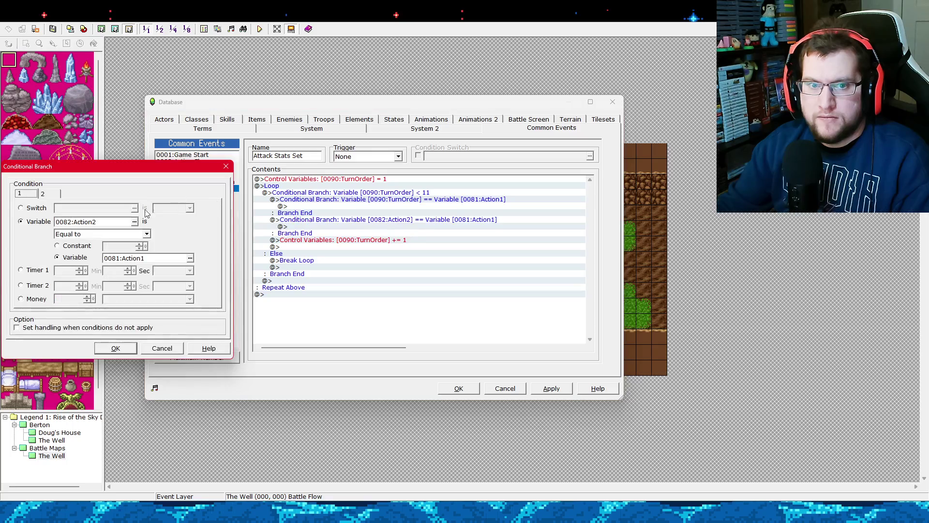
pyautogui.click(134, 221)
pyautogui.doubleClick(109, 242)
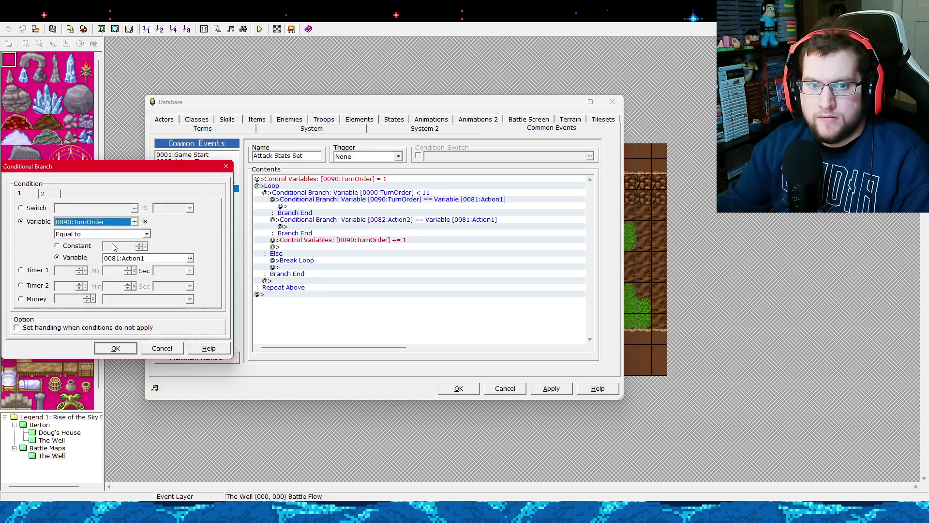
pyautogui.click(190, 258)
pyautogui.doubleClick(117, 191)
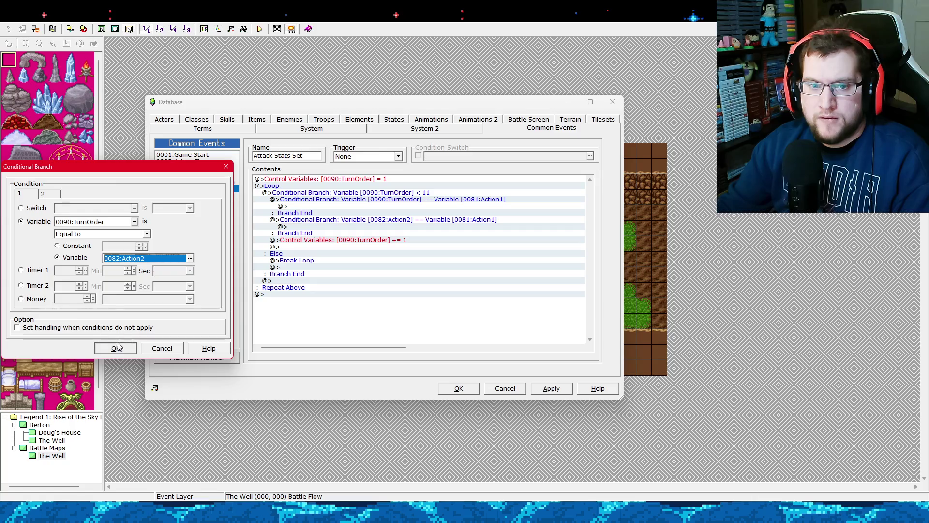
pyautogui.click(116, 348)
pyautogui.click(544, 389)
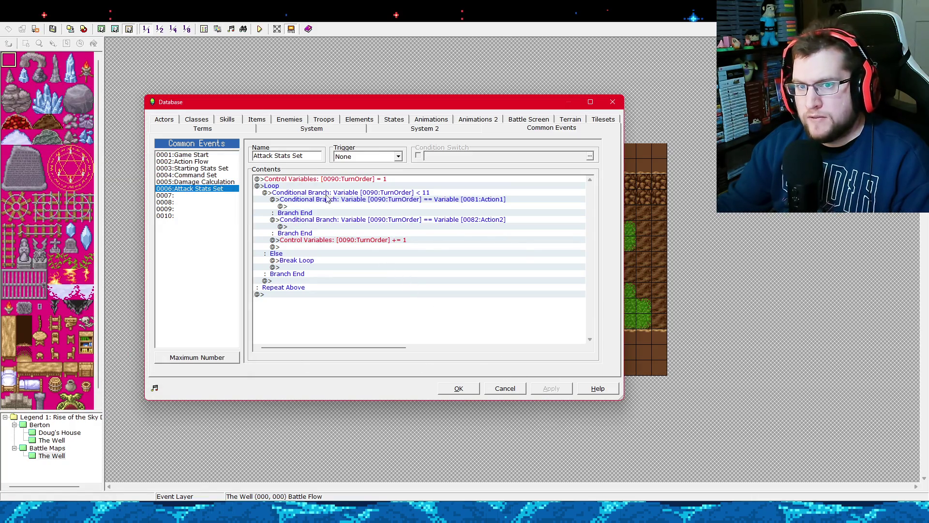
pyautogui.click(333, 180)
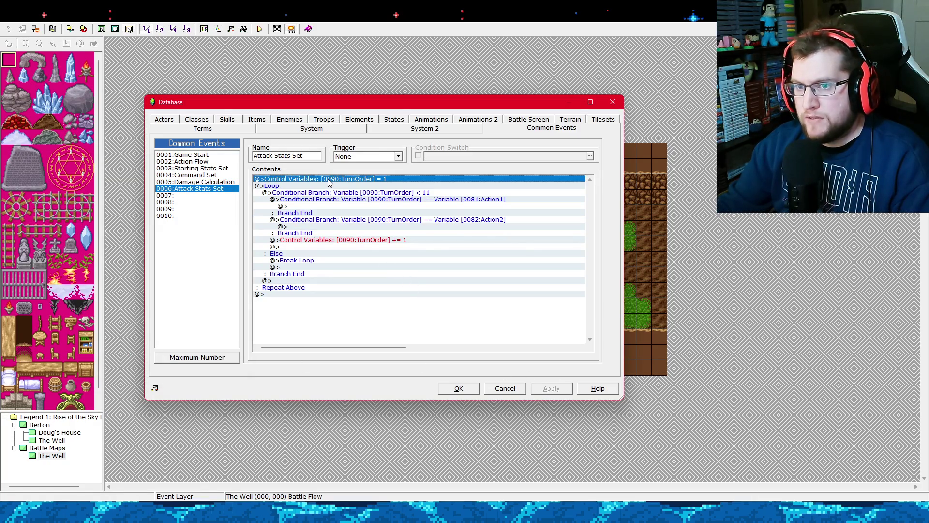
pyautogui.click(333, 193)
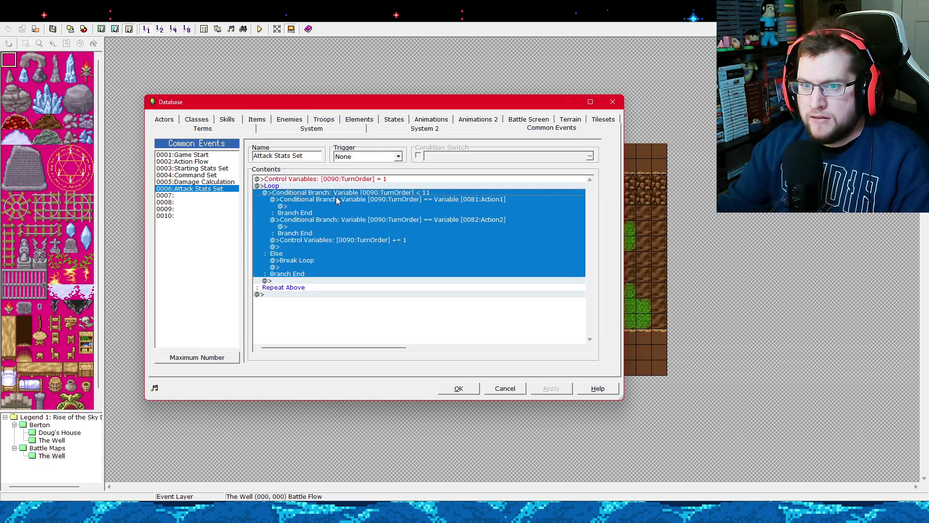
pyautogui.click(337, 202)
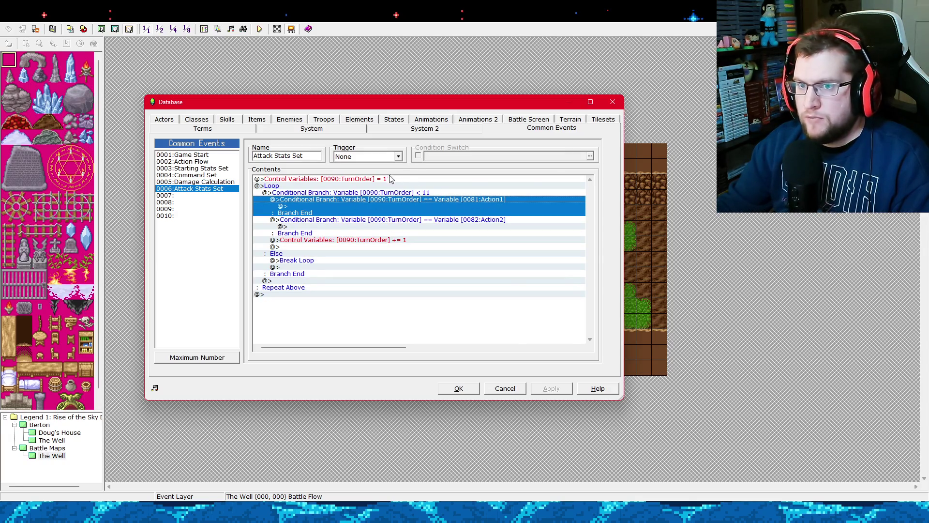
pyautogui.click(361, 225)
pyautogui.click(362, 209)
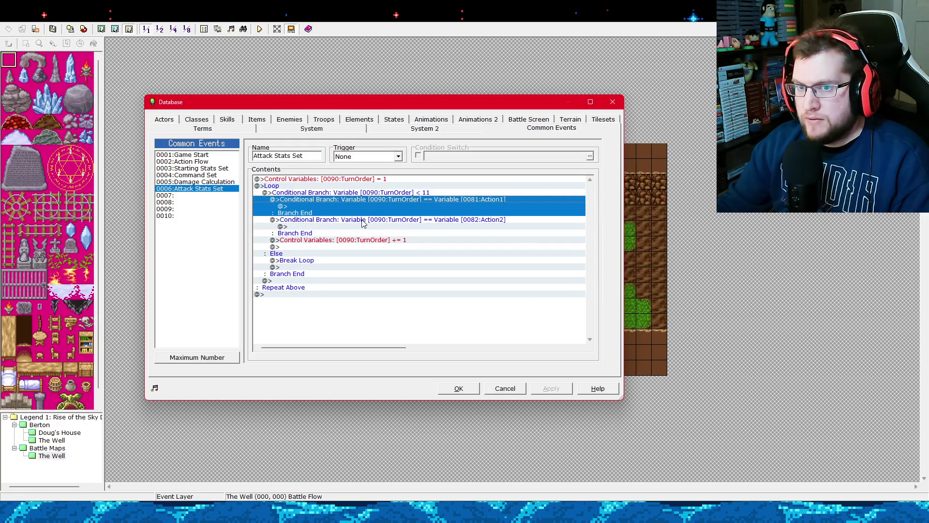
pyautogui.click(363, 222)
pyautogui.click(358, 200)
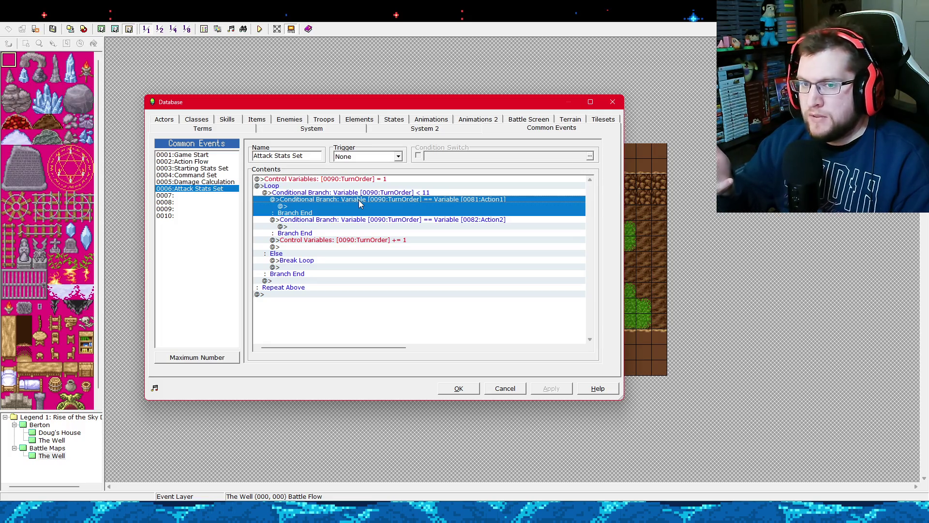
pyautogui.click(378, 220)
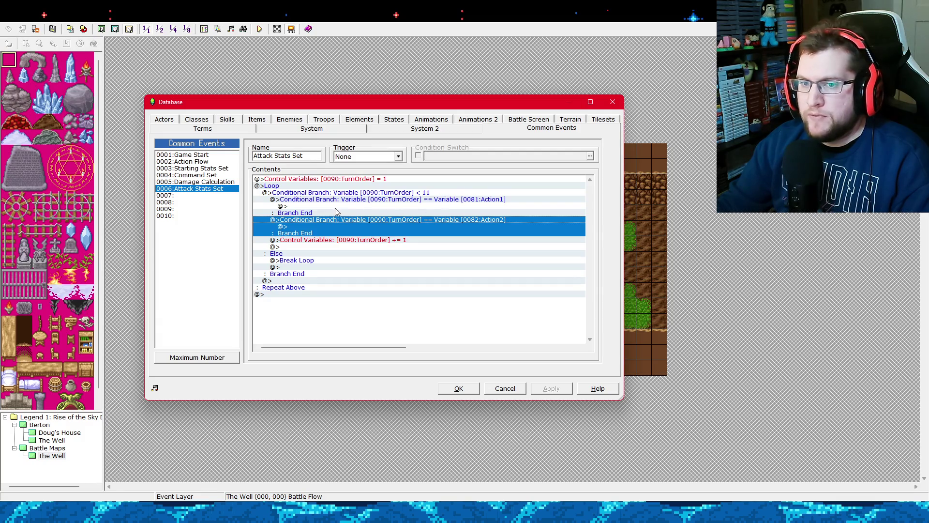
pyautogui.click(355, 201)
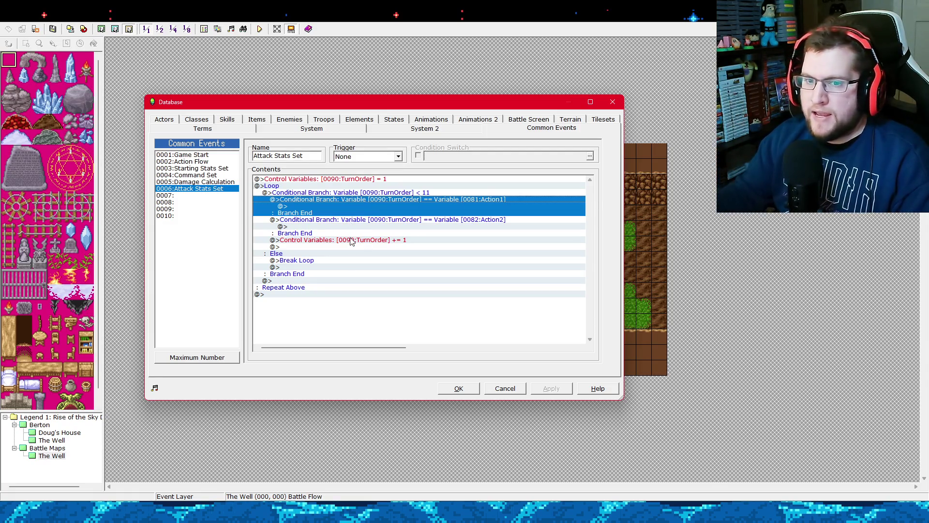
pyautogui.click(370, 241)
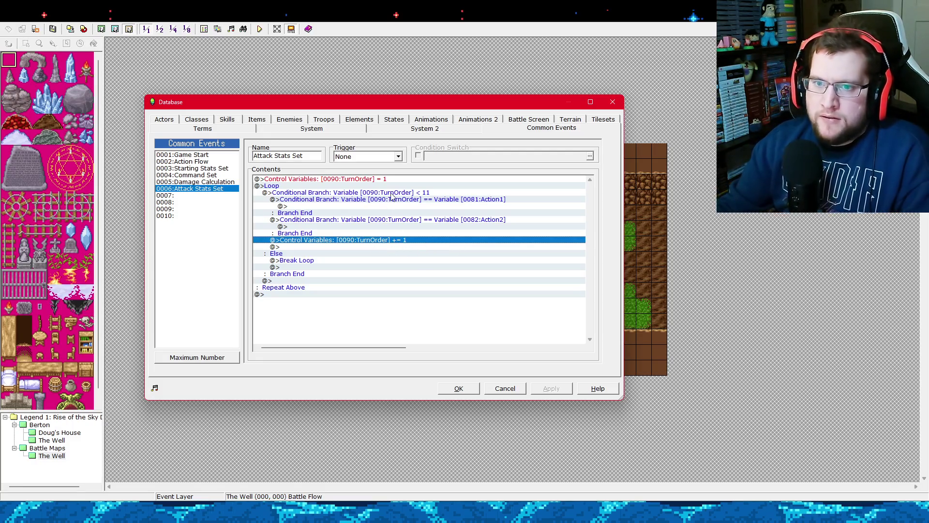
pyautogui.click(391, 194)
pyautogui.click(370, 241)
pyautogui.click(357, 260)
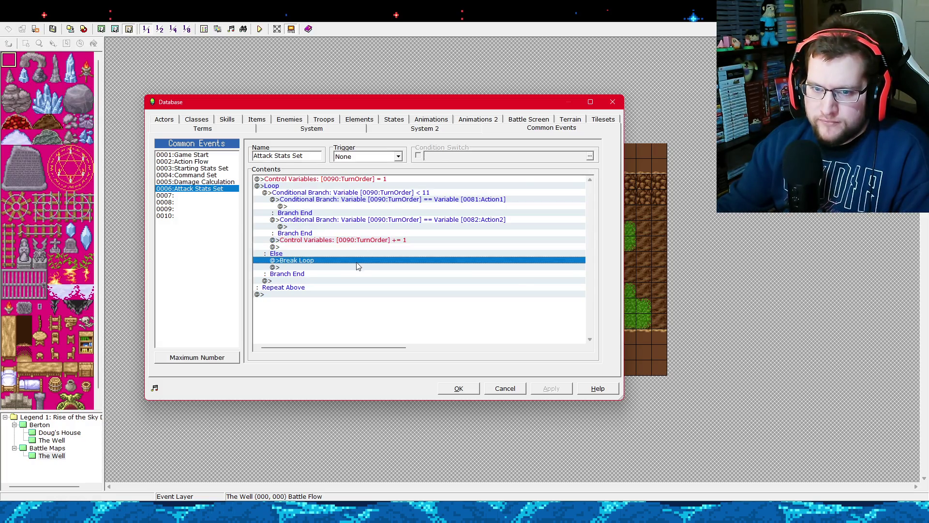
pyautogui.click(351, 241)
pyautogui.click(369, 195)
pyautogui.click(370, 200)
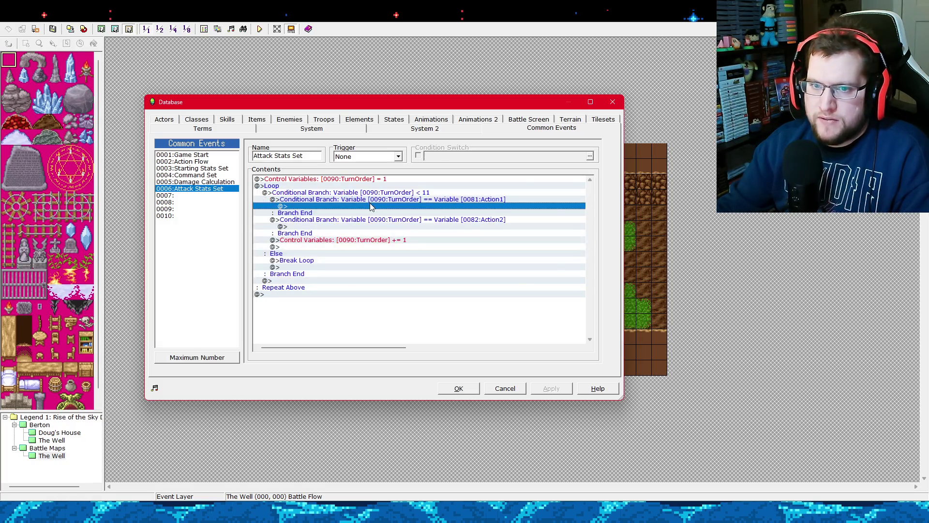
pyautogui.click(372, 207)
pyautogui.rightClick(362, 207)
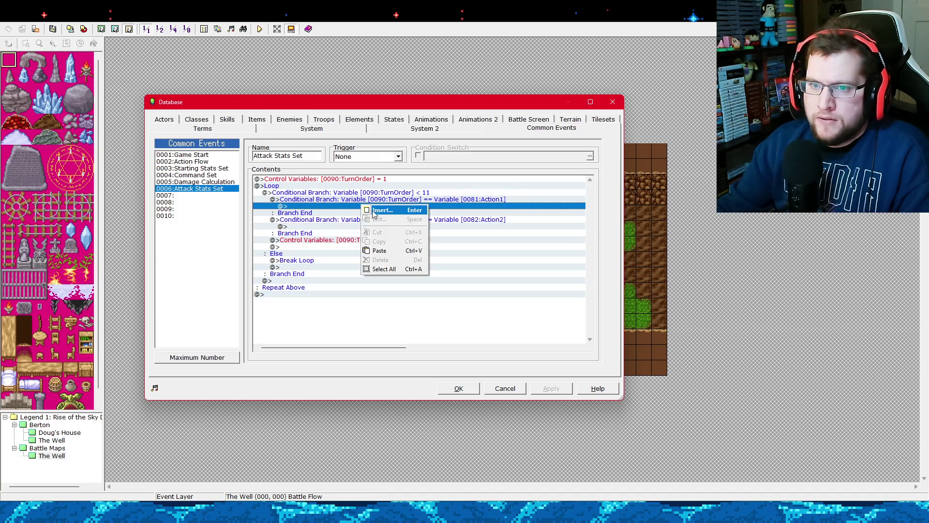
pyautogui.click(382, 211)
pyautogui.moveTo(113, 156)
pyautogui.mouseDown()
pyautogui.moveTo(583, 197)
pyautogui.moveTo(705, 197)
pyautogui.mouseUp()
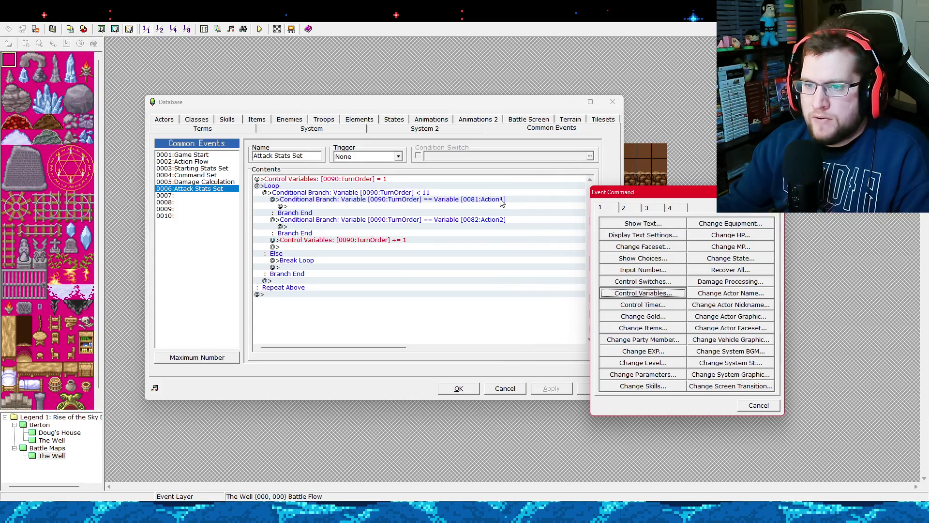
pyautogui.click(766, 408)
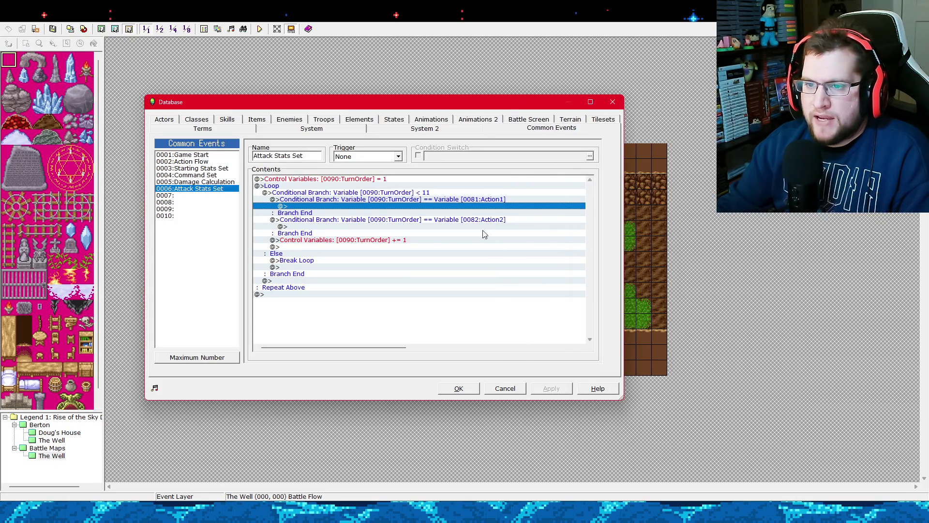
pyautogui.click(198, 161)
# Back in Action Flow, open the Action1 Control Variables command for editing.
pyautogui.click(222, 169)
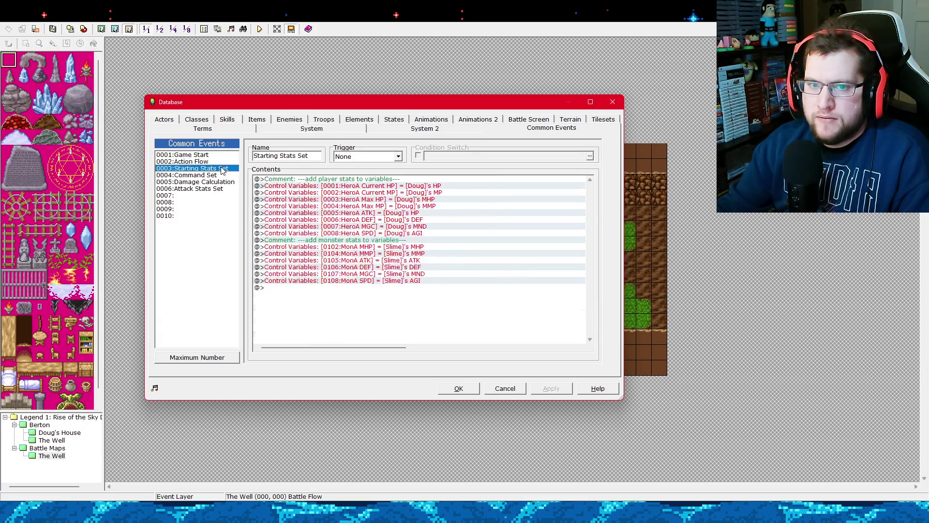
pyautogui.click(221, 175)
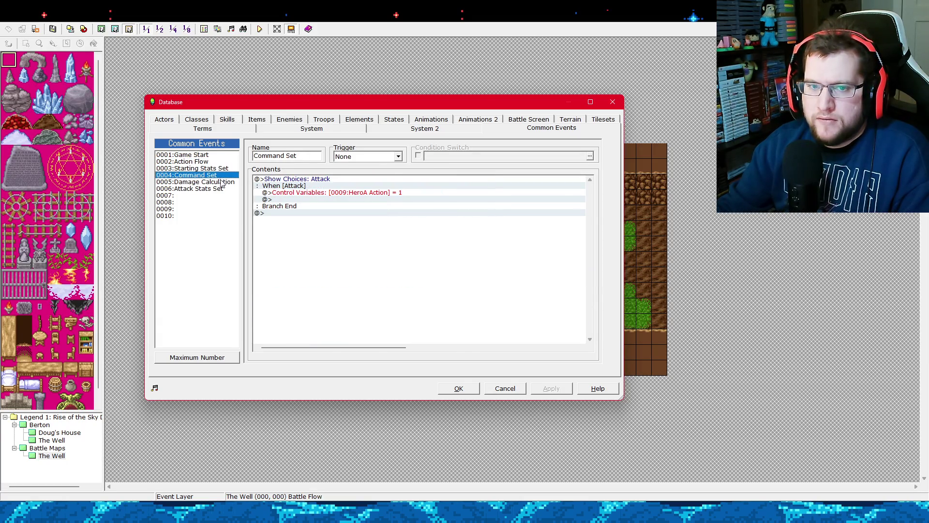
pyautogui.click(221, 182)
pyautogui.click(198, 161)
pyautogui.click(361, 192)
pyautogui.click(364, 185)
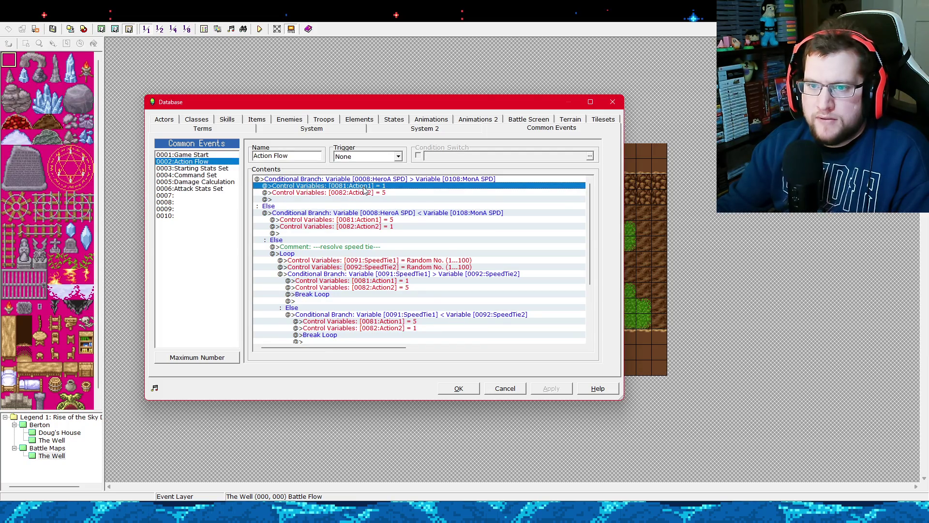
pyautogui.rightClick(364, 190)
pyautogui.click(387, 203)
pyautogui.press('Return')
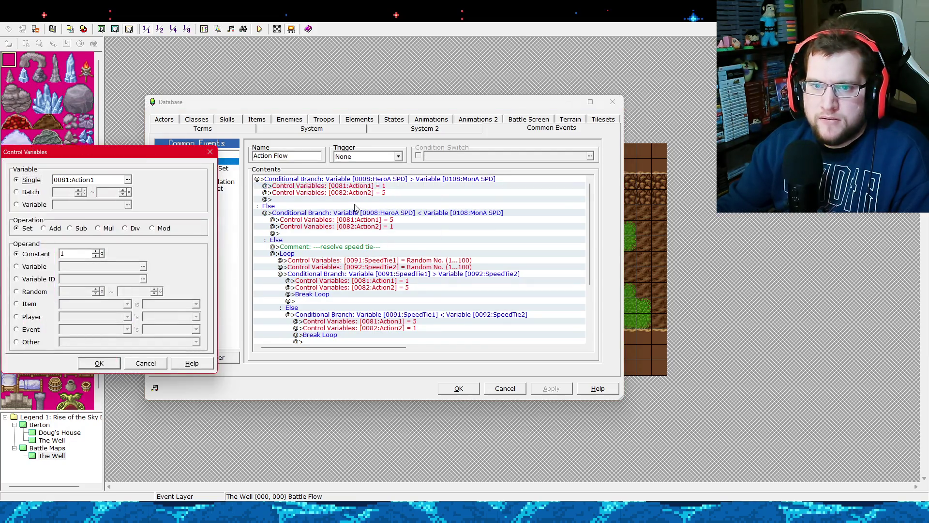
# In the variable picker, name unused variable 0010 'HeroA TurnOrder'.
pyautogui.click(129, 182)
pyautogui.click(126, 184)
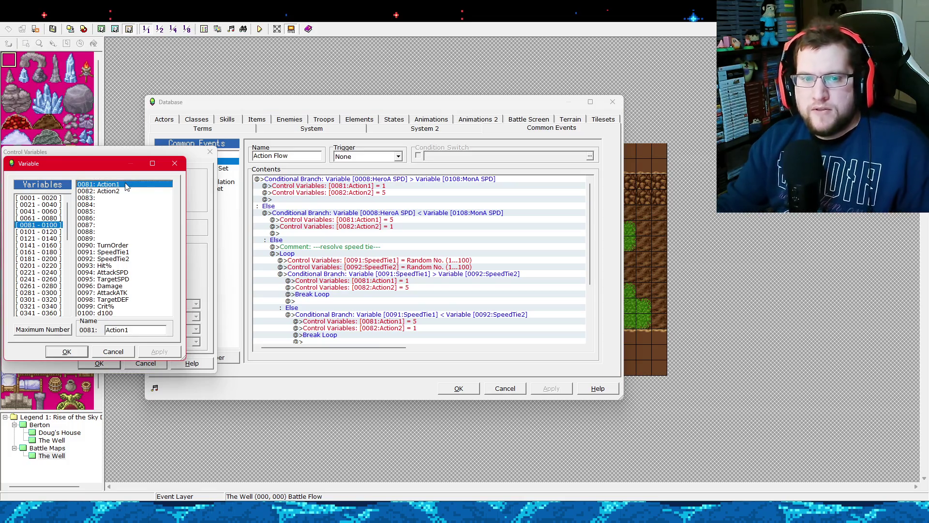
pyautogui.click(52, 200)
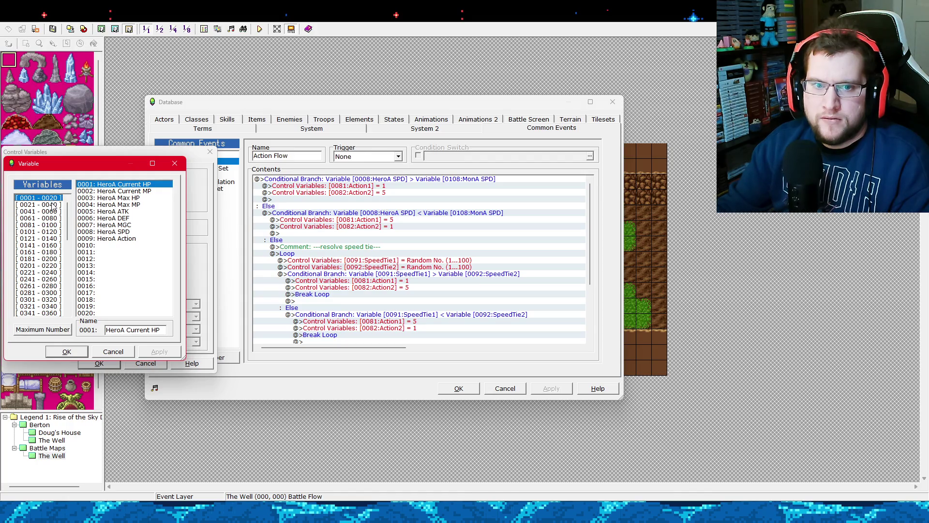
pyautogui.click(53, 205)
pyautogui.click(53, 198)
pyautogui.click(54, 225)
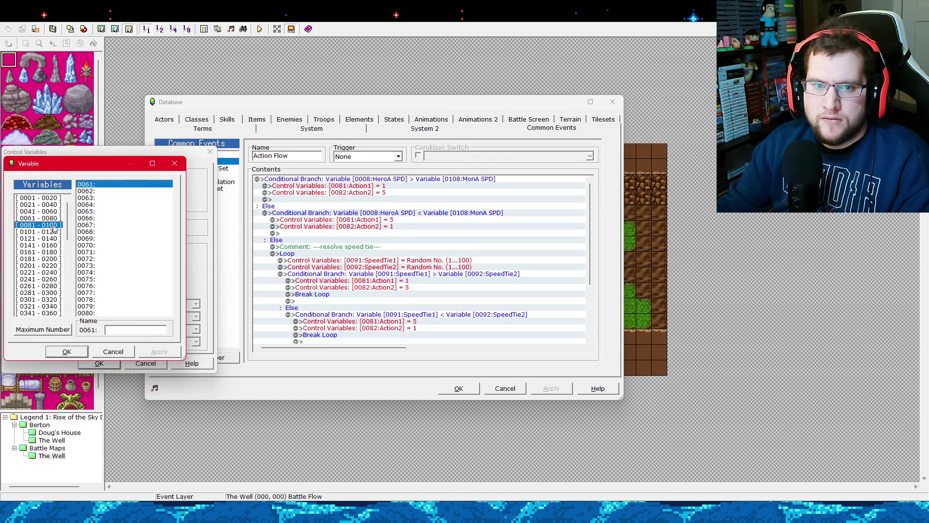
pyautogui.click(55, 232)
pyautogui.click(53, 226)
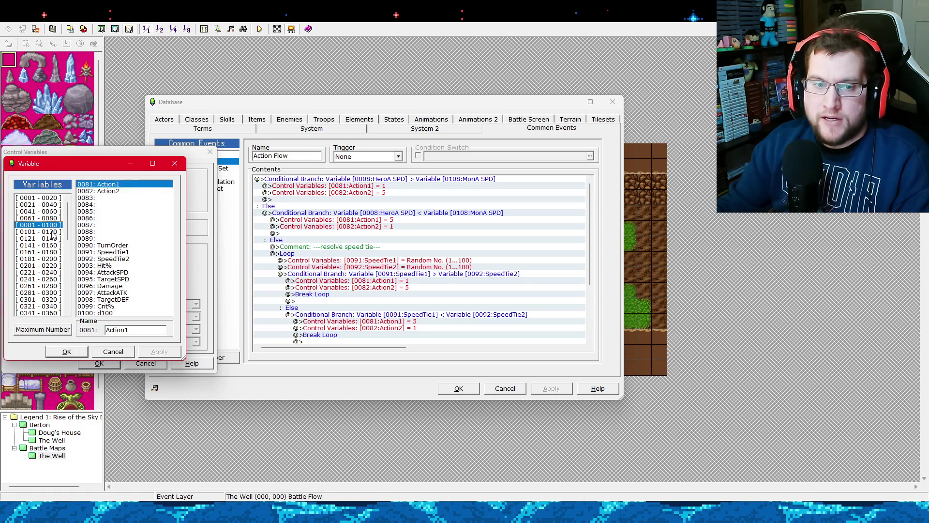
pyautogui.click(54, 232)
pyautogui.click(54, 199)
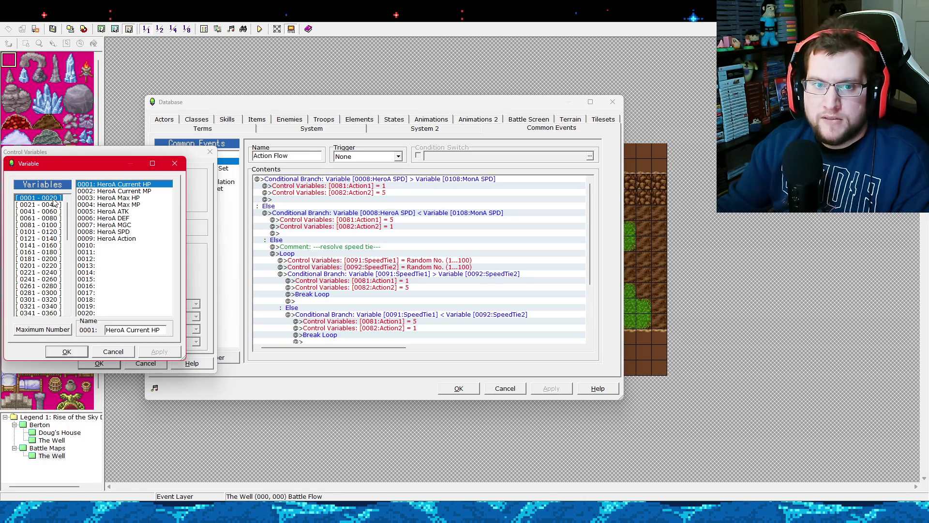
pyautogui.click(125, 239)
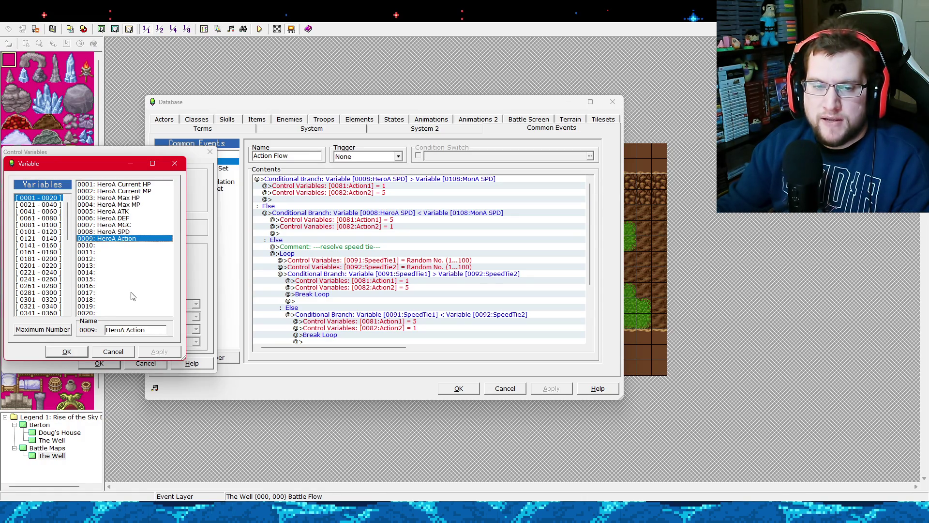
pyautogui.click(127, 246)
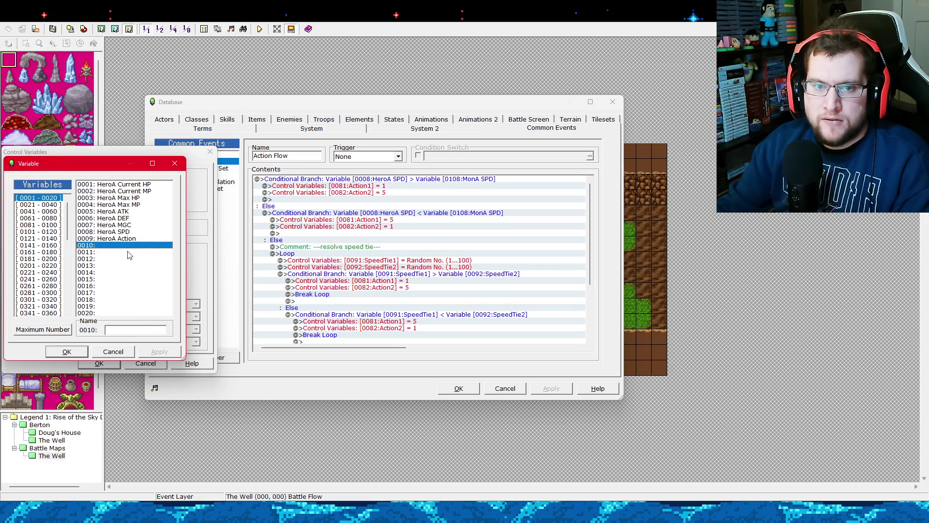
pyautogui.click(154, 329)
pyautogui.write('HeroA T')
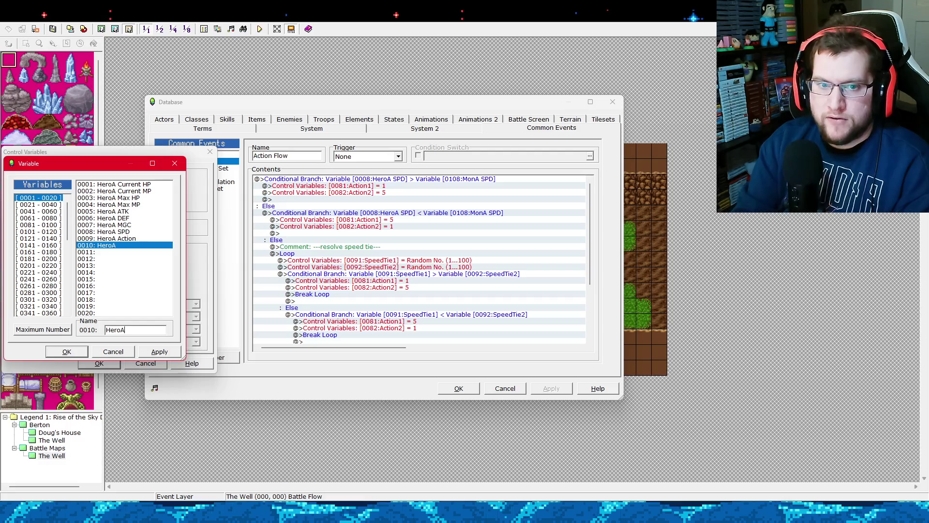
pyautogui.write('urn')
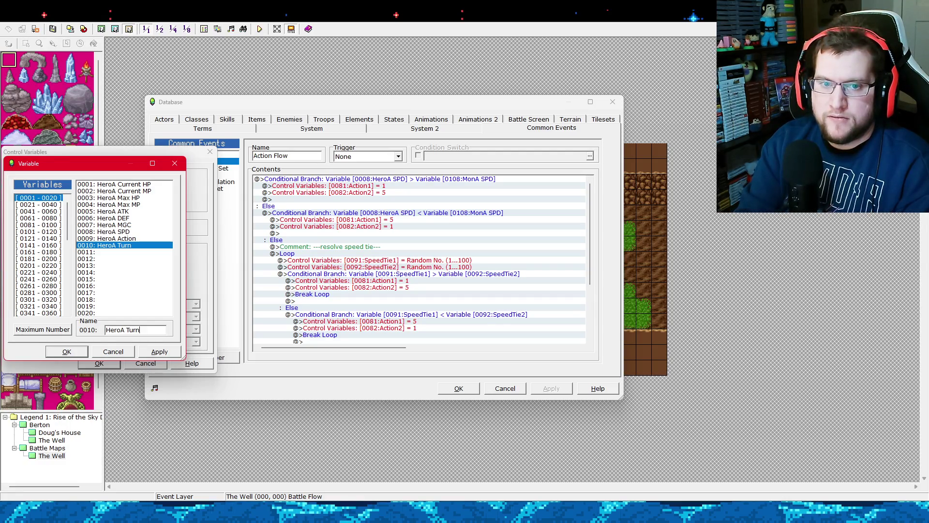
pyautogui.write('Order')
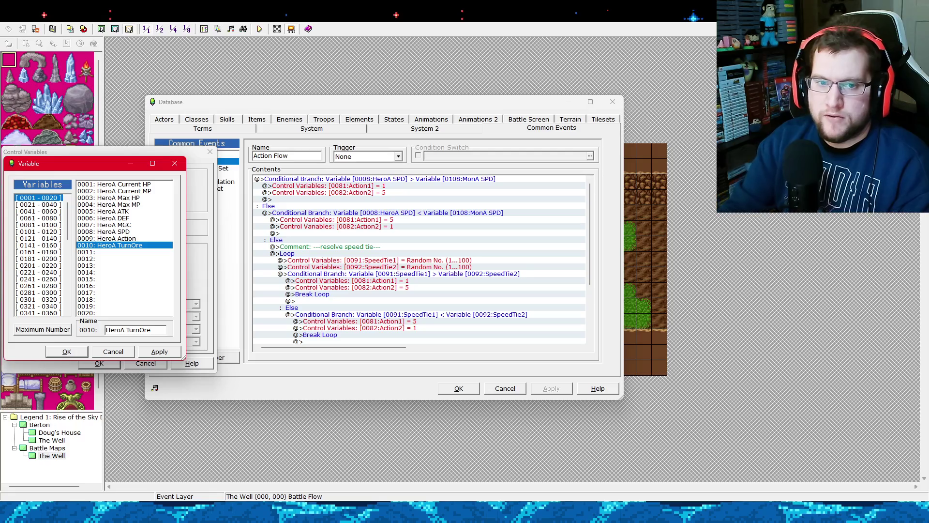
pyautogui.click(148, 355)
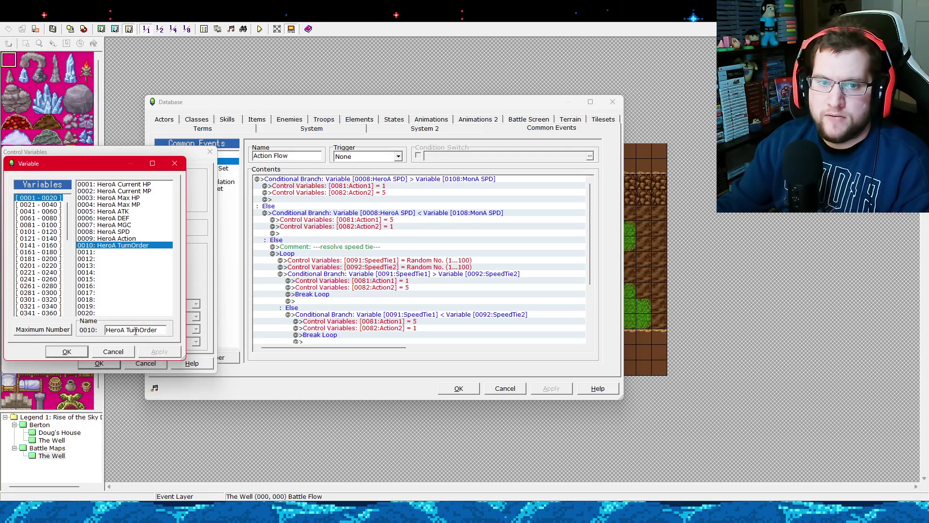
# Name variables 0109 'MonA Action' and 0110 'MonA Turn Order'.
pyautogui.click(58, 237)
pyautogui.click(57, 232)
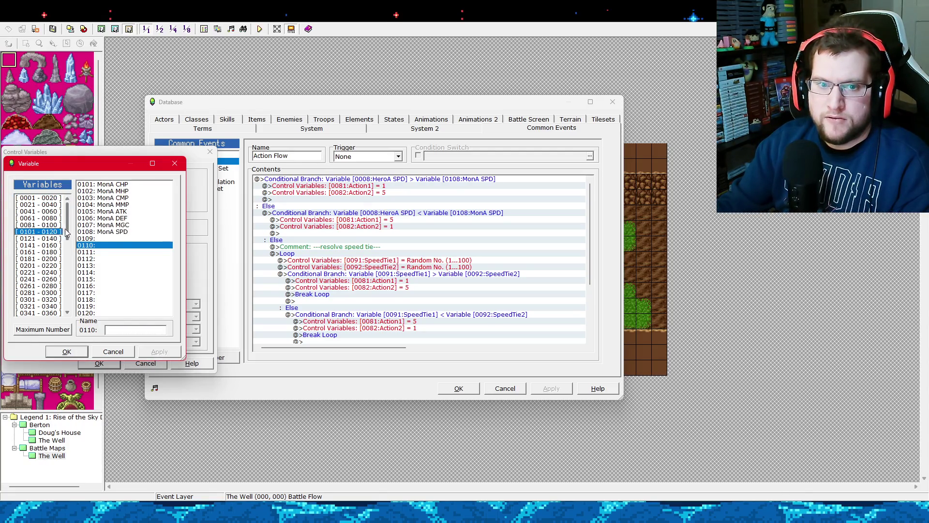
pyautogui.click(114, 239)
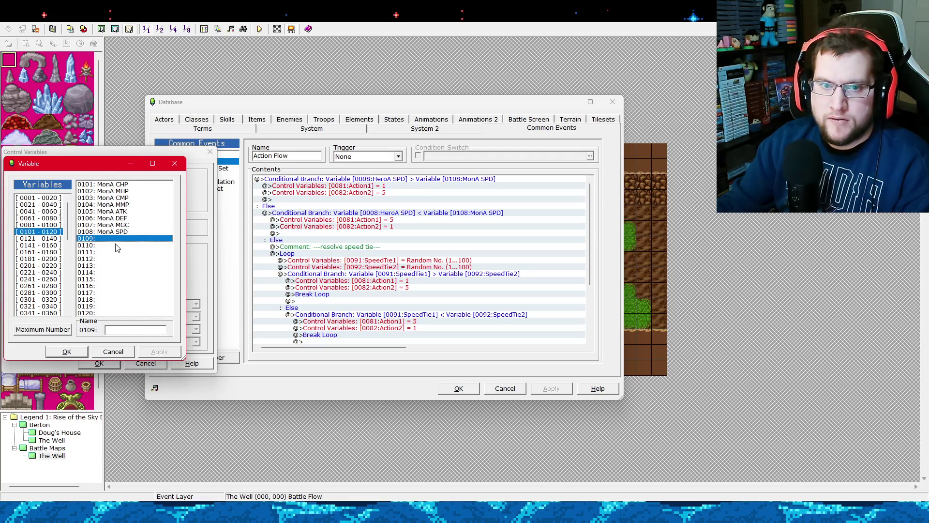
pyautogui.click(137, 329)
pyautogui.write('MonA')
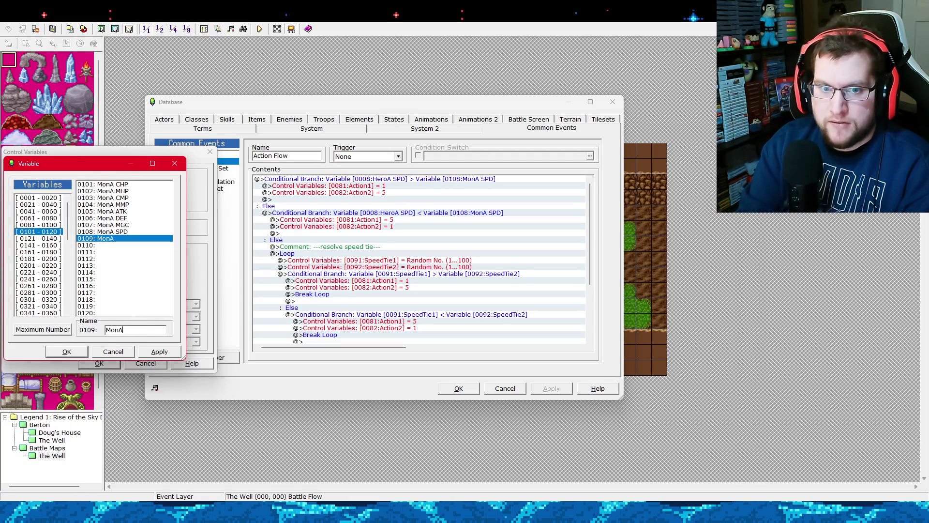
pyautogui.write(' Action')
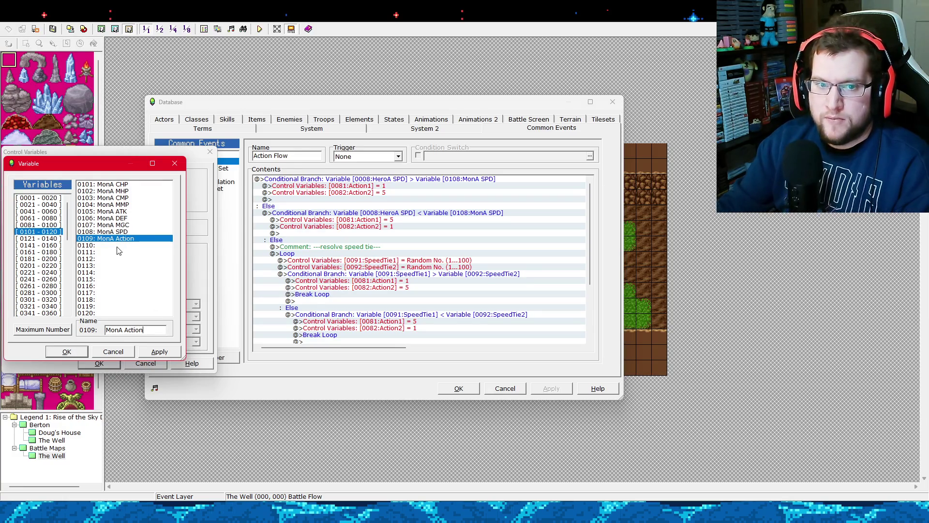
pyautogui.click(117, 246)
pyautogui.click(156, 330)
pyautogui.write('Mon')
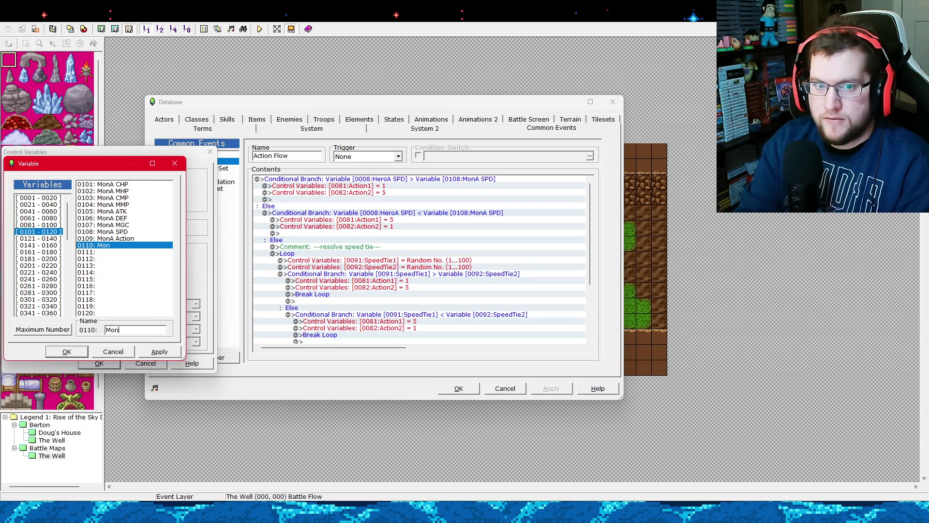
pyautogui.write('A Turn Order')
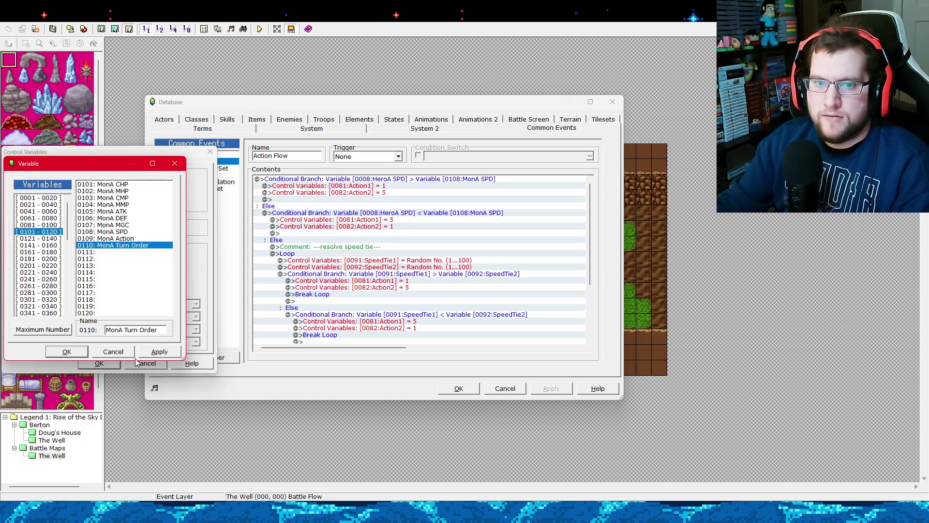
# Make the command set 0010:HeroA TurnOrder to 1.
pyautogui.click(53, 198)
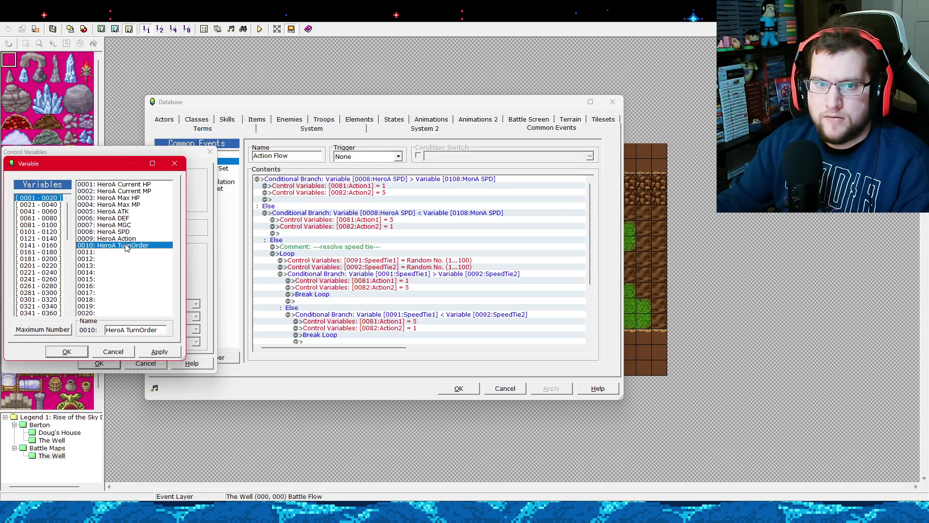
pyautogui.doubleClick(124, 246)
pyautogui.click(103, 364)
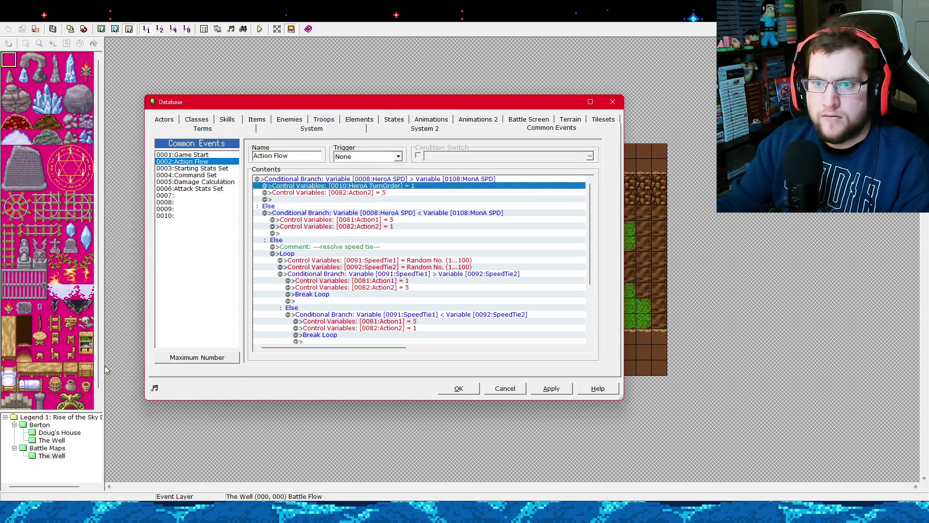
# Change the Action2 = 5 line to set 0110:MonA Turn Order to 5.
pyautogui.rightClick(381, 192)
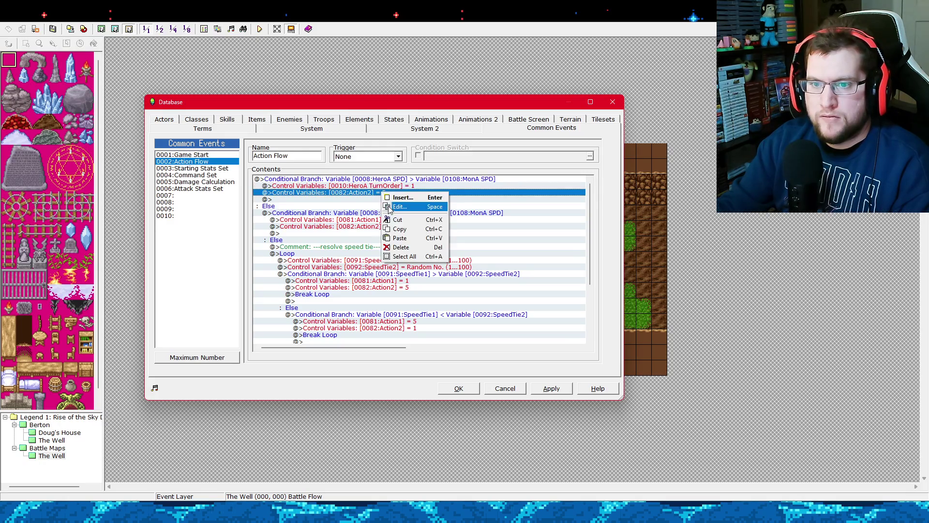
pyautogui.click(397, 209)
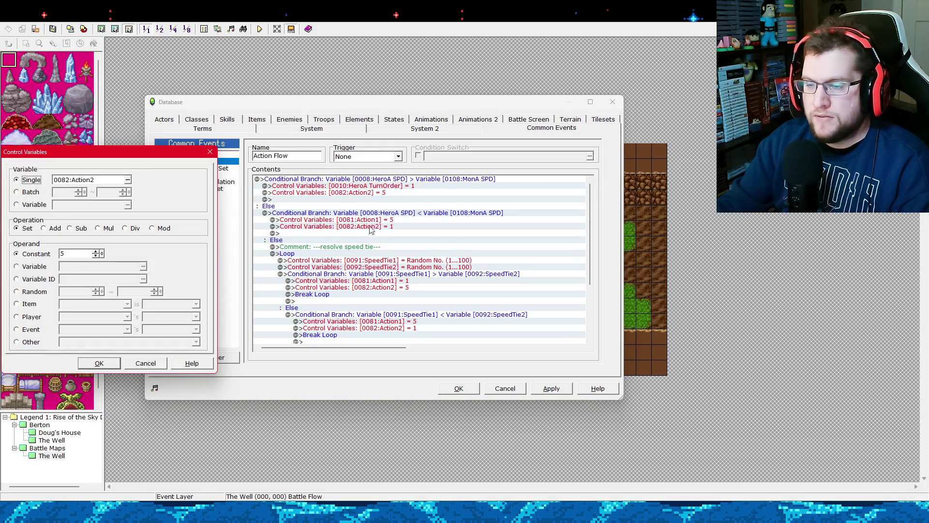
pyautogui.click(130, 182)
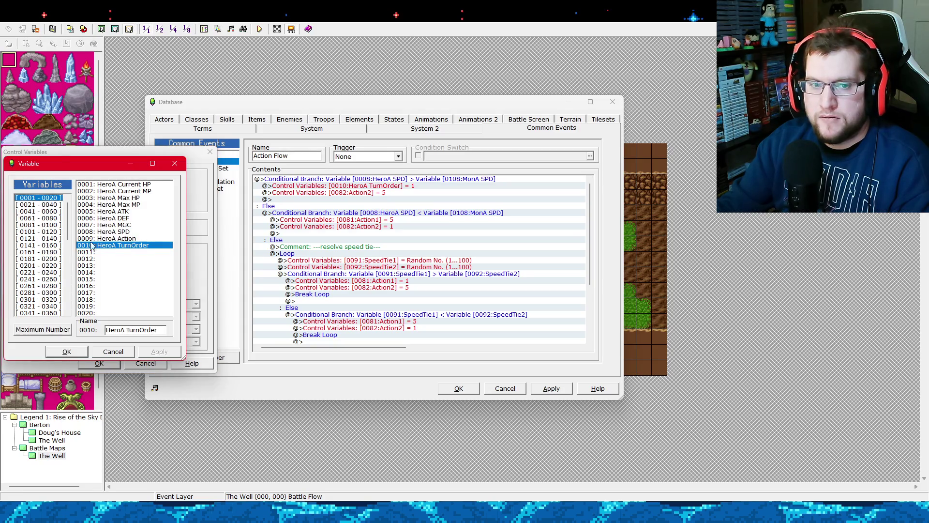
pyautogui.click(54, 232)
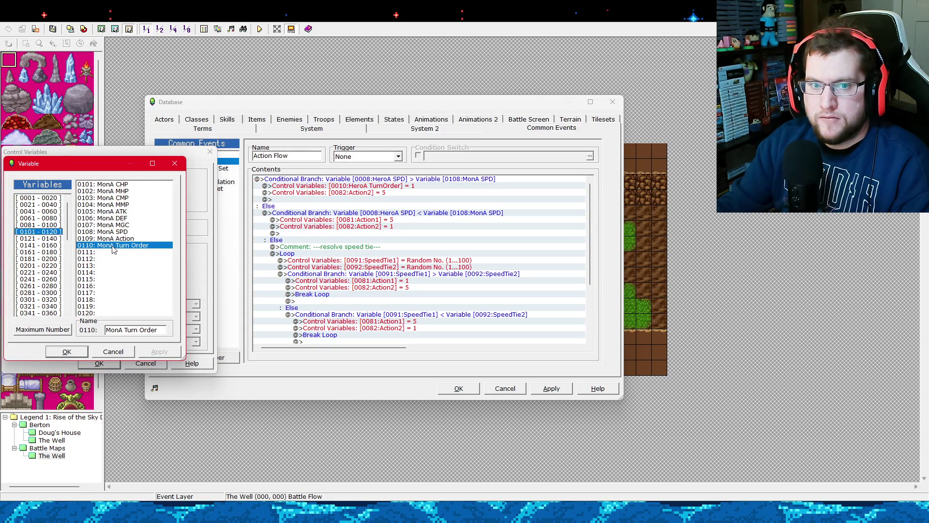
pyautogui.doubleClick(113, 245)
pyautogui.click(99, 363)
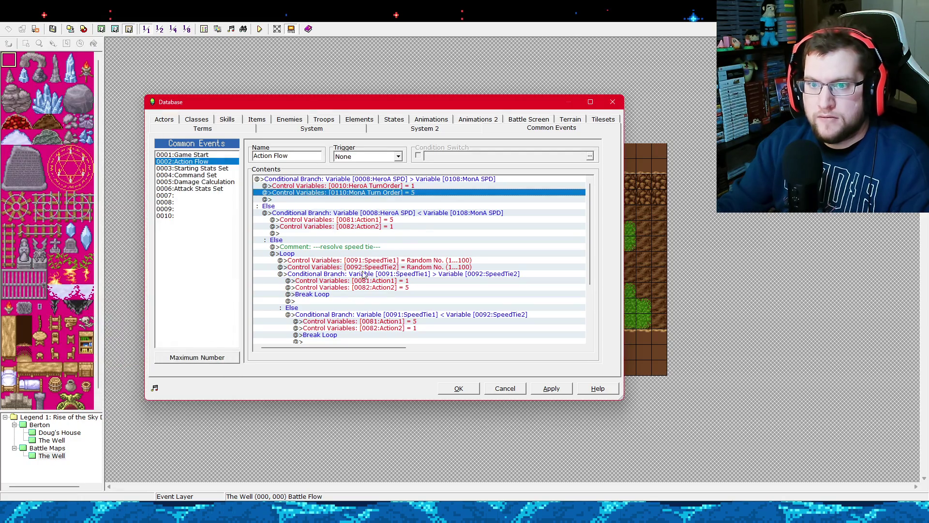
# In the second branch, change Action1 = 5 to set 0010:HeroA TurnOrder to 5.
pyautogui.click(380, 221)
pyautogui.rightClick(380, 221)
pyautogui.click(387, 230)
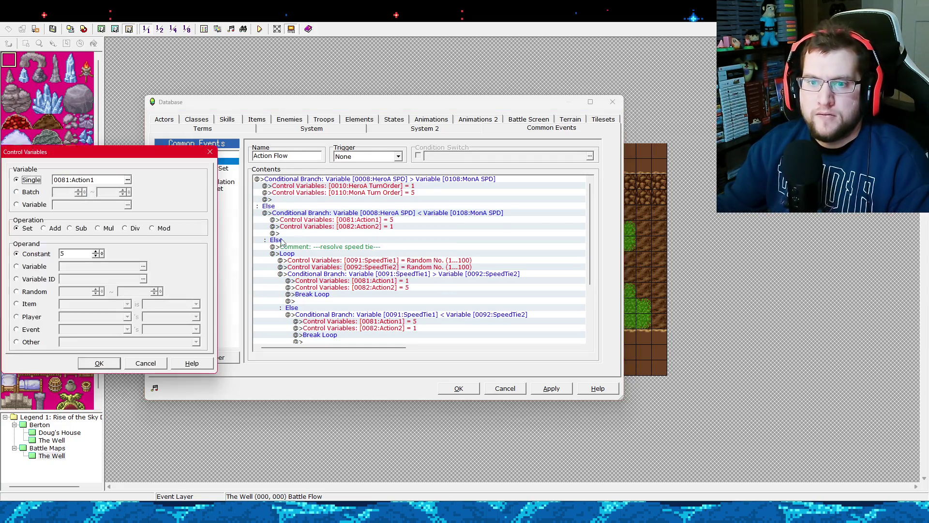
pyautogui.click(128, 180)
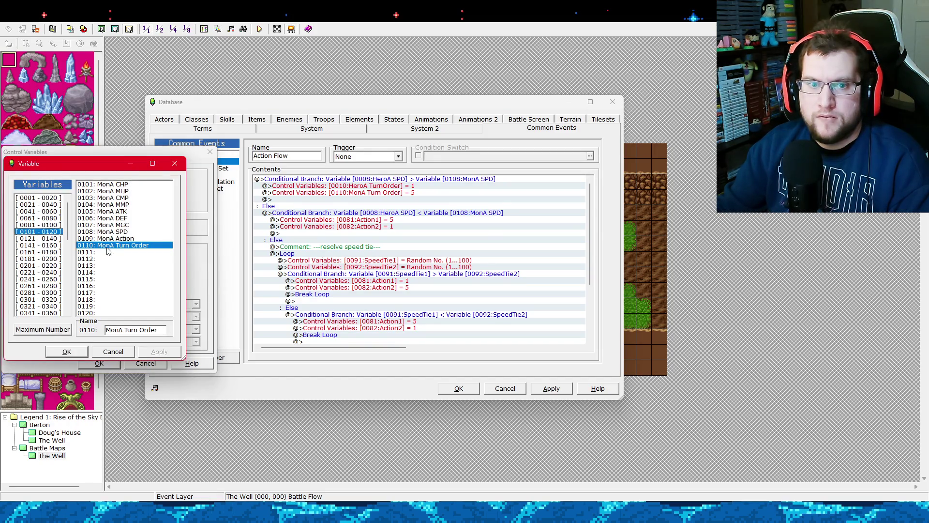
pyautogui.click(39, 198)
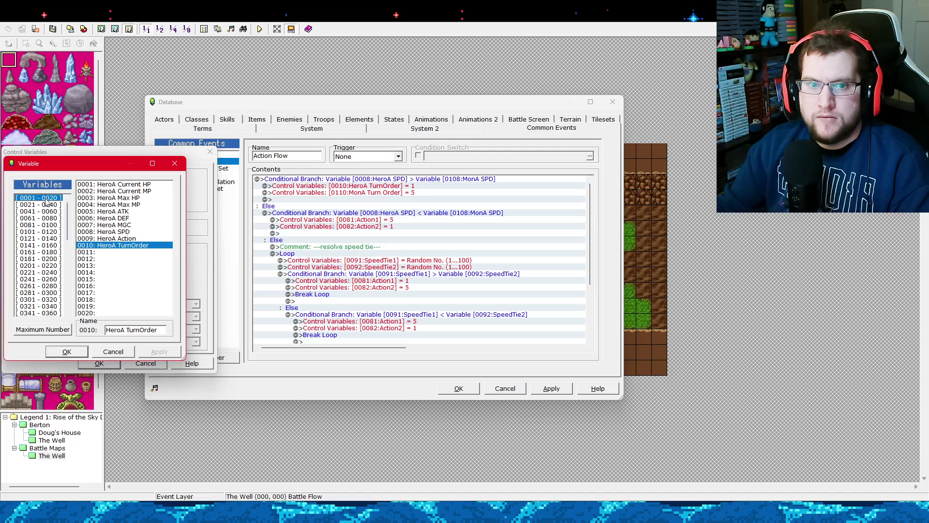
pyautogui.doubleClick(124, 245)
pyautogui.click(102, 362)
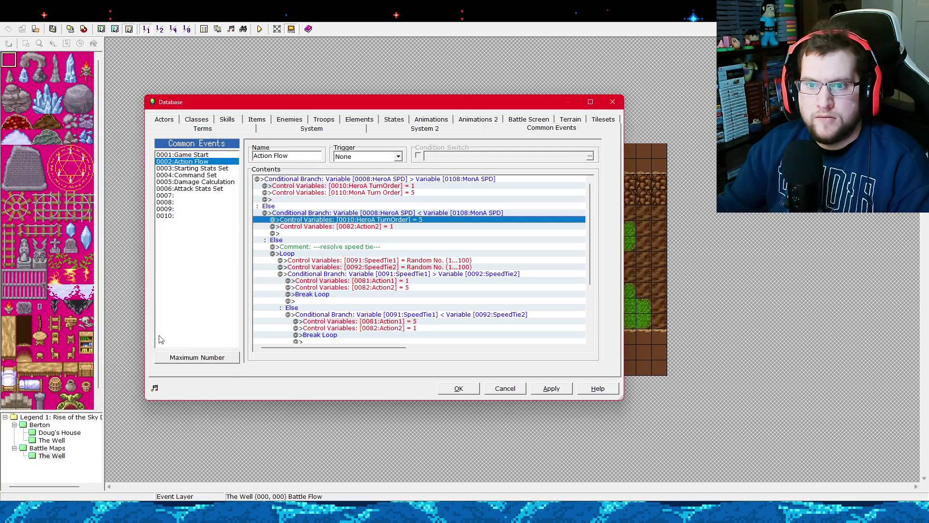
# Change Action2 = 1 to MonA Turn Order = 1, and delete the tie loop's Action1/Action2 assignments.
pyautogui.rightClick(376, 231)
pyautogui.click(394, 242)
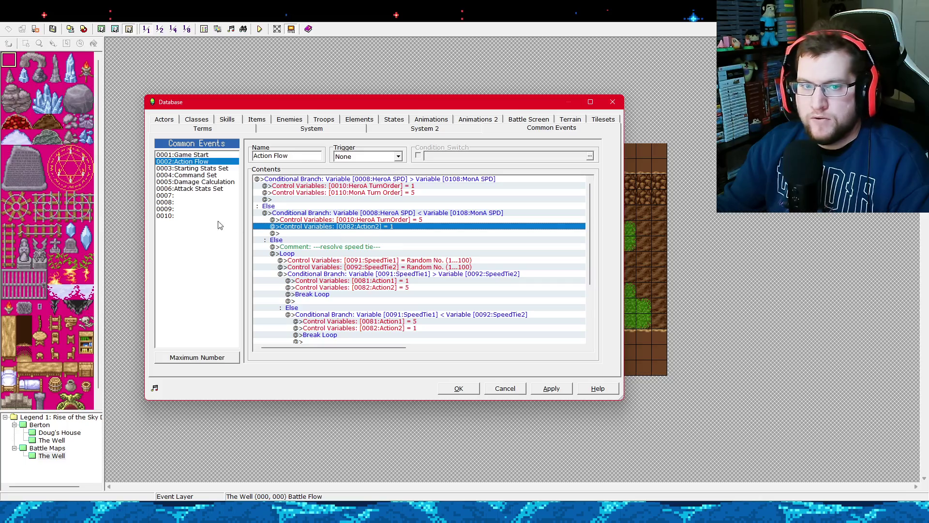
pyautogui.click(128, 180)
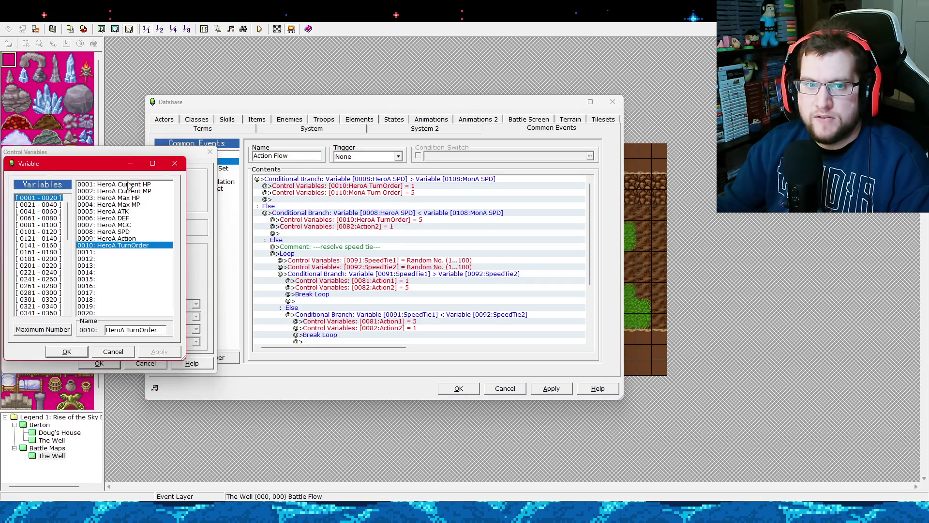
pyautogui.click(44, 232)
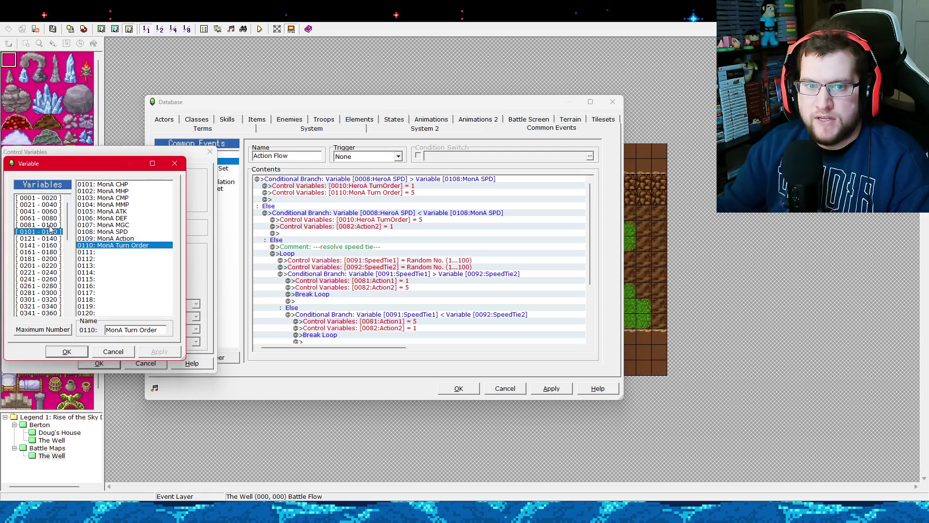
pyautogui.doubleClick(122, 245)
pyautogui.click(100, 363)
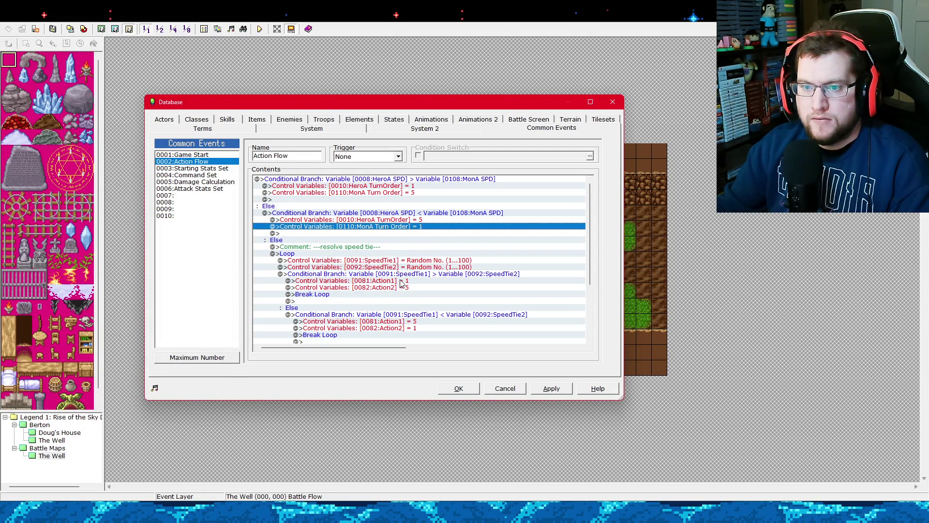
pyautogui.moveTo(400, 282); pyautogui.dragTo(410, 308)
pyautogui.press('Delete')
pyautogui.press('Delete')
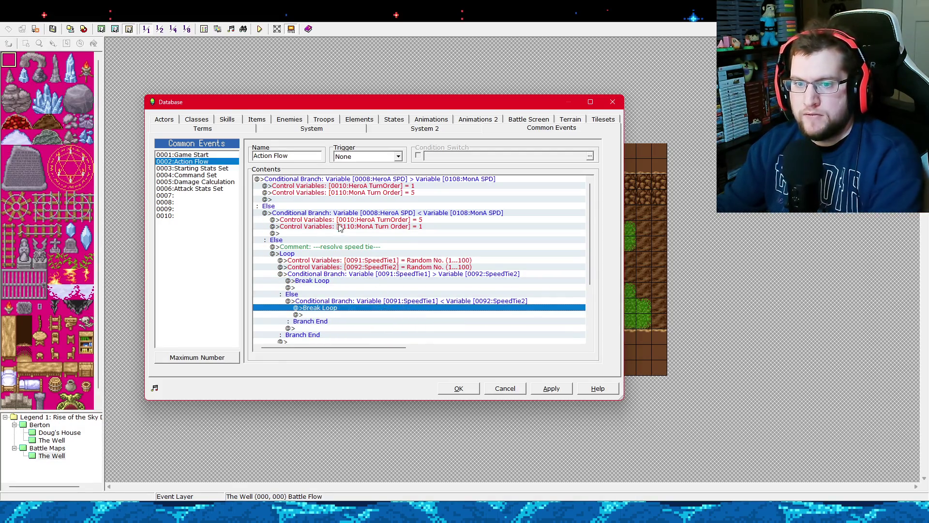
# Paste HeroA 1/MonA 5 into the first tie branch and HeroA 5/MonA 1 into the else branch, then apply.
pyautogui.click(371, 187)
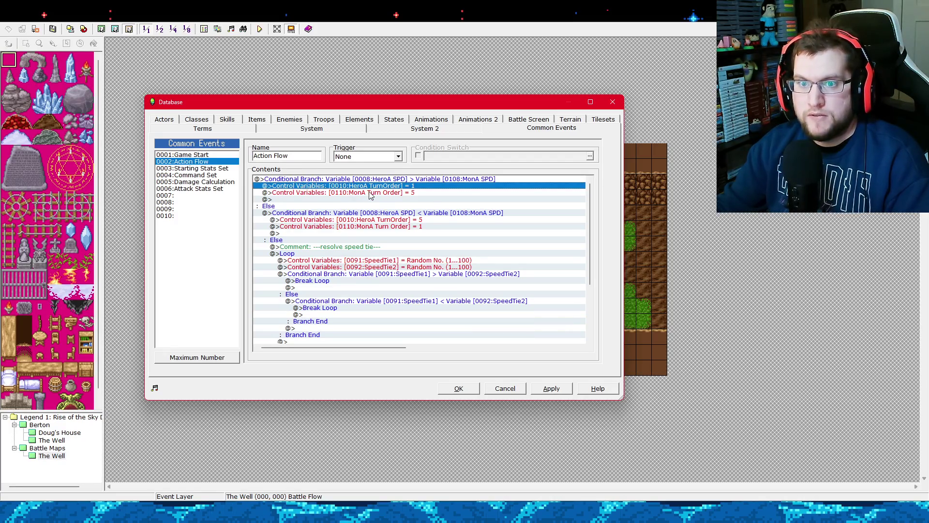
pyautogui.click(367, 288)
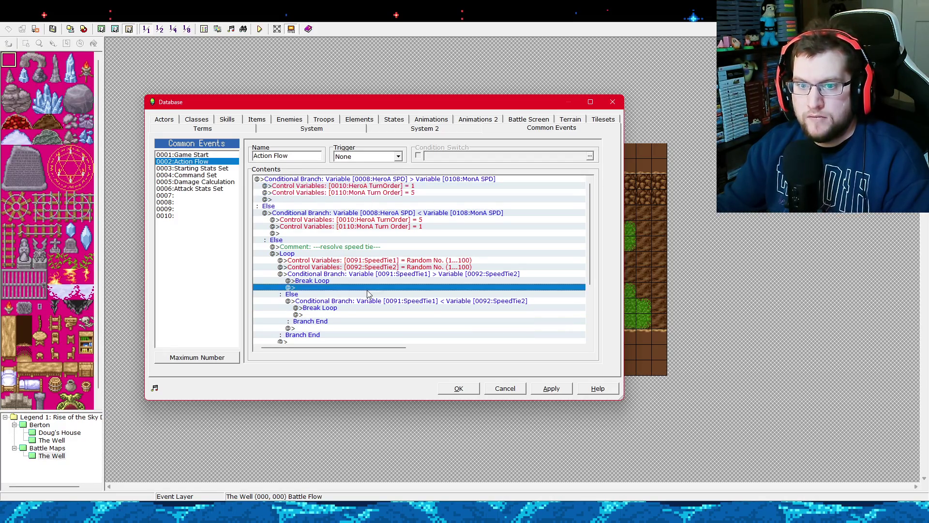
pyautogui.hotkey('ctrl', 'v')
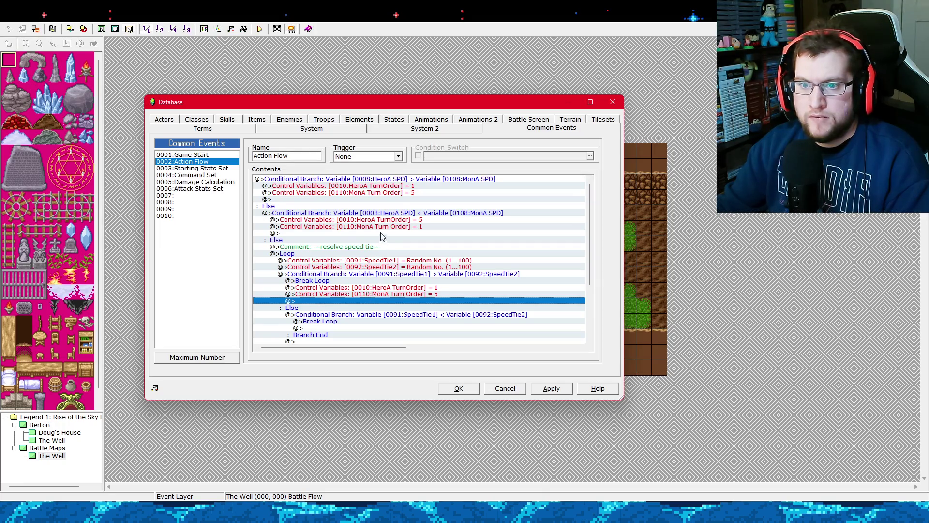
pyautogui.moveTo(391, 221); pyautogui.dragTo(392, 227)
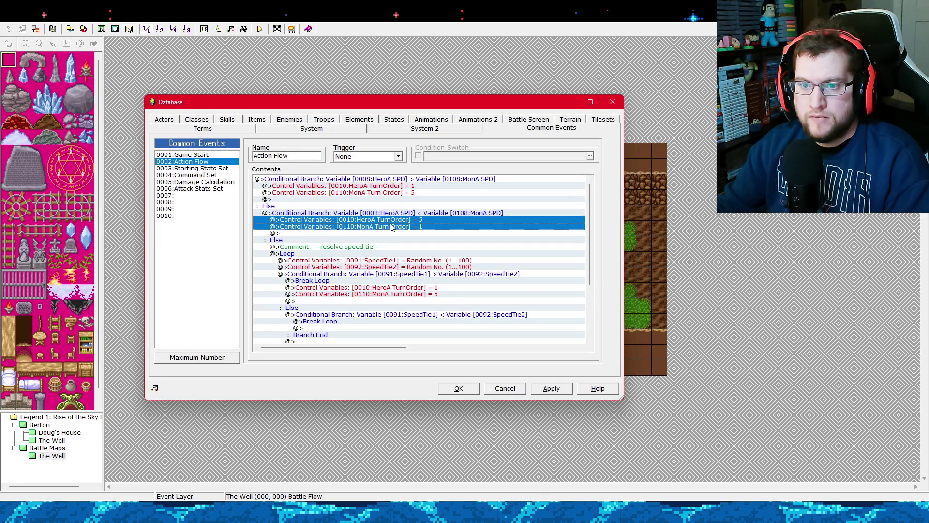
pyautogui.click(348, 329)
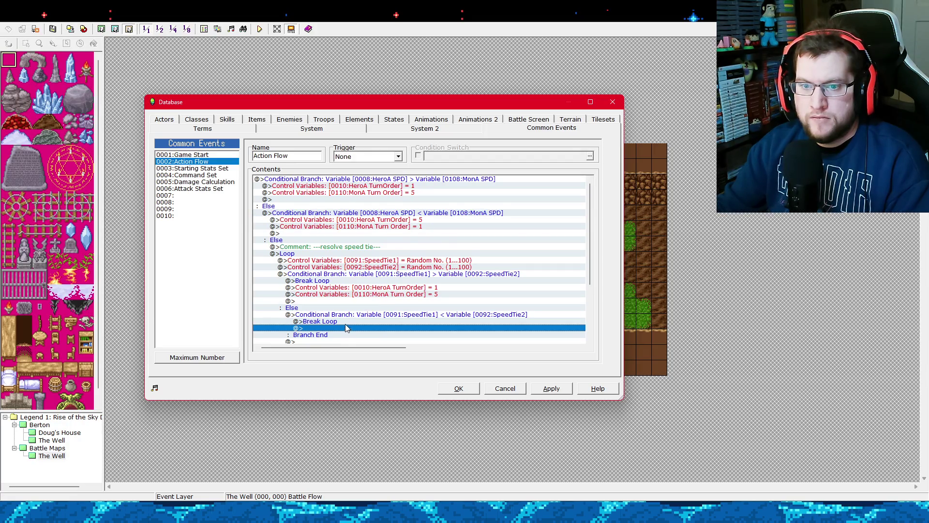
pyautogui.hotkey('ctrl', 'v')
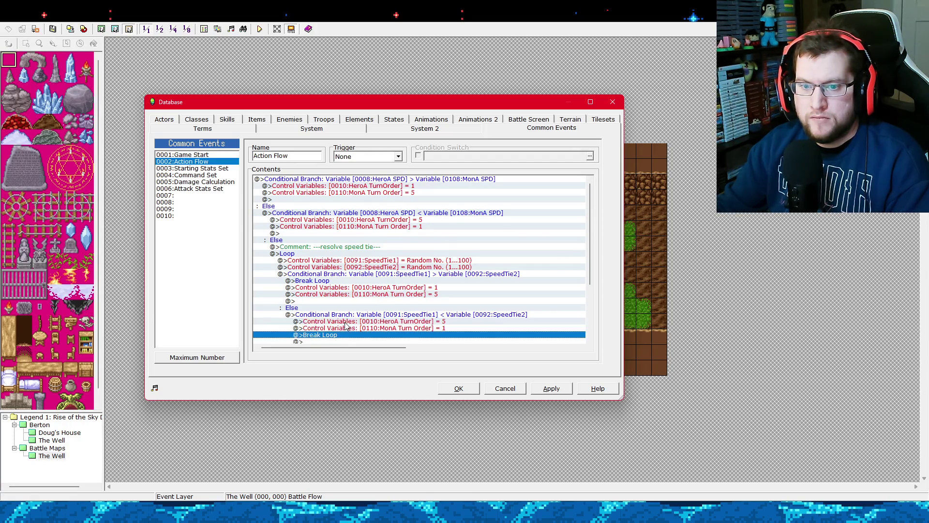
pyautogui.click(551, 388)
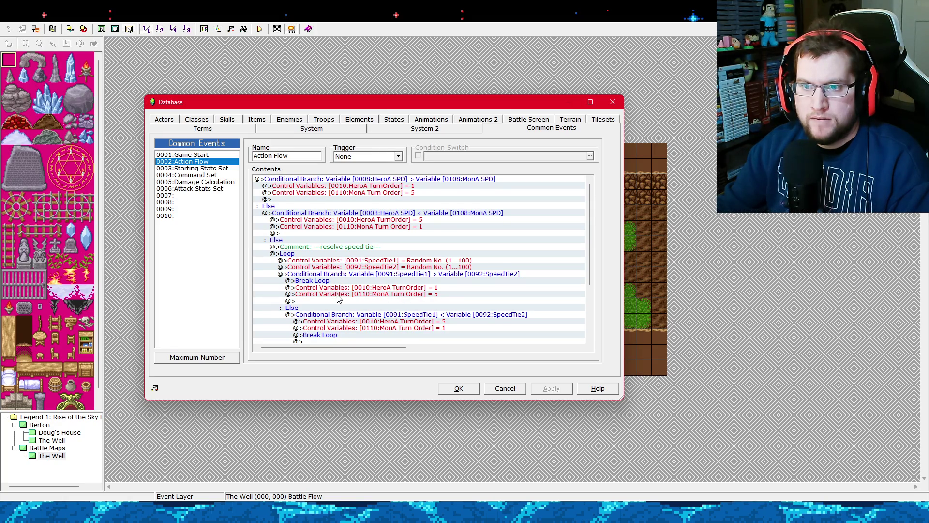
pyautogui.click(358, 179)
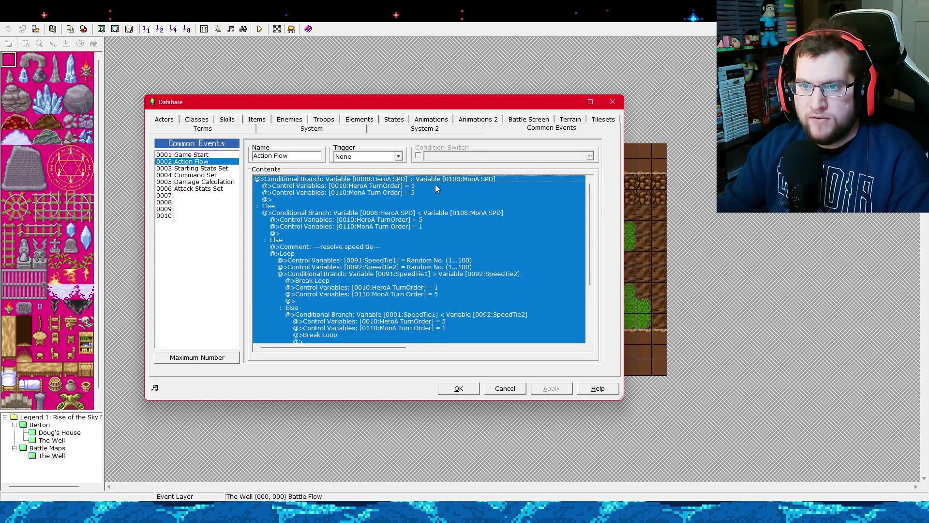
# Check the HeroA TurnOrder = 1 and MonA Turn Order = 5 lines, then open 0006:Attack Stats Set.
pyautogui.click(434, 185)
pyautogui.click(408, 179)
pyautogui.click(422, 185)
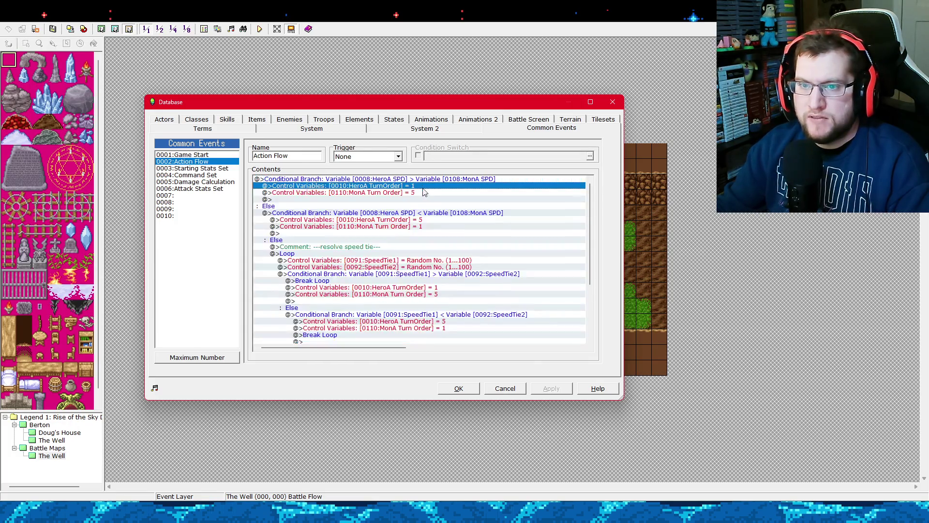
pyautogui.click(425, 180)
pyautogui.click(428, 186)
pyautogui.click(425, 199)
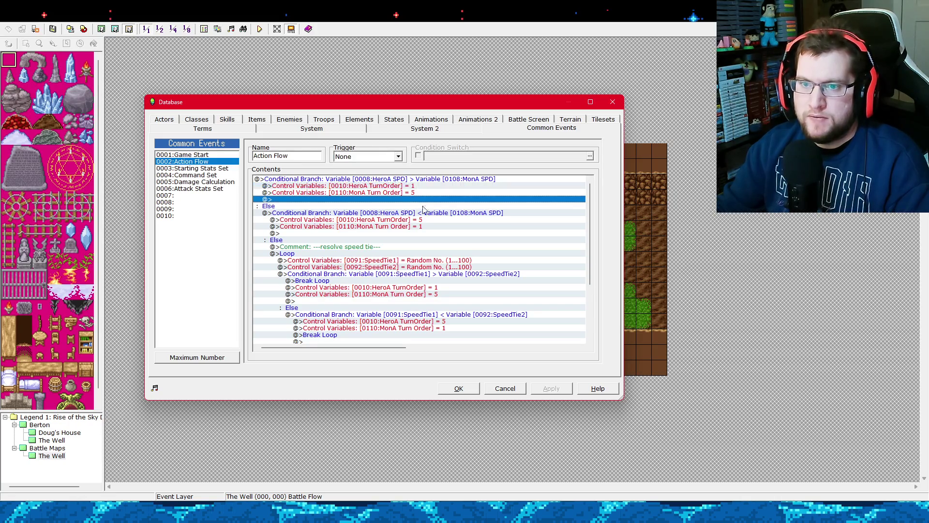
pyautogui.click(428, 188)
pyautogui.click(431, 181)
pyautogui.click(430, 186)
pyautogui.click(423, 179)
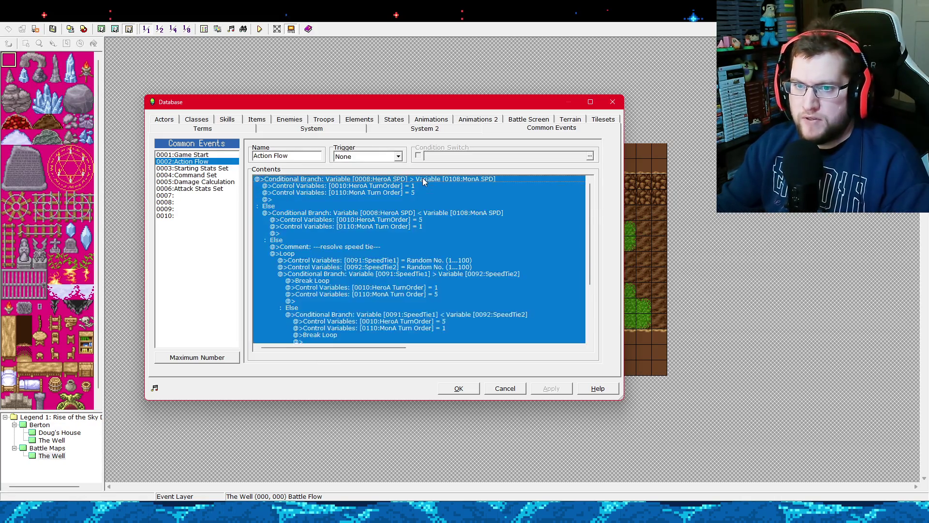
pyautogui.click(415, 192)
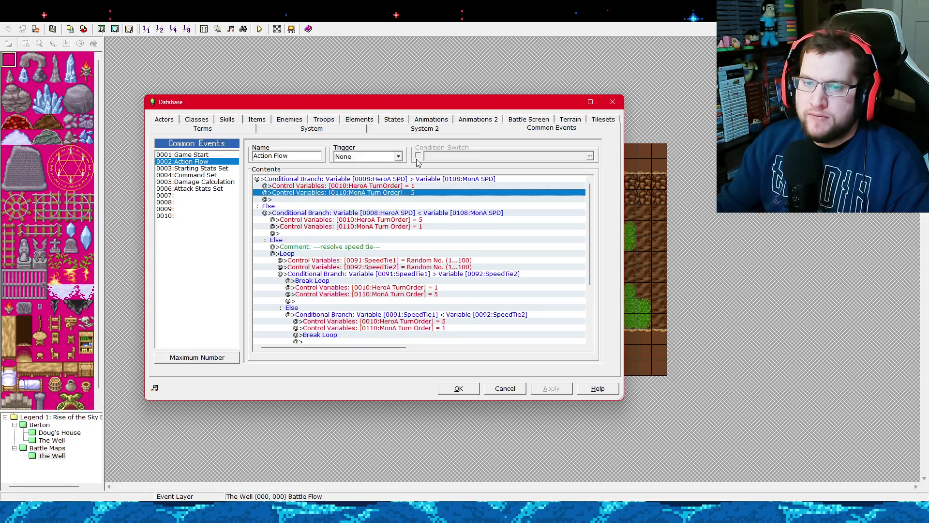
pyautogui.click(199, 189)
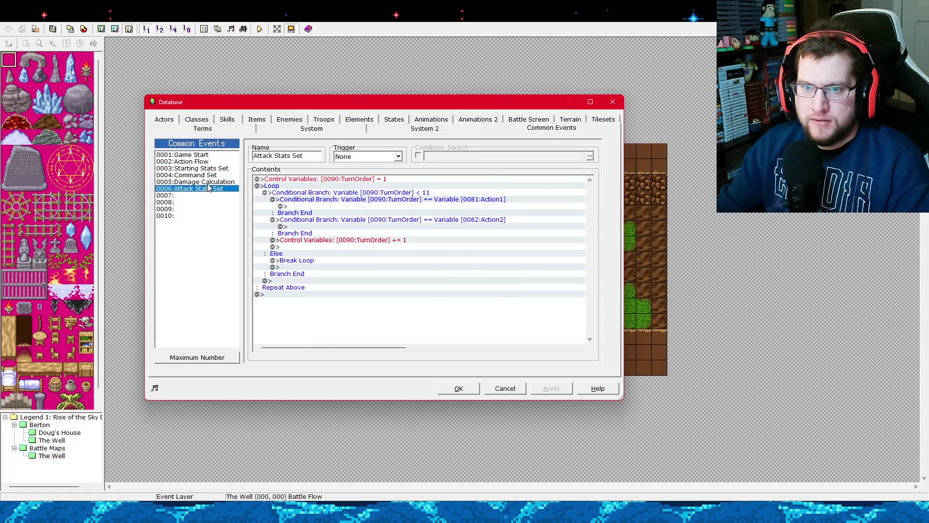
# Make the first branch compare TurnOrder against 0010:HeroA TurnOrder instead of Action1.
pyautogui.click(407, 202)
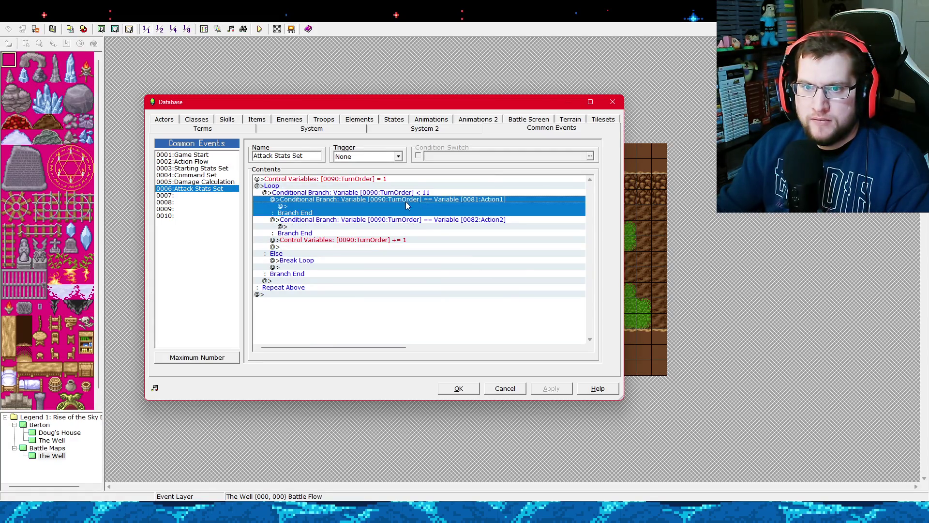
pyautogui.rightClick(406, 201)
pyautogui.click(414, 210)
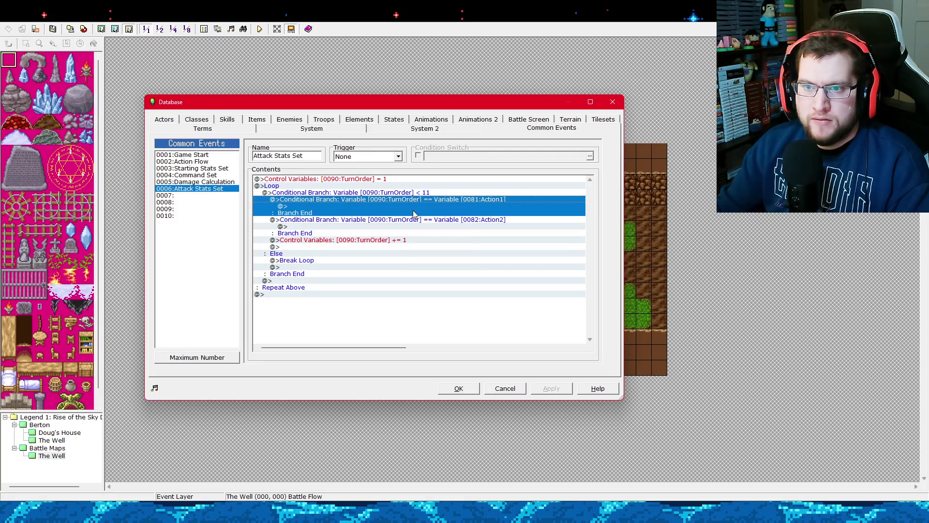
pyautogui.click(135, 223)
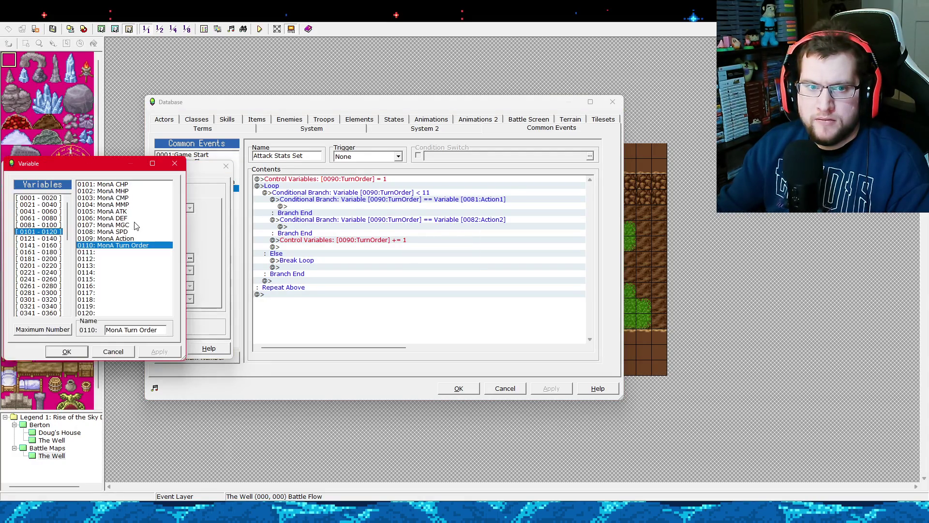
pyautogui.click(122, 354)
pyautogui.click(135, 222)
pyautogui.click(38, 204)
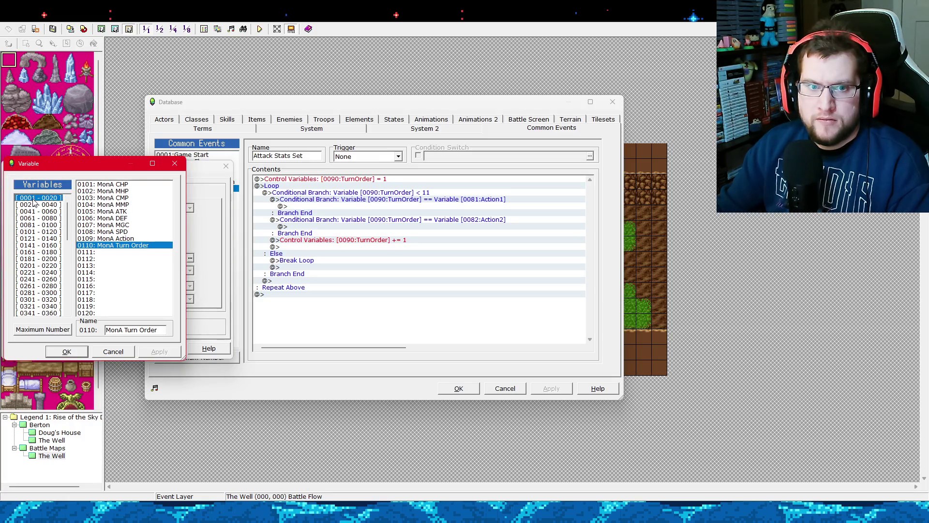
pyautogui.click(54, 198)
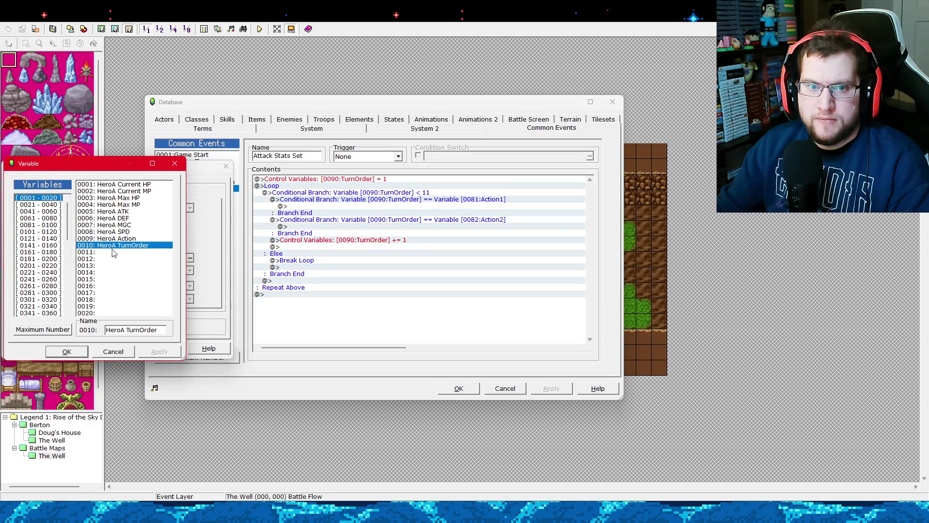
pyautogui.click(67, 352)
pyautogui.click(122, 352)
# Point the Action2 branch's comparison at HeroA TurnOrder as well and apply.
pyautogui.click(442, 221)
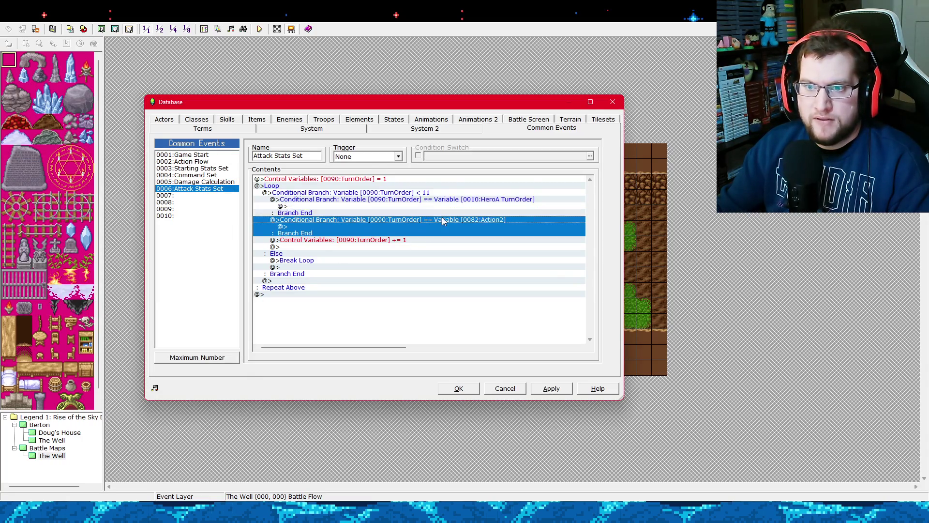
pyautogui.rightClick(442, 220)
pyautogui.click(455, 255)
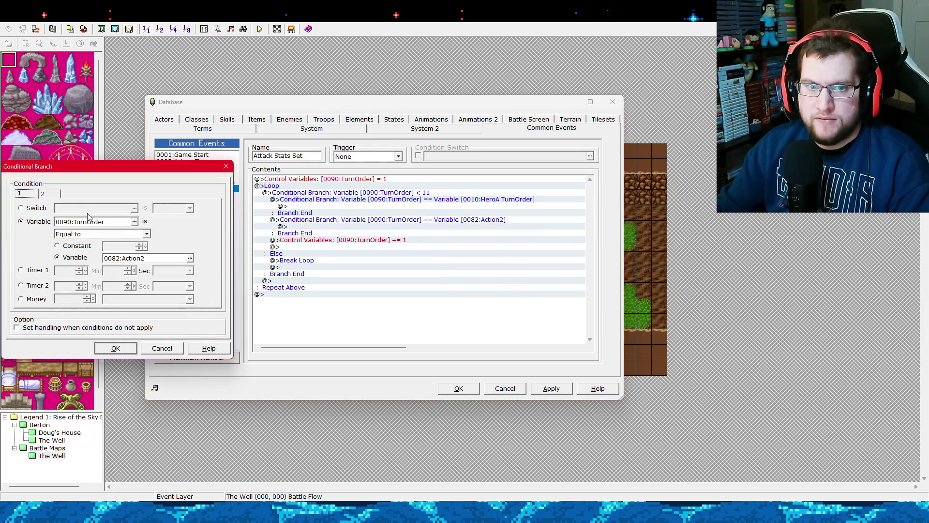
pyautogui.click(189, 257)
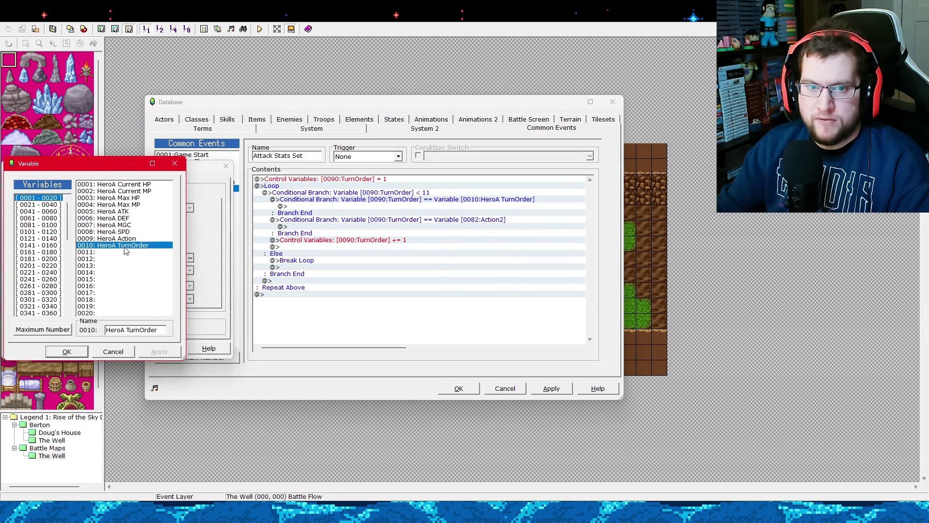
pyautogui.doubleClick(125, 245)
pyautogui.click(116, 349)
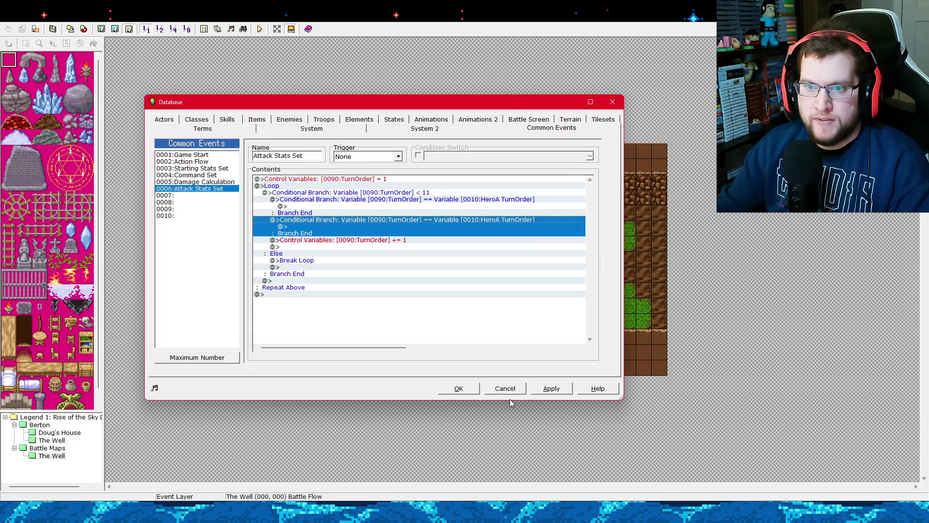
pyautogui.click(568, 392)
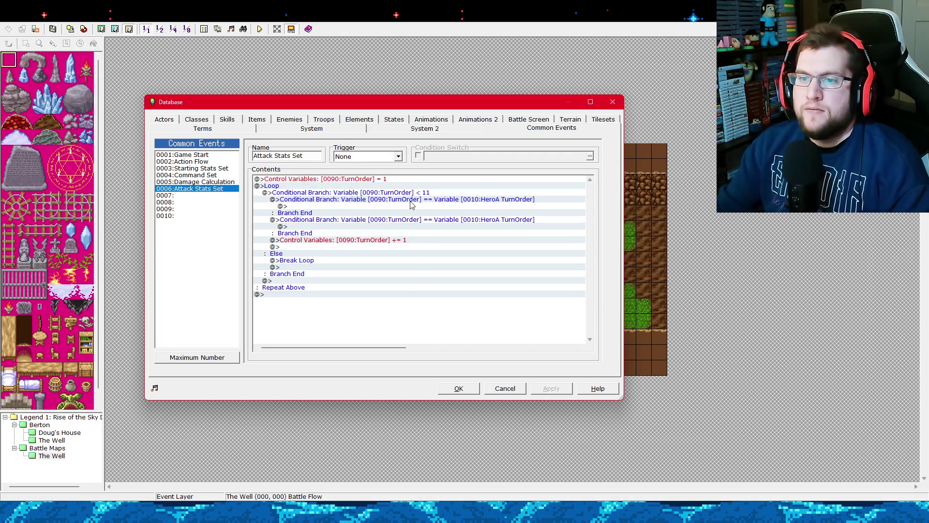
# Correct the second branch to compare against 0110:MonA Turn Order and apply.
pyautogui.click(467, 219)
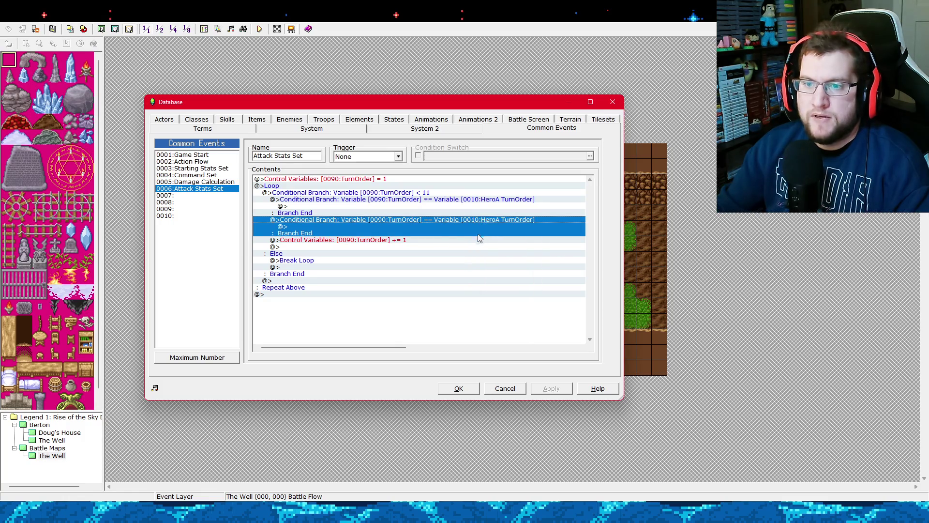
pyautogui.press('Return')
pyautogui.click(190, 257)
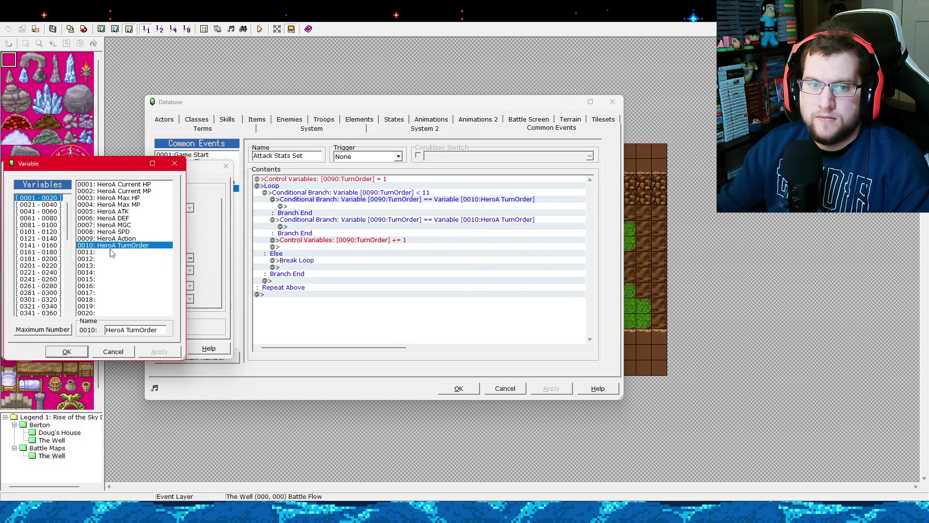
pyautogui.click(49, 224)
pyautogui.click(51, 231)
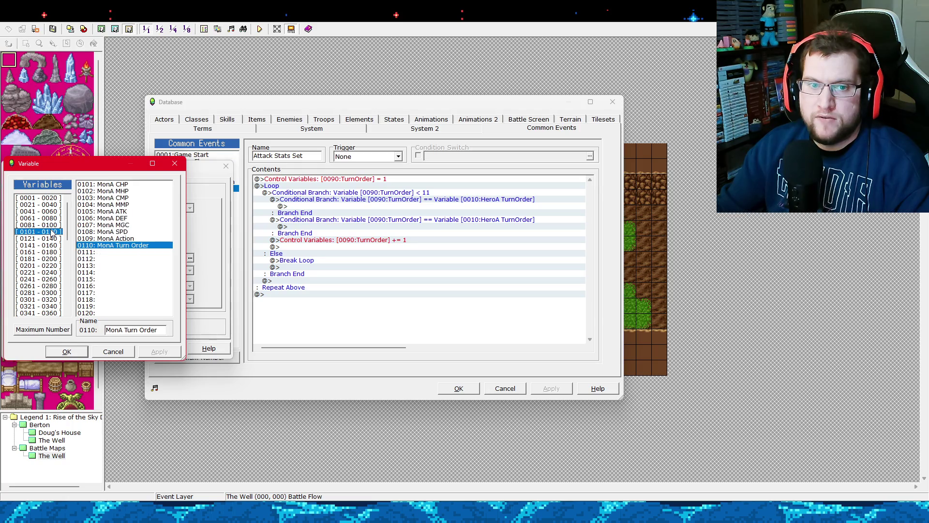
pyautogui.doubleClick(128, 245)
pyautogui.click(126, 348)
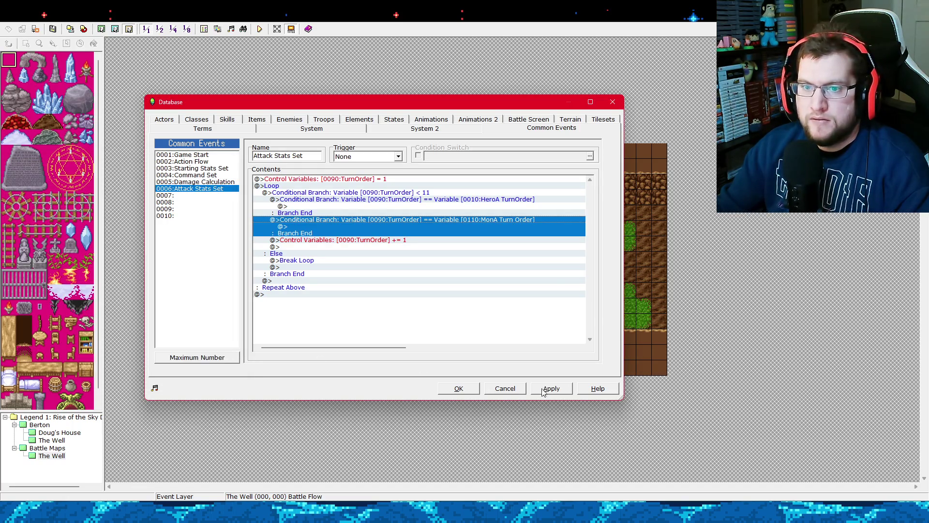
pyautogui.click(551, 388)
# Open the Event Command list on the empty line inside the HeroA TurnOrder branch.
pyautogui.click(309, 205)
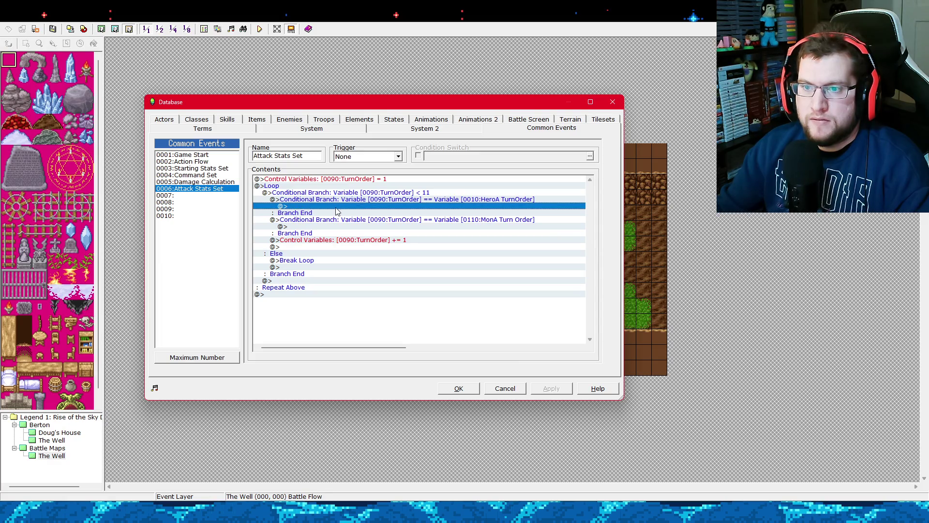
pyautogui.click(341, 207)
pyautogui.doubleClick(341, 206)
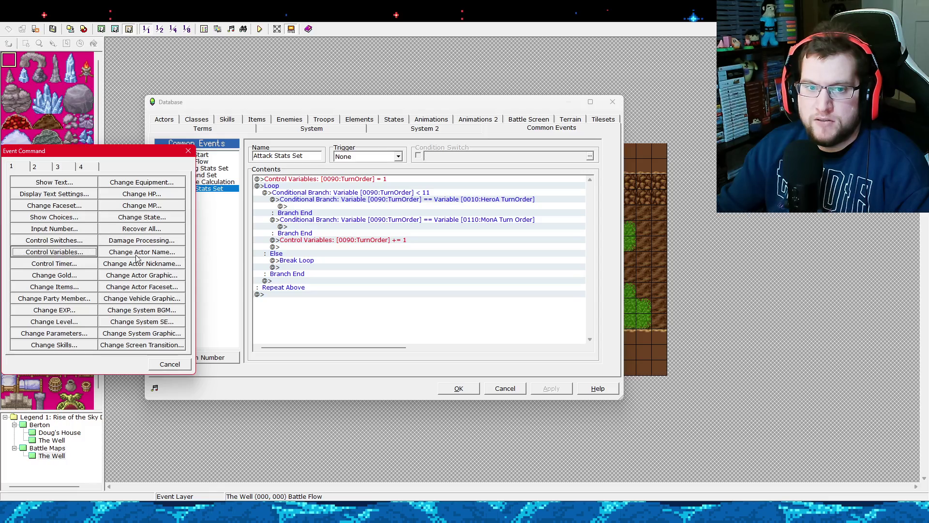
# Insert a Control Variables command setting 0097:AttackATK to Variable 0005 (HeroA ATK).
pyautogui.click(57, 251)
pyautogui.click(128, 180)
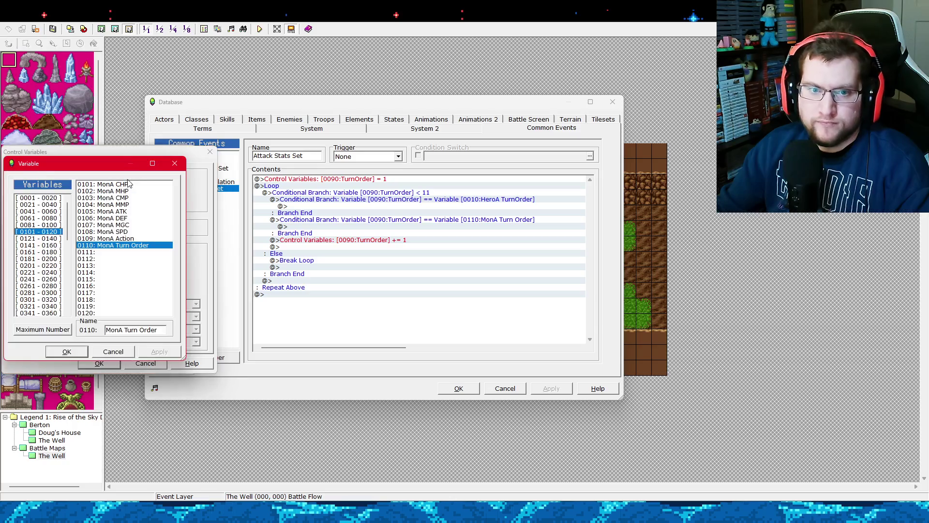
pyautogui.click(48, 219)
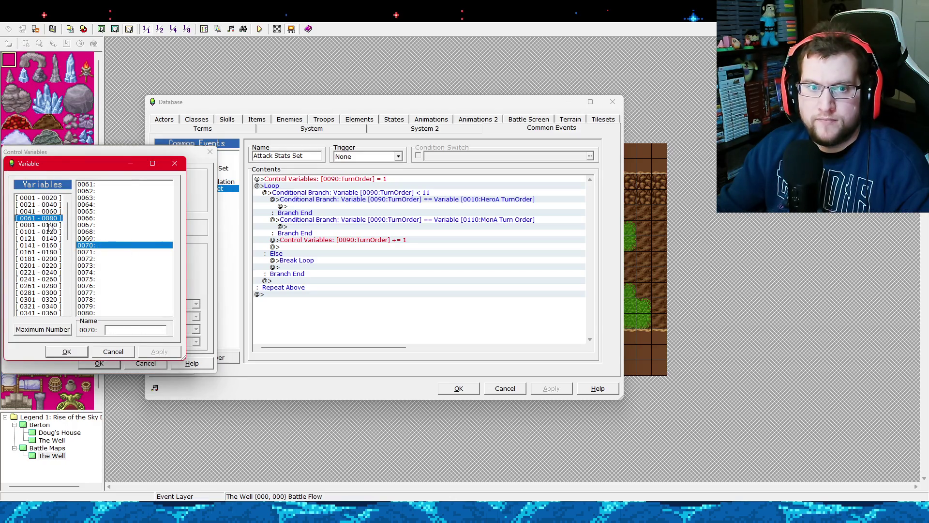
pyautogui.click(50, 225)
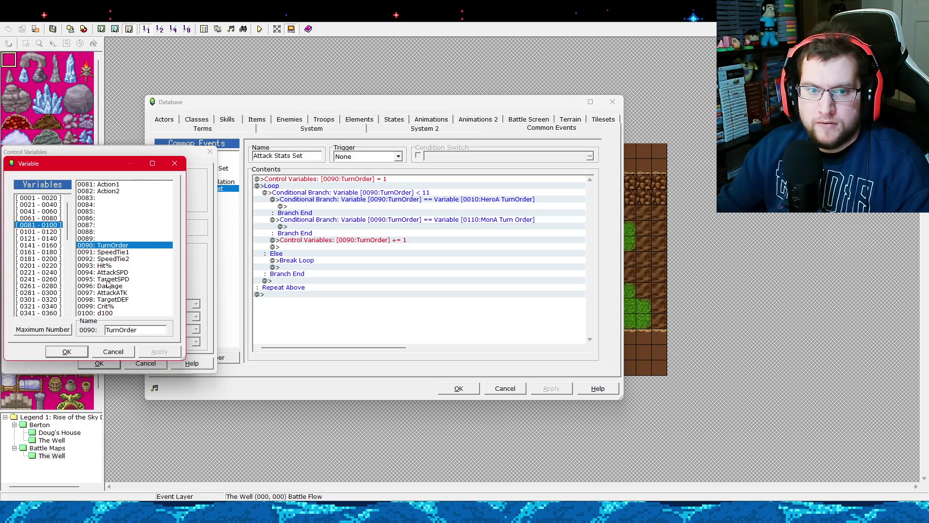
pyautogui.doubleClick(120, 293)
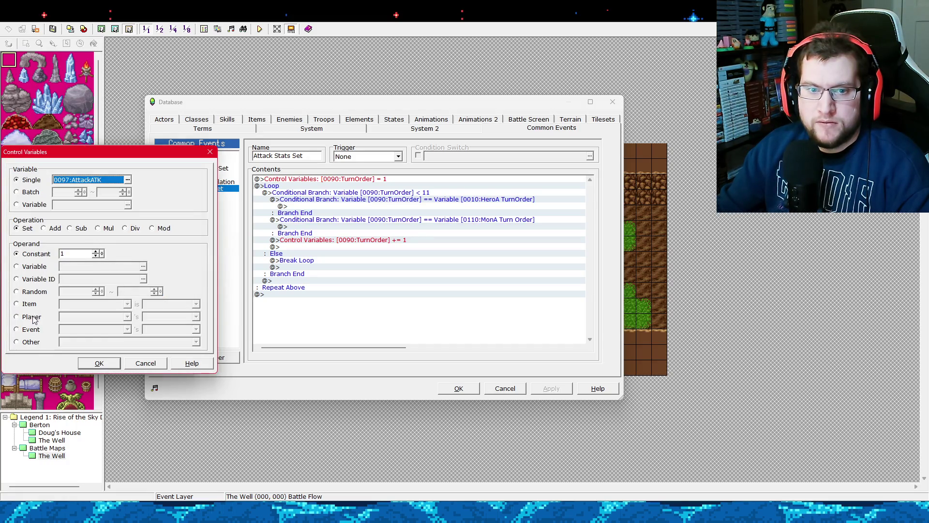
pyautogui.click(39, 267)
pyautogui.click(143, 267)
pyautogui.click(41, 198)
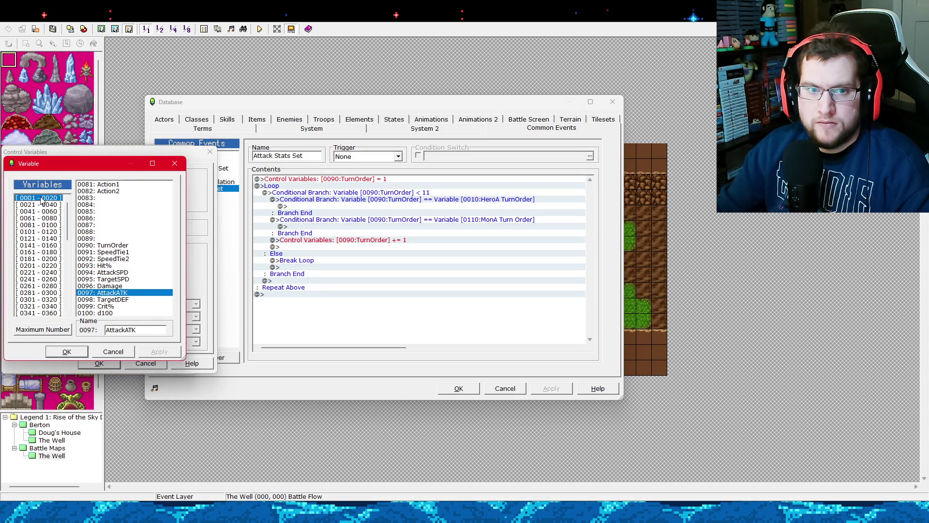
pyautogui.click(121, 214)
pyautogui.doubleClick(121, 214)
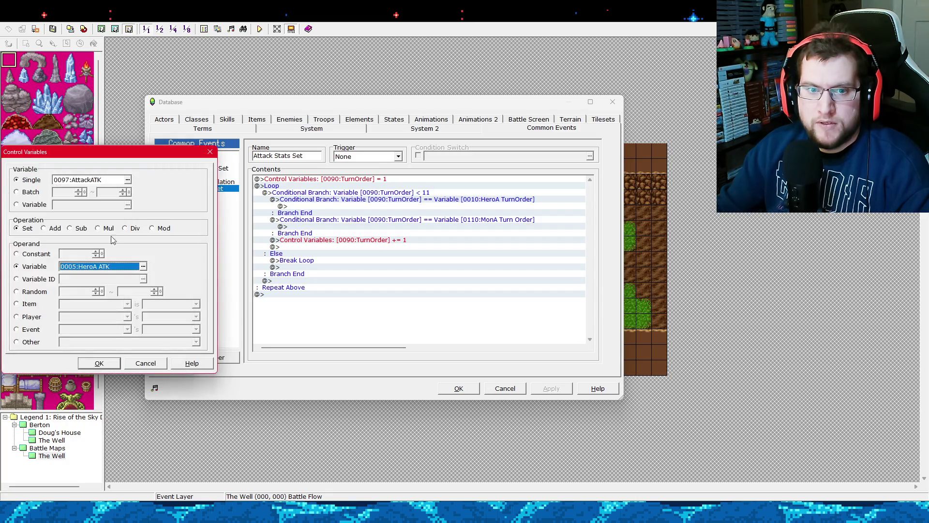
pyautogui.click(99, 364)
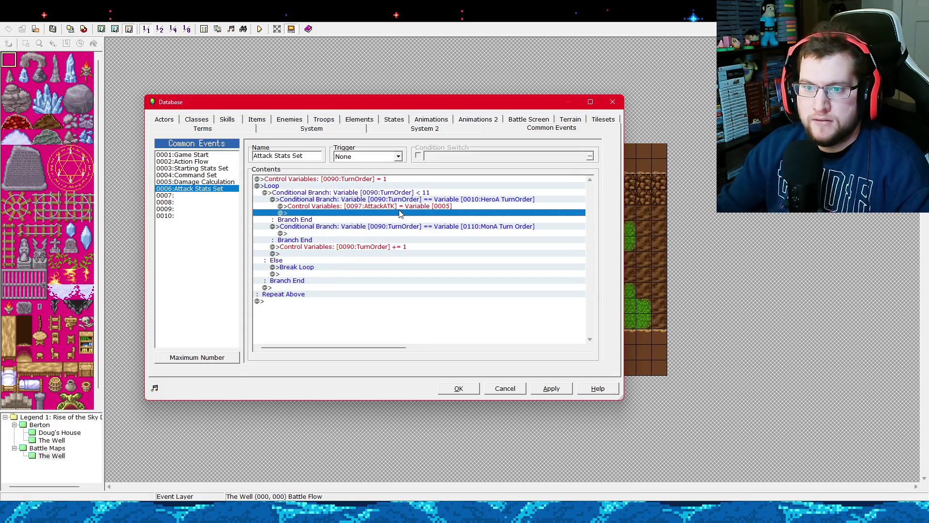
# Add a second command below it setting 0094:AttackSPD to Variable 0008 (HeroA SPD).
pyautogui.rightClick(388, 213)
pyautogui.click(408, 219)
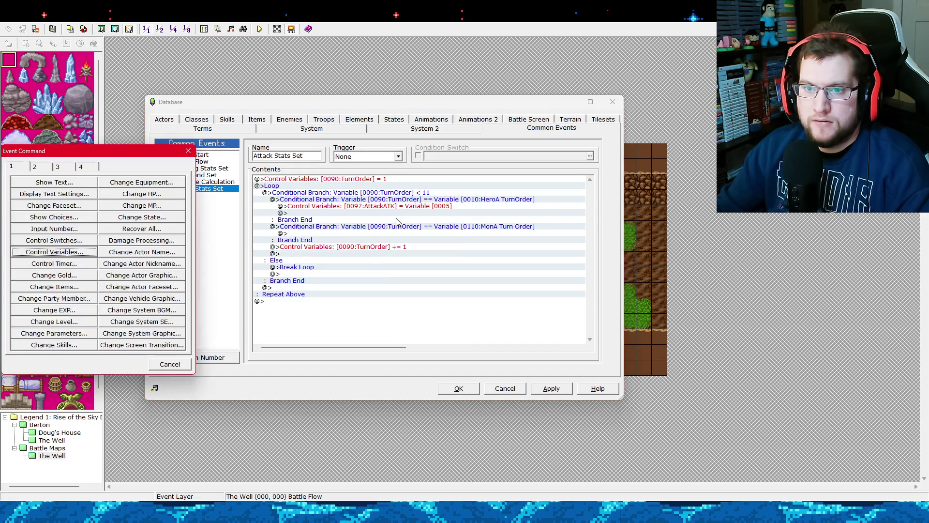
pyautogui.press('Return')
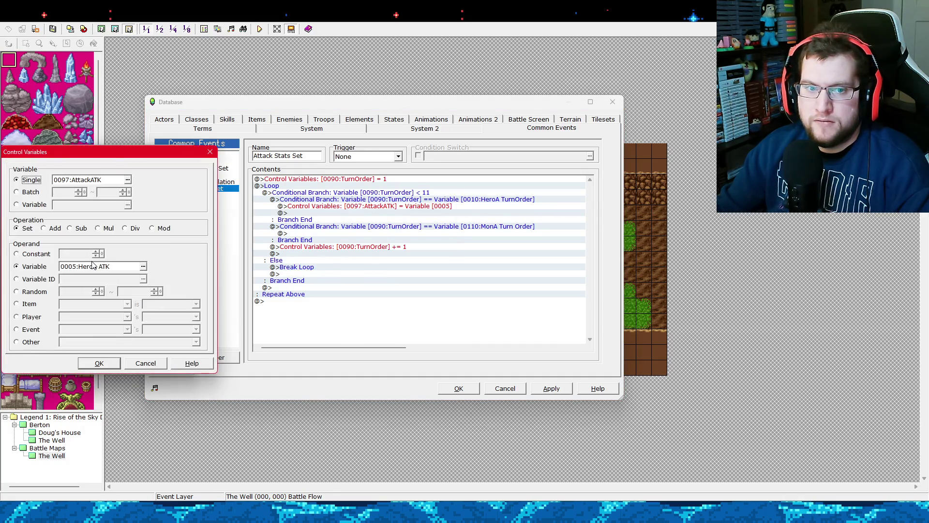
pyautogui.click(144, 267)
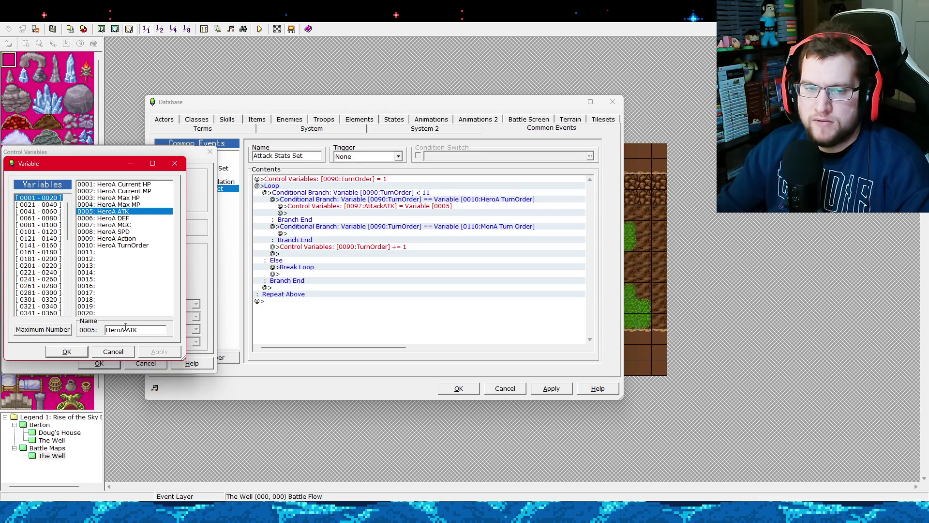
pyautogui.click(58, 225)
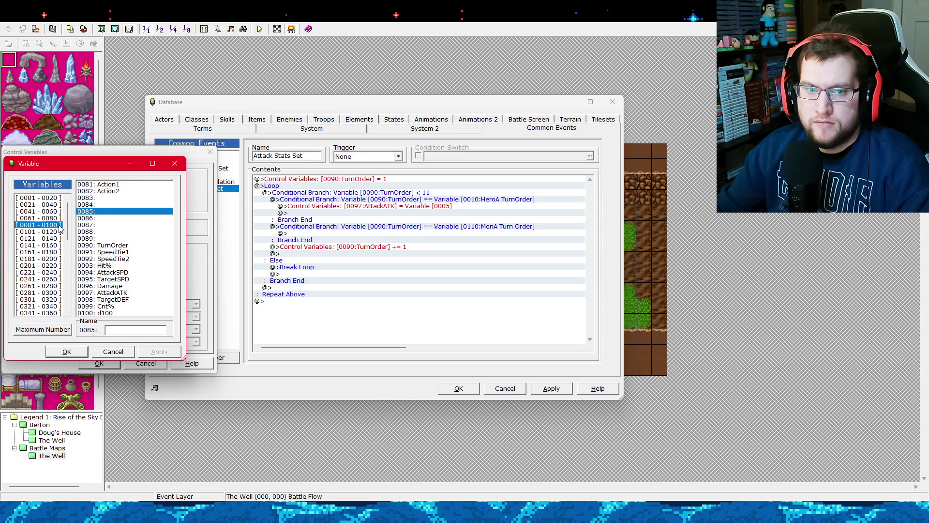
pyautogui.doubleClick(121, 275)
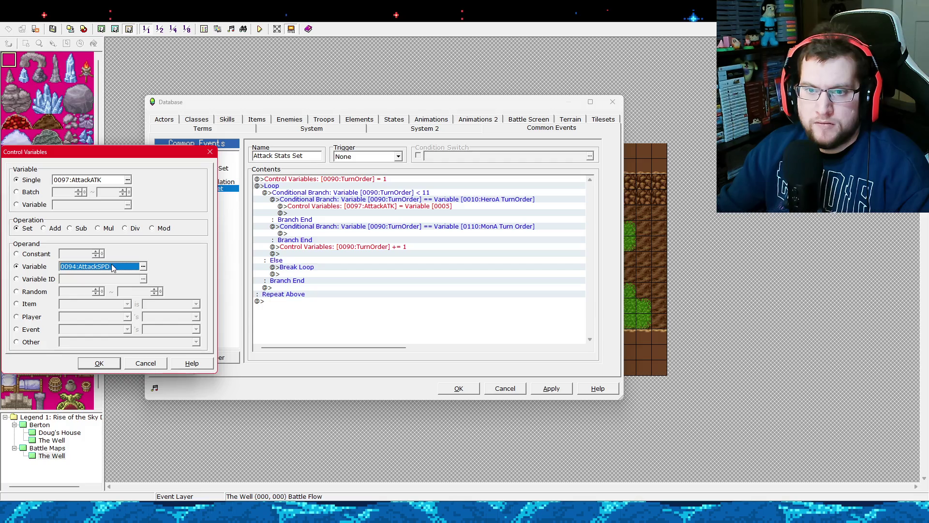
pyautogui.click(143, 266)
pyautogui.doubleClick(134, 274)
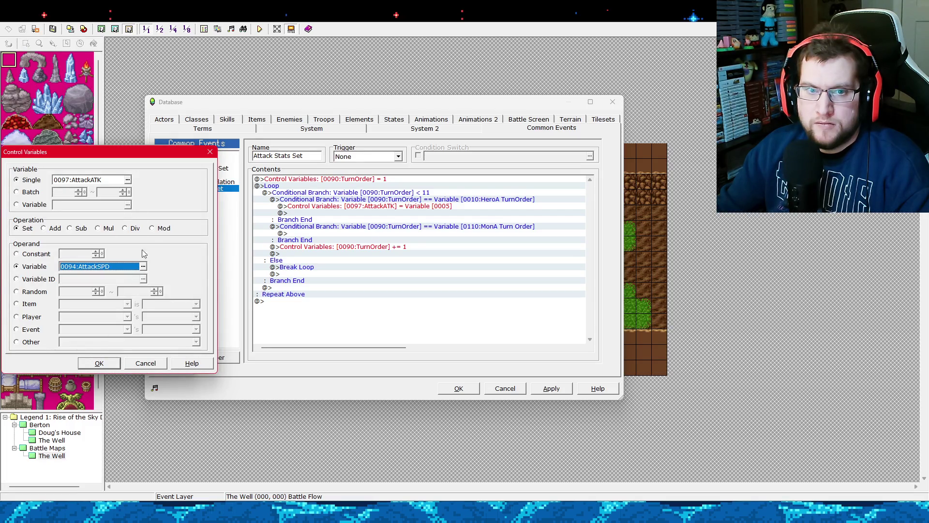
pyautogui.click(128, 180)
pyautogui.doubleClick(125, 274)
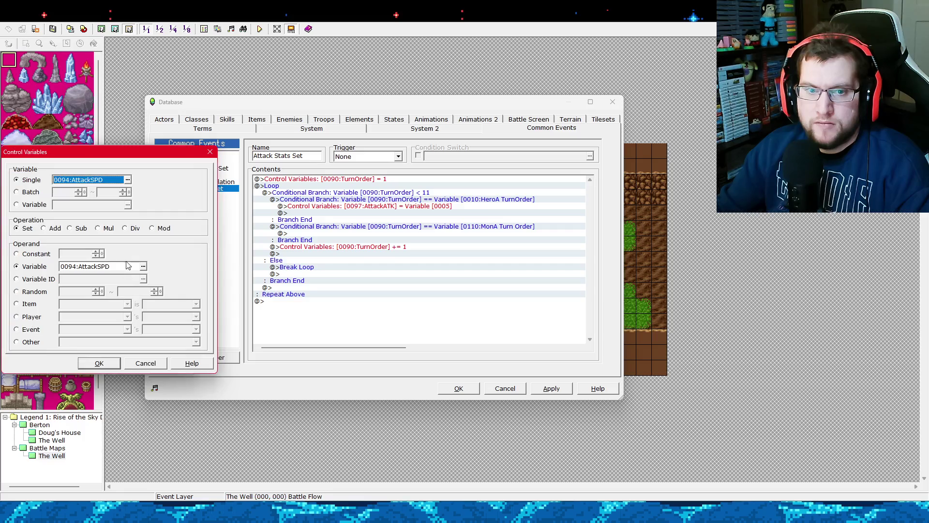
pyautogui.click(144, 266)
pyautogui.click(43, 198)
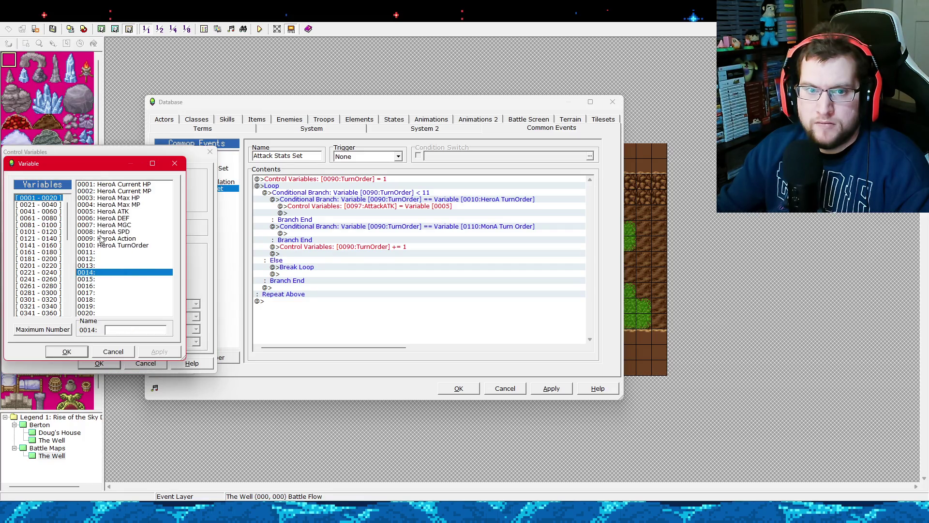
pyautogui.doubleClick(113, 232)
pyautogui.click(105, 364)
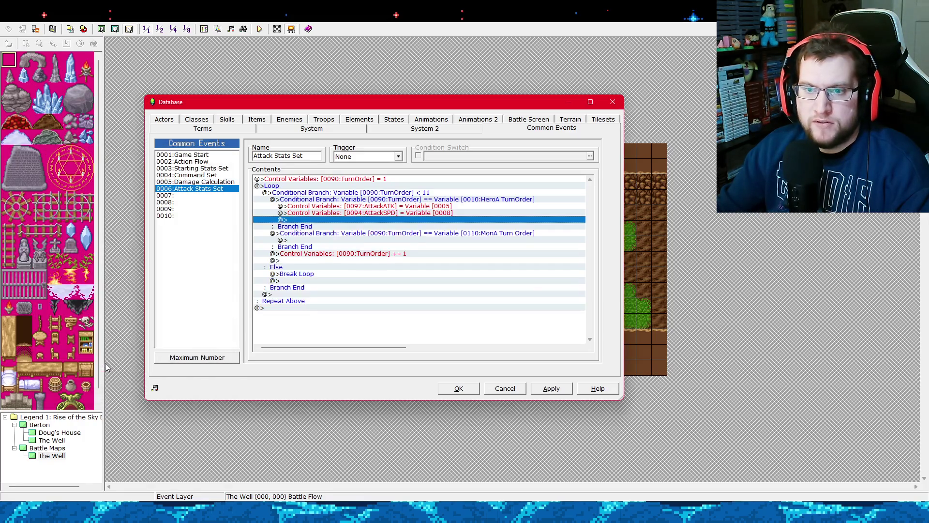
# Apply the edits and check the new AttackATK and AttackSPD lines in the HeroA branch.
pyautogui.click(550, 391)
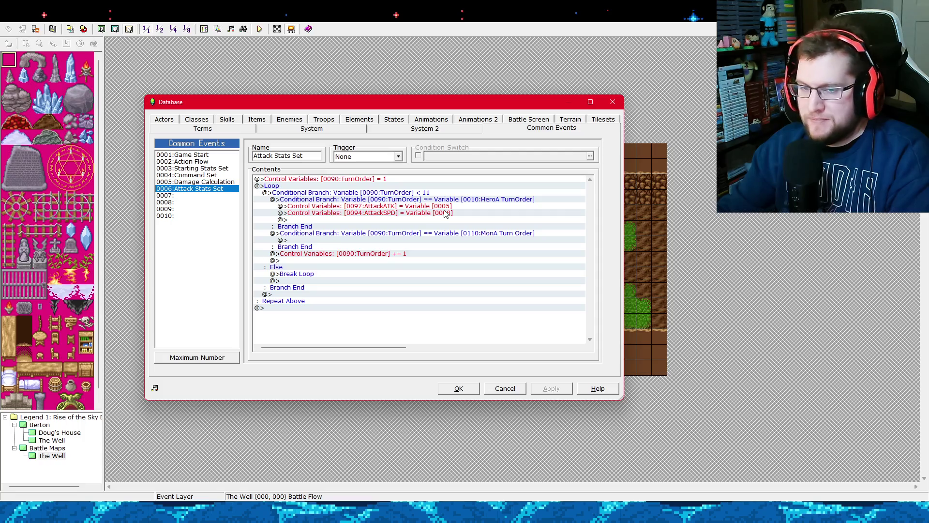
pyautogui.click(391, 215)
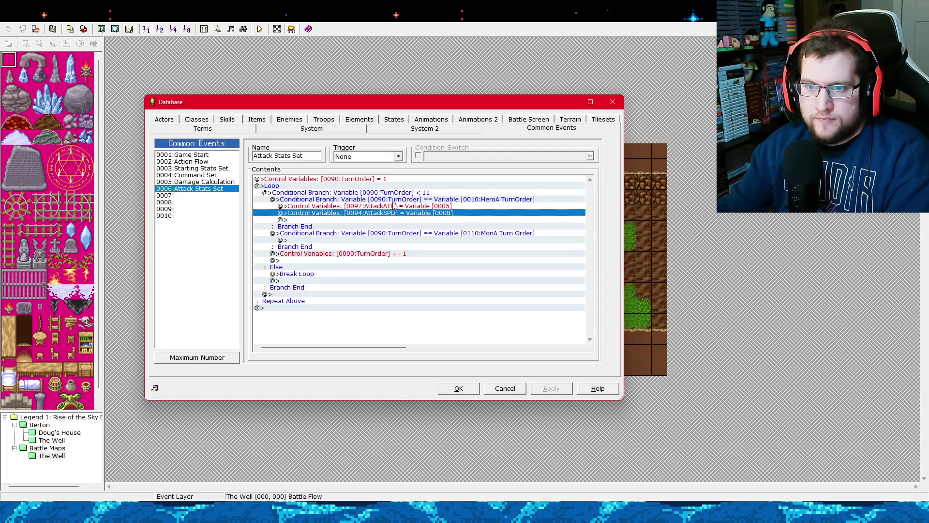
pyautogui.click(392, 201)
pyautogui.click(395, 215)
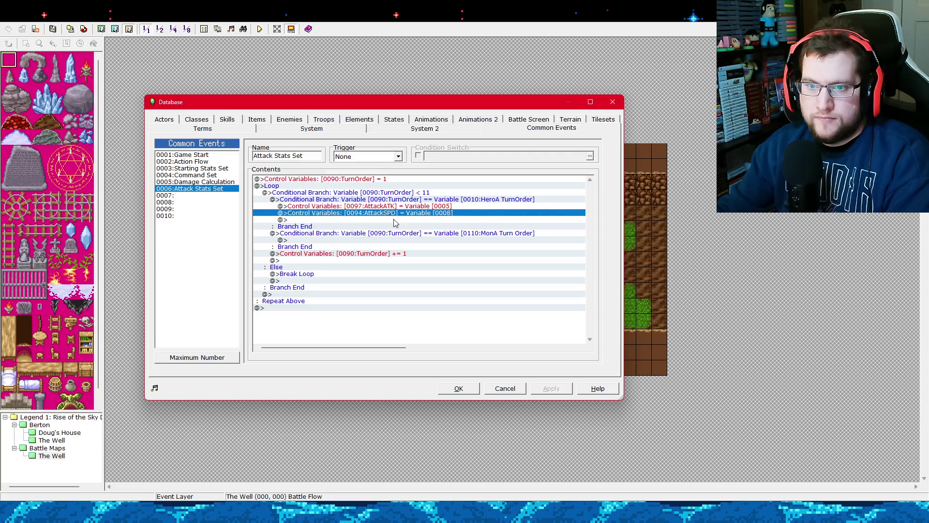
pyautogui.click(394, 219)
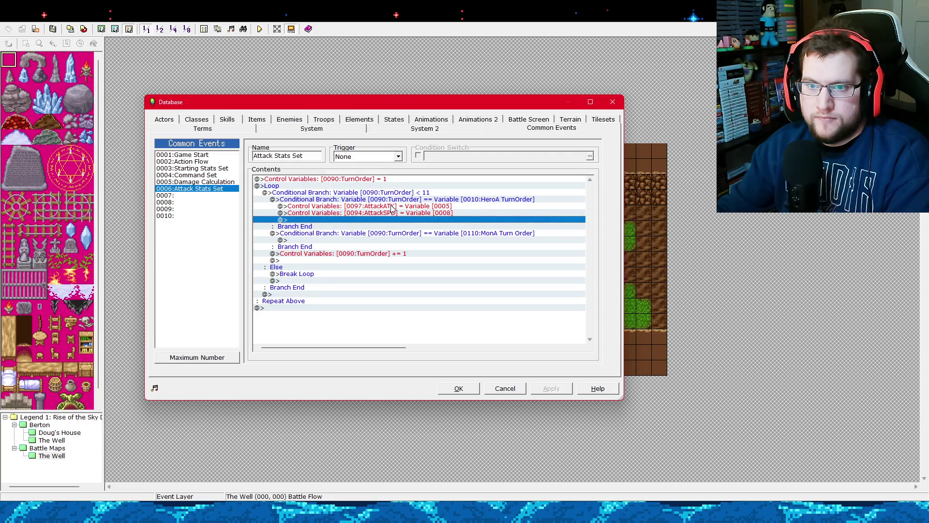
pyautogui.click(394, 206)
pyautogui.click(394, 212)
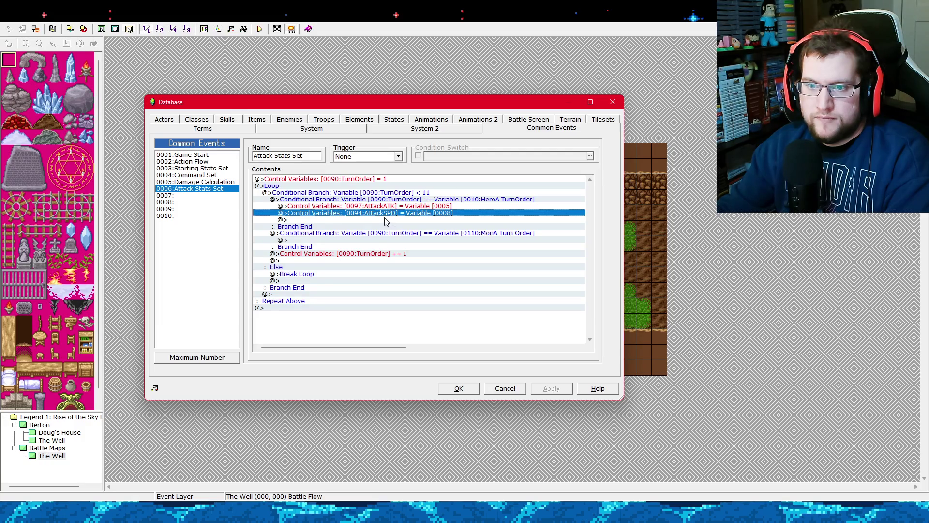
# Look over Damage Calculation, then start inserting a command after the AttackSPD line in Attack Stats Set.
pyautogui.click(218, 182)
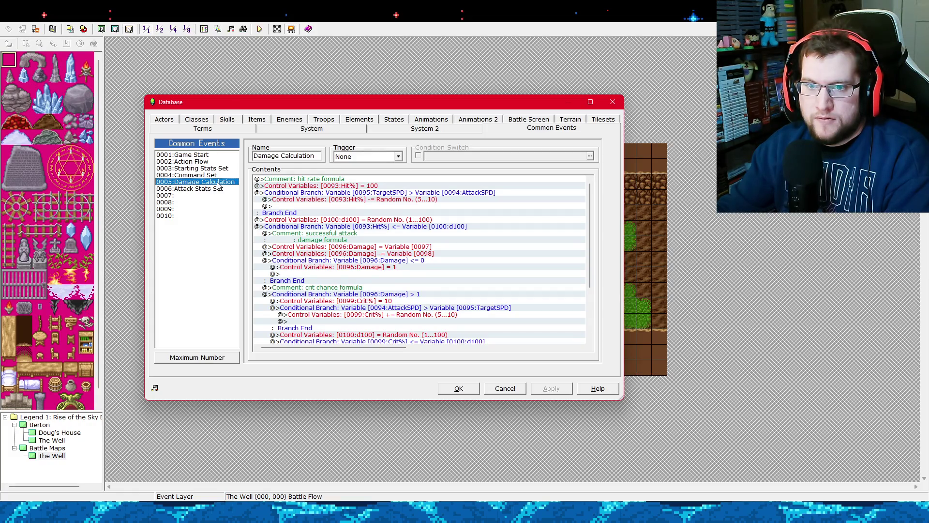
pyautogui.click(220, 189)
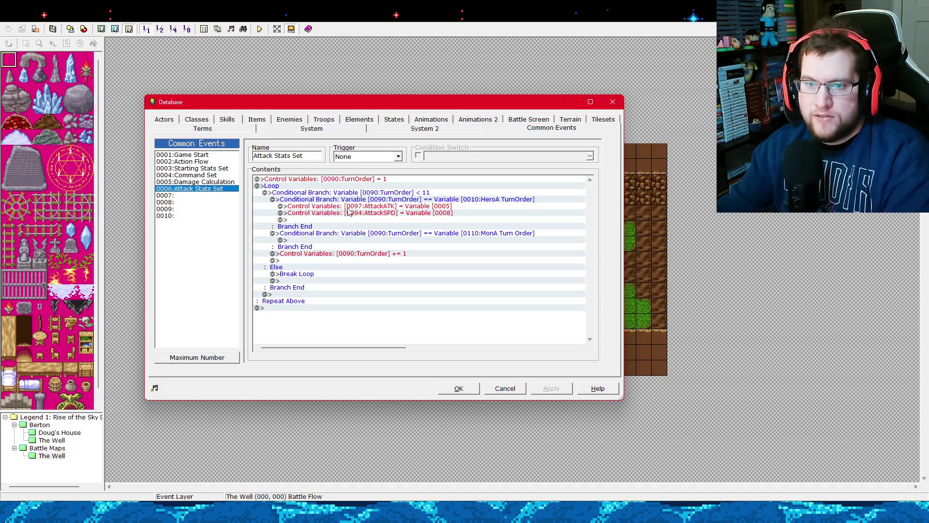
pyautogui.click(360, 221)
pyautogui.rightClick(360, 223)
pyautogui.click(382, 242)
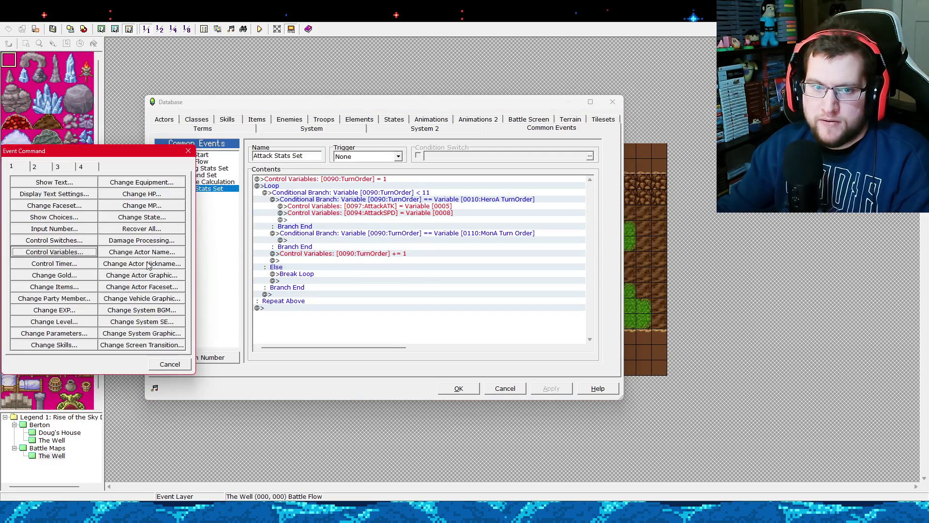
# Add a Control Variables command setting 0098:TargetDEF to Variable 0106 (MonA DEF).
pyautogui.click(79, 253)
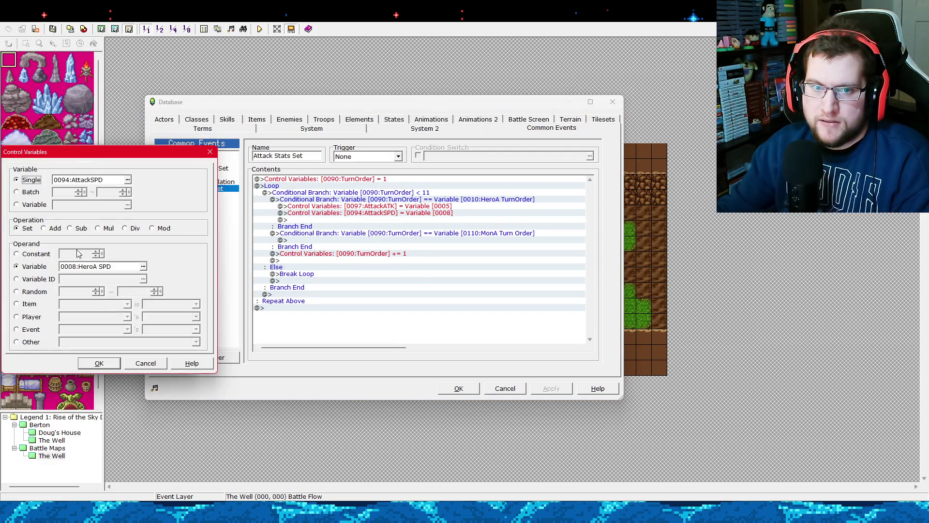
pyautogui.click(134, 187)
pyautogui.click(48, 225)
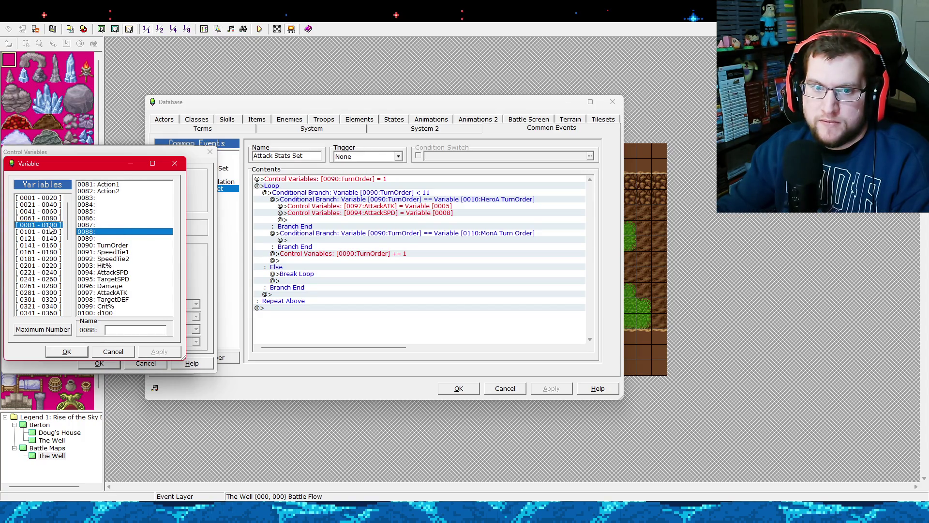
pyautogui.doubleClick(128, 300)
pyautogui.click(143, 266)
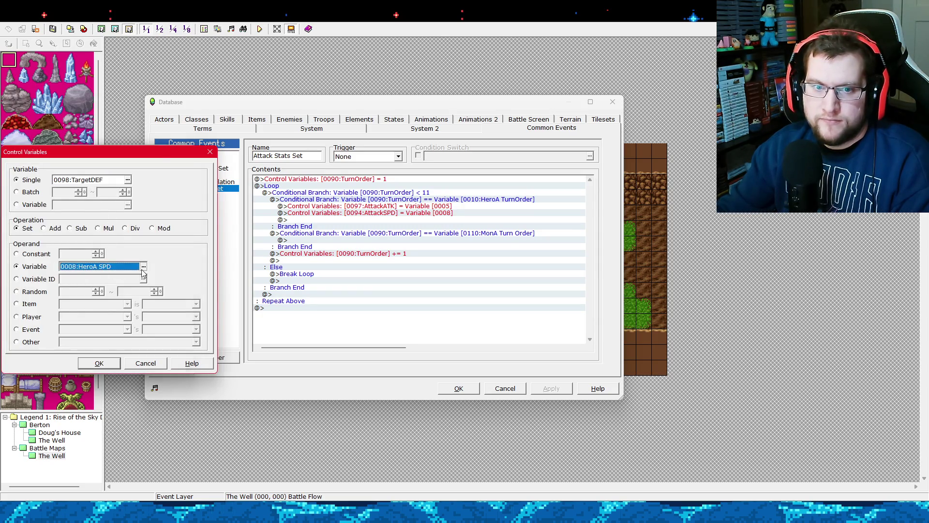
pyautogui.click(47, 231)
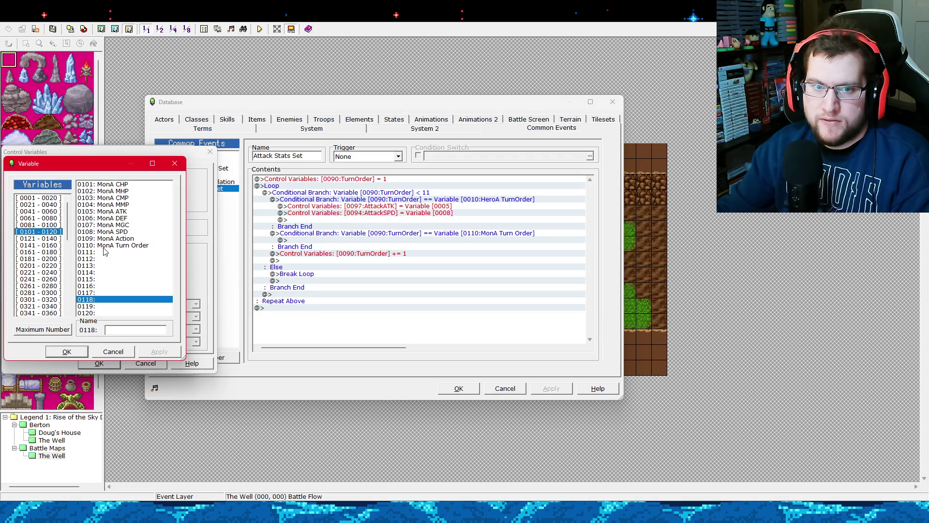
pyautogui.doubleClick(135, 221)
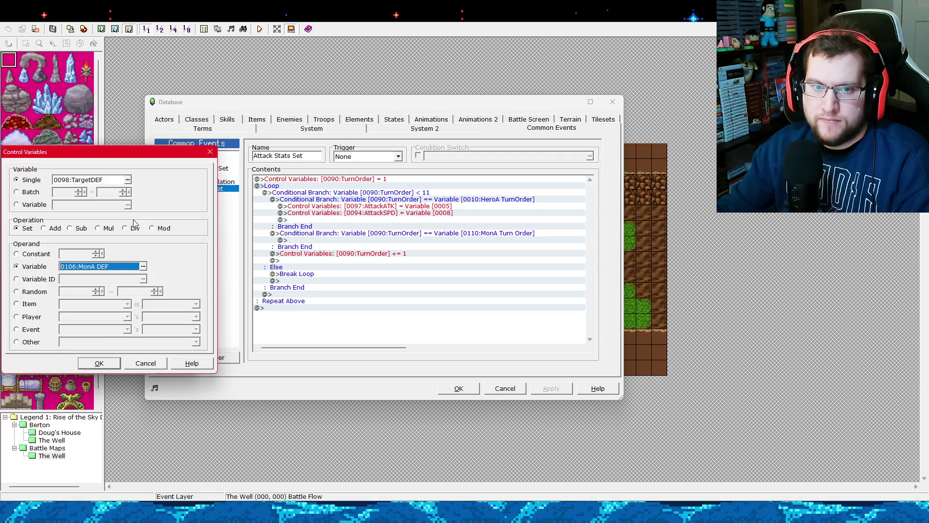
pyautogui.click(104, 366)
# Add another command setting 0095:TargetSPD to Variable 0108 (MonA SPD).
pyautogui.rightClick(379, 228)
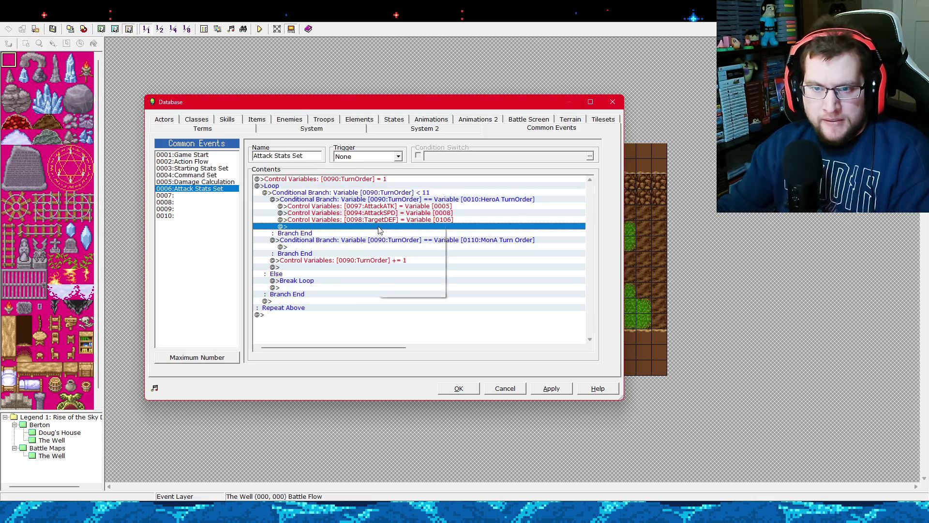
pyautogui.click(389, 234)
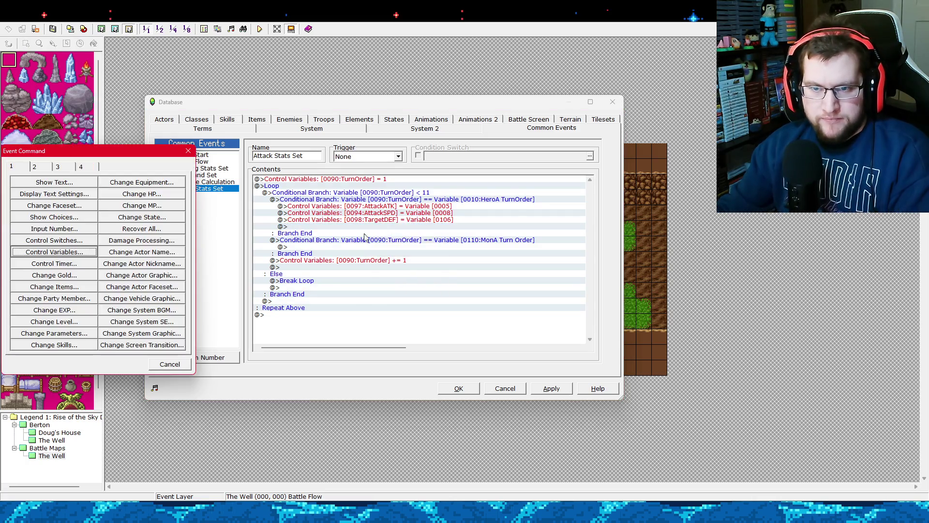
pyautogui.click(87, 255)
pyautogui.click(144, 267)
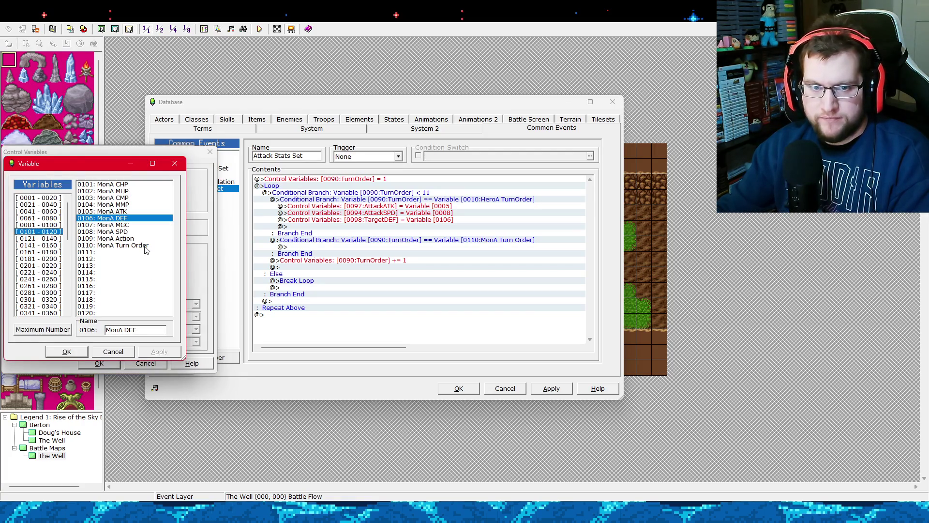
pyautogui.doubleClick(127, 232)
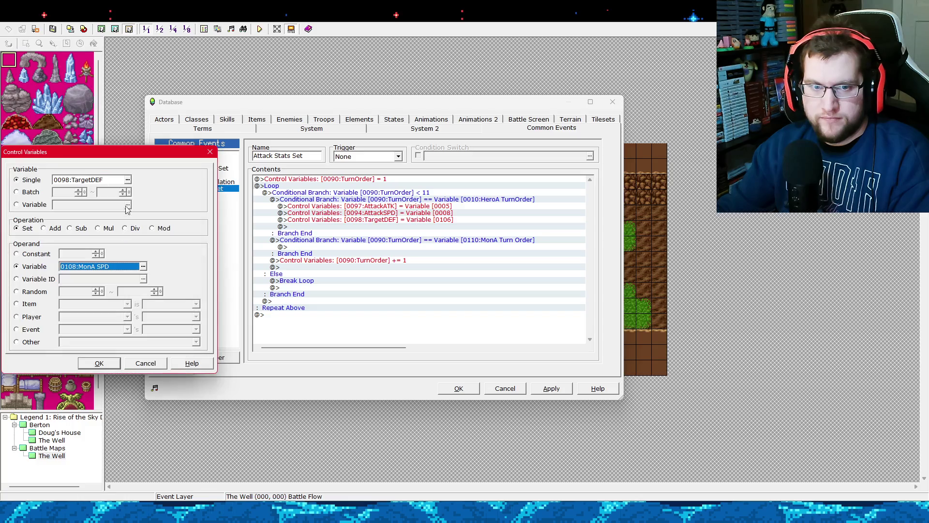
pyautogui.click(128, 184)
pyautogui.click(34, 226)
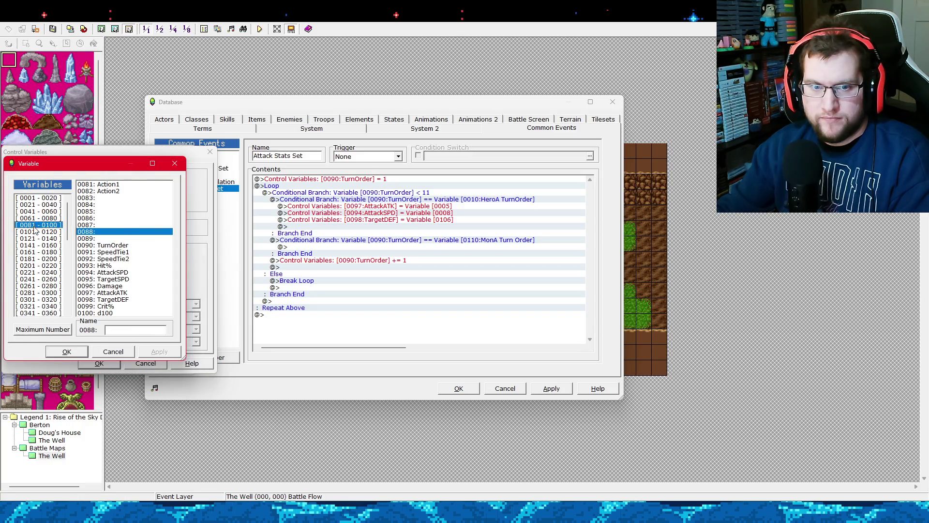
pyautogui.click(59, 232)
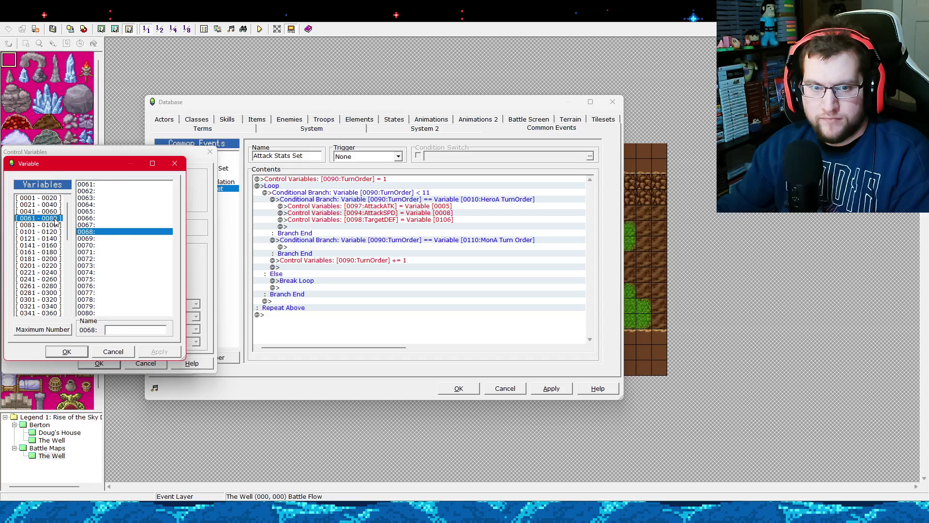
pyautogui.click(54, 226)
pyautogui.doubleClick(114, 279)
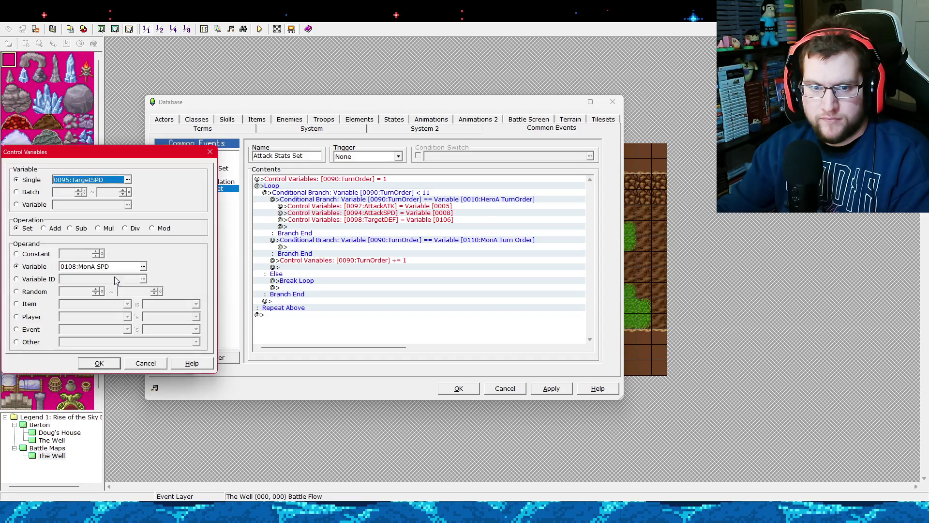
pyautogui.click(98, 363)
# Apply the changes and select the HeroA branch's four stat assignment lines.
pyautogui.click(551, 389)
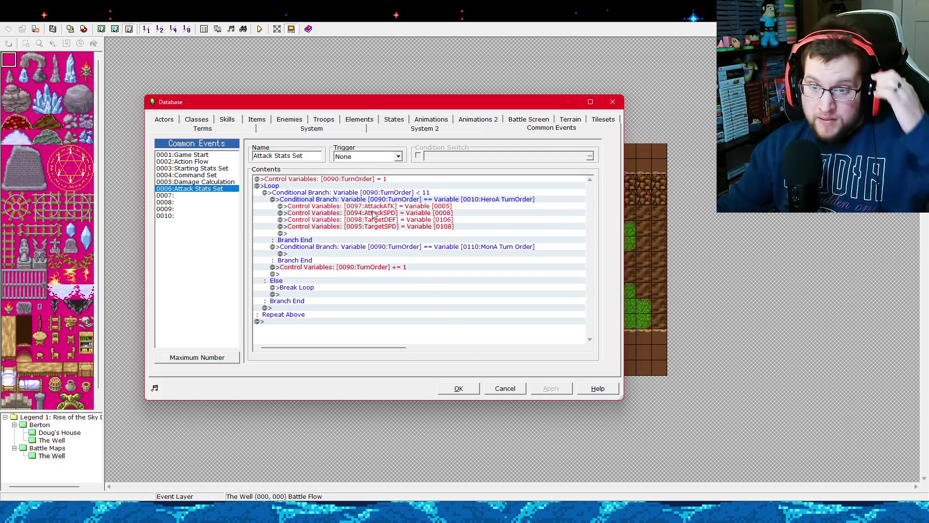
pyautogui.click(387, 199)
pyautogui.click(387, 206)
pyautogui.keyDown('shift'); pyautogui.click(392, 226); pyautogui.keyUp('shift')
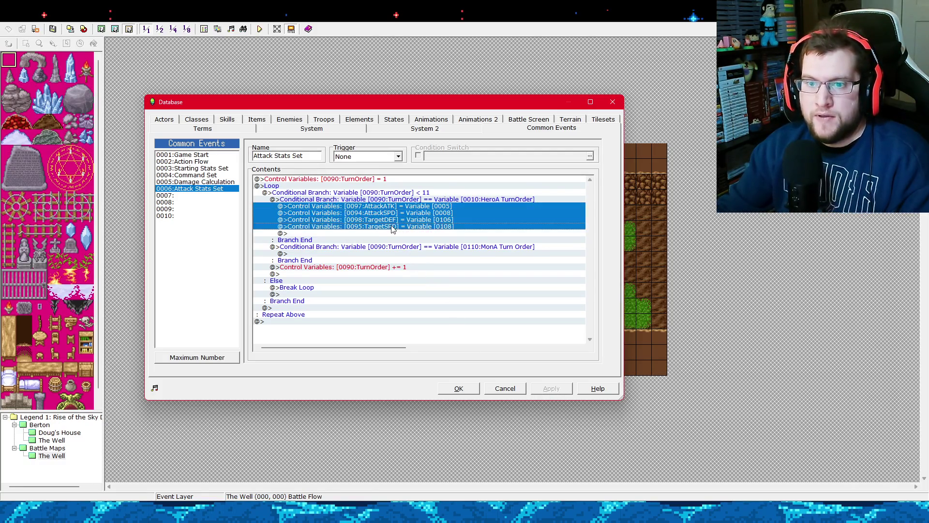
# Paste the four stat assignment lines into the MonA turn branch.
pyautogui.click(365, 253)
pyautogui.hotkey('ctrl', 'v')
pyautogui.click(366, 254)
pyautogui.rightClick(363, 253)
pyautogui.press('Escape')
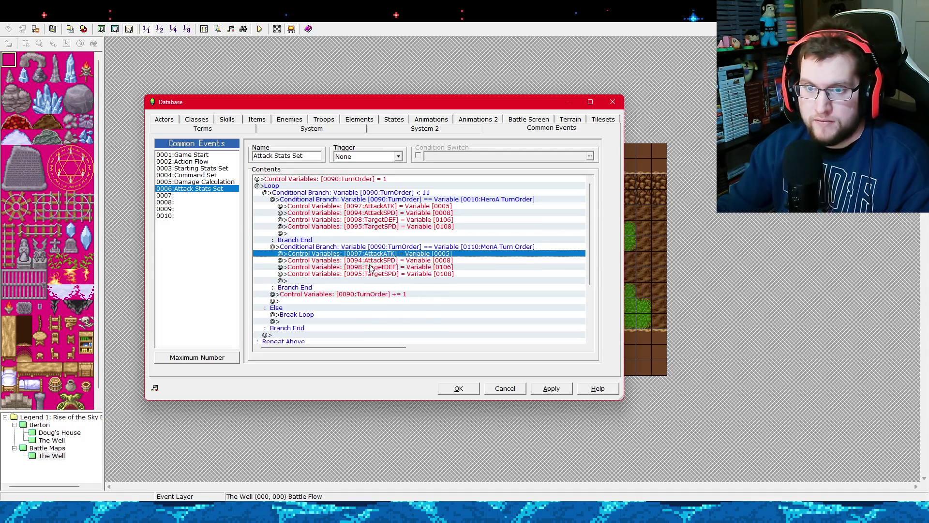
# Change the MonA branch's AttackATK source to Variable 0105 (MonA ATK).
pyautogui.press('Return')
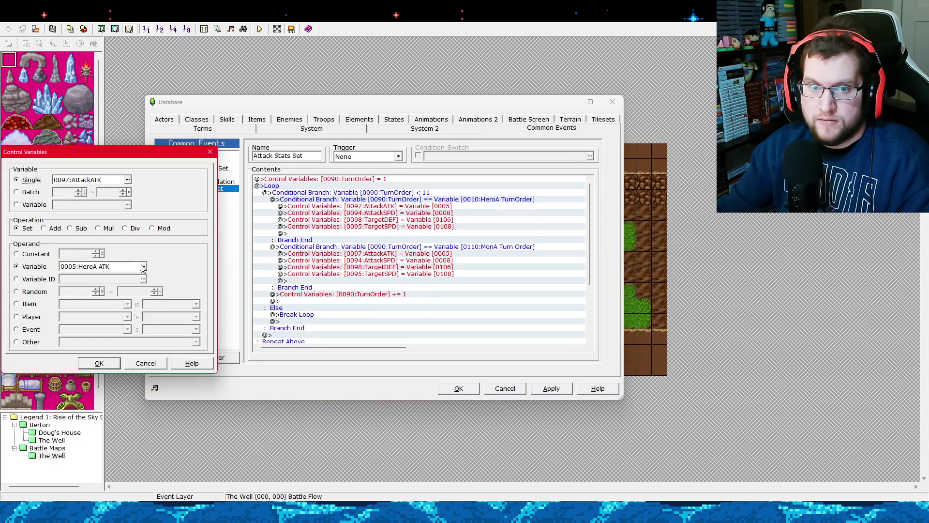
pyautogui.click(142, 267)
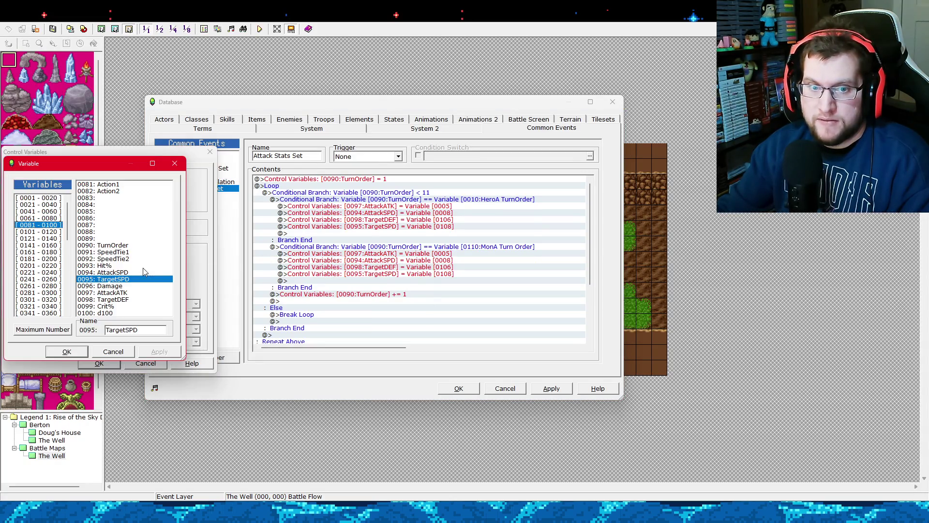
pyautogui.click(56, 231)
pyautogui.doubleClick(128, 213)
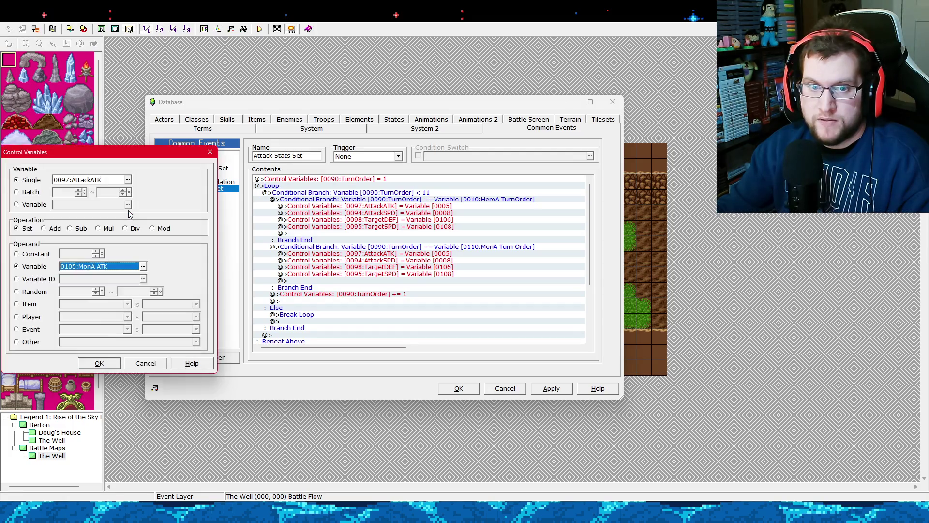
pyautogui.click(99, 363)
# Open the pasted AttackSPD line and leave HeroA SPD as its source for now.
pyautogui.rightClick(392, 261)
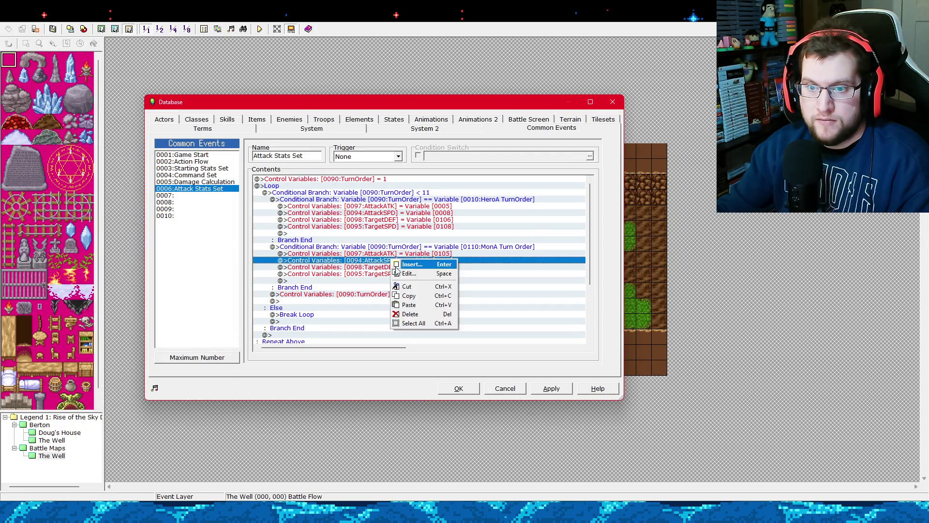
pyautogui.click(295, 262)
pyautogui.press('Return')
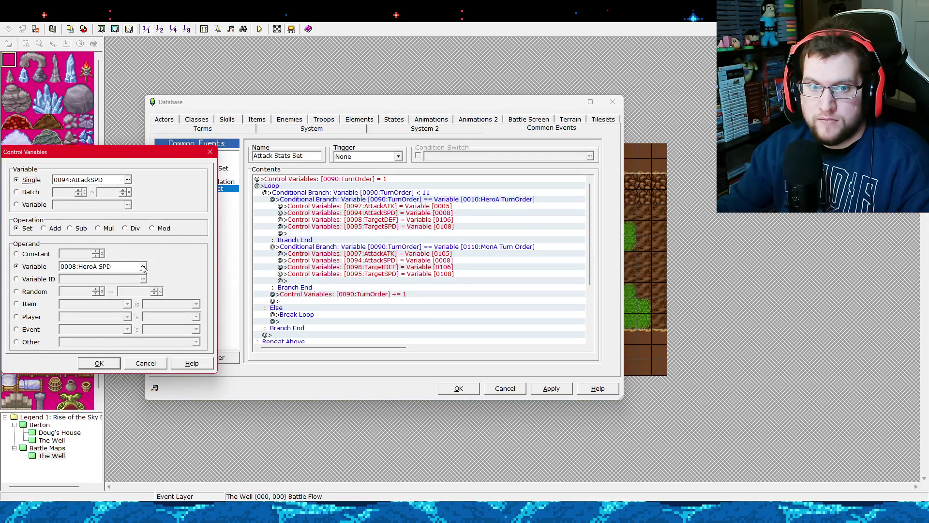
pyautogui.click(140, 264)
pyautogui.click(37, 200)
pyautogui.click(119, 232)
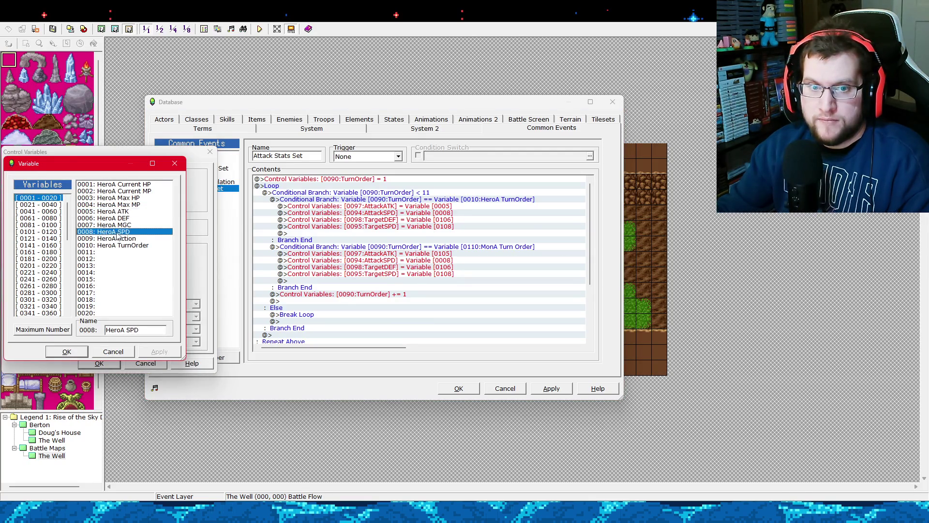
pyautogui.click(83, 353)
pyautogui.click(99, 363)
# Change the MonA branch's TargetDEF source to Variable 0006 (HeroA DEF).
pyautogui.click(406, 267)
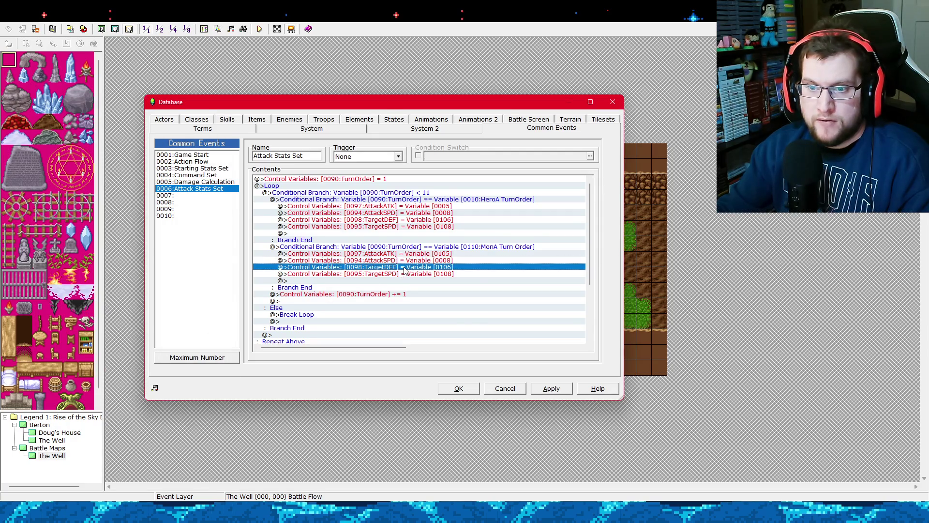
pyautogui.rightClick(404, 266)
pyautogui.click(418, 286)
pyautogui.press('Return')
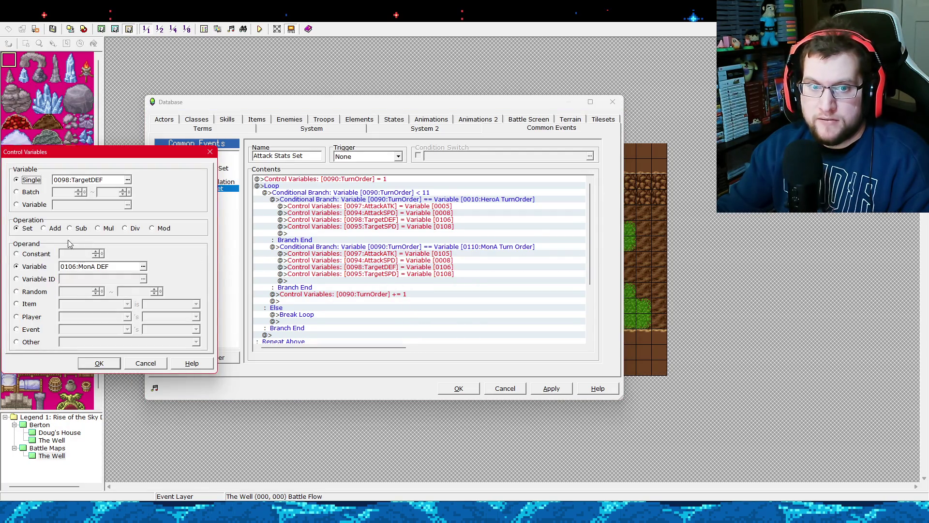
pyautogui.click(143, 266)
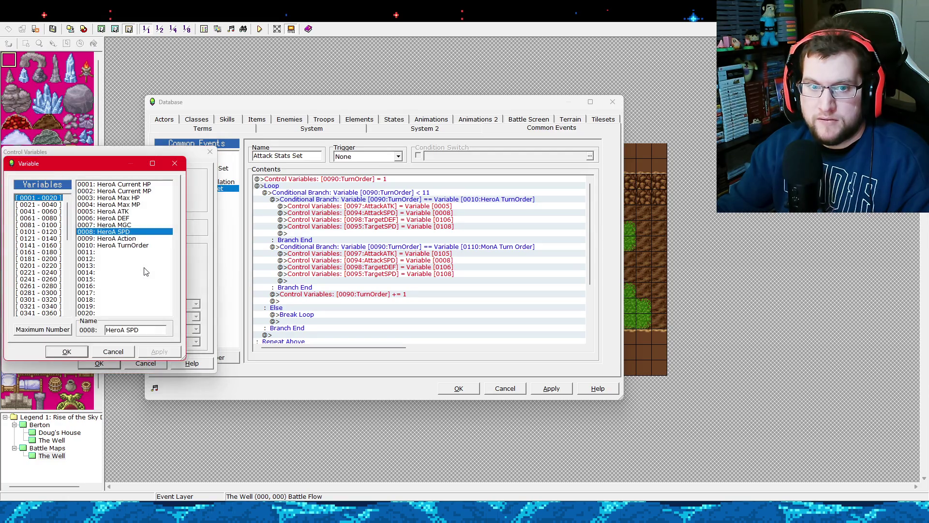
pyautogui.click(118, 352)
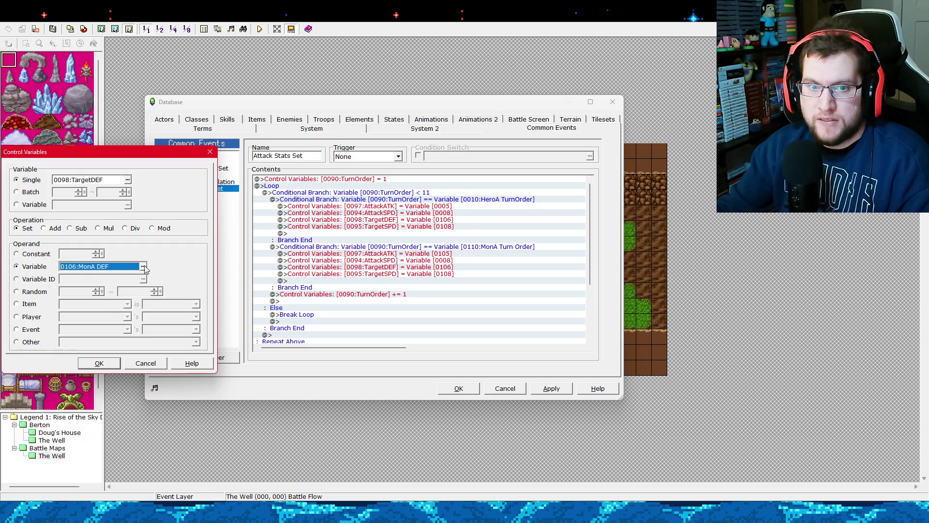
pyautogui.click(143, 266)
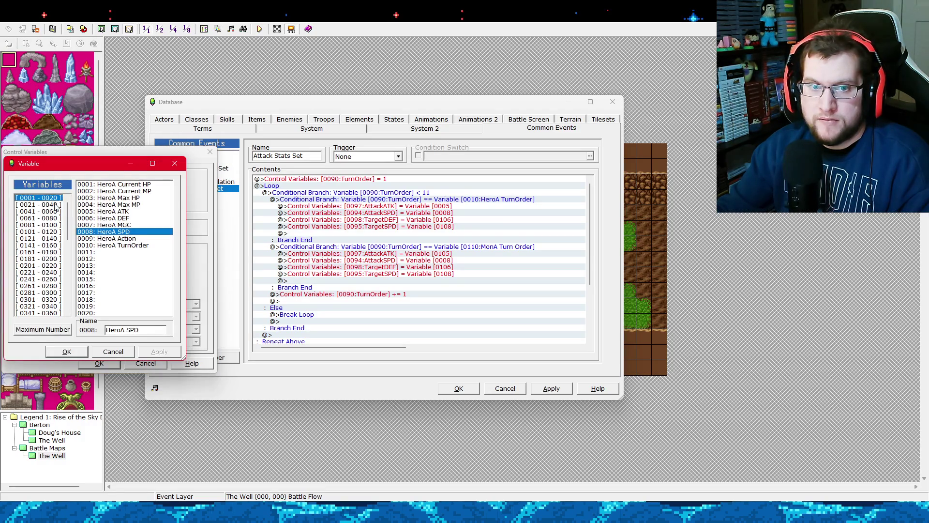
pyautogui.click(111, 218)
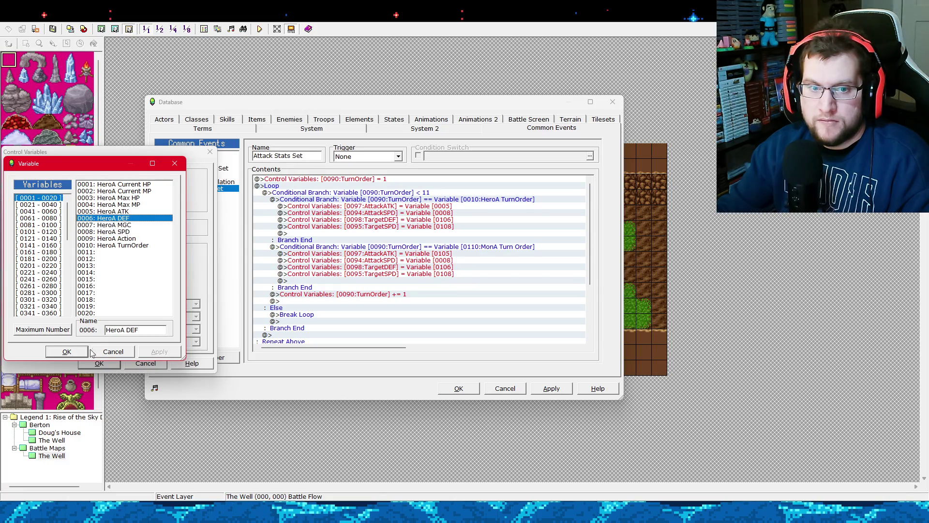
pyautogui.click(67, 351)
pyautogui.click(99, 363)
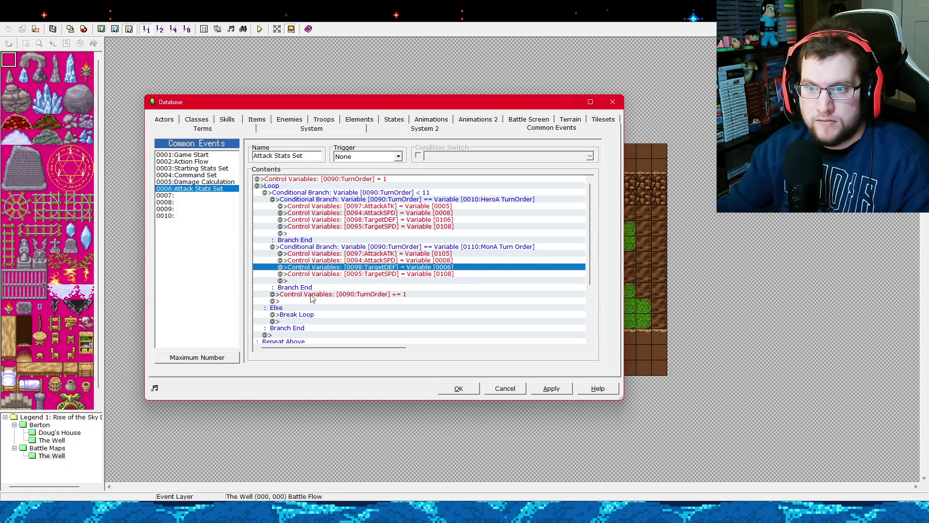
# Change the MonA branch's AttackSPD source to Variable 0108 (MonA SPD).
pyautogui.click(422, 261)
pyautogui.rightClick(422, 263)
pyautogui.click(431, 271)
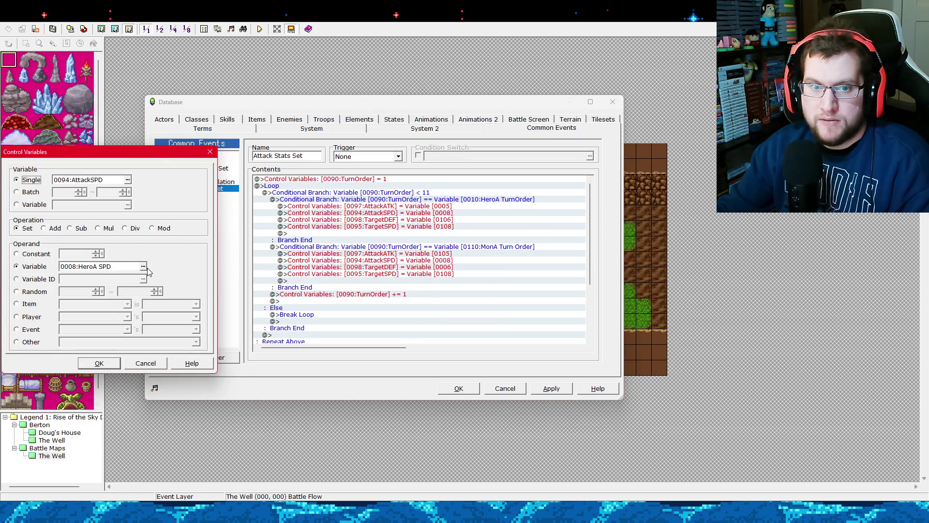
pyautogui.click(144, 267)
pyautogui.click(54, 226)
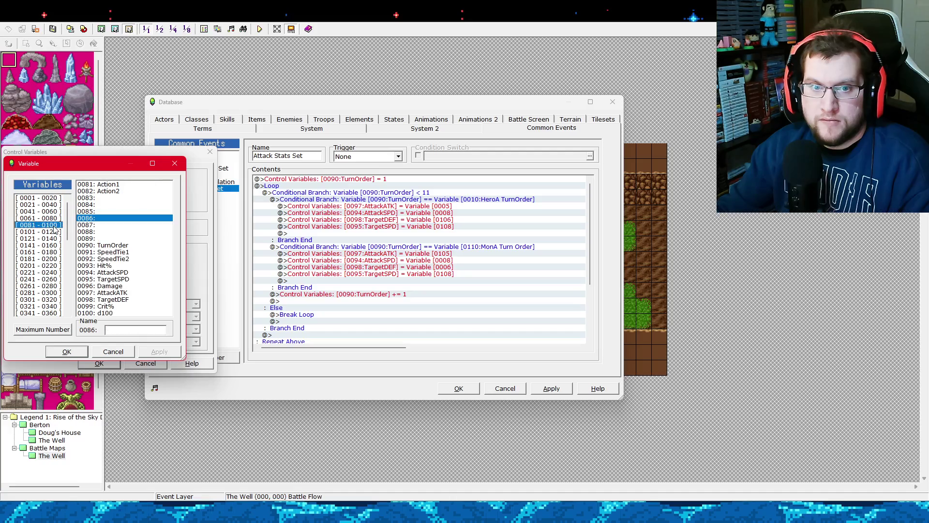
pyautogui.click(61, 233)
pyautogui.doubleClick(137, 232)
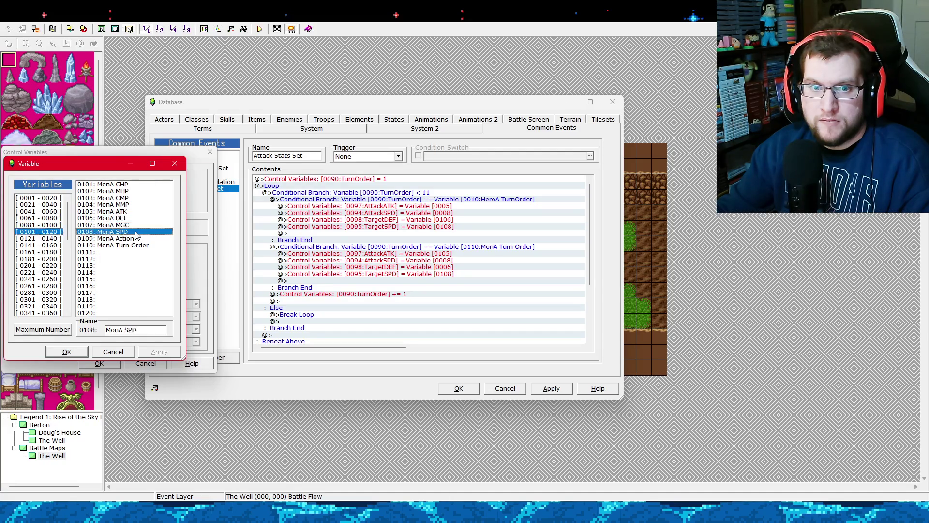
pyautogui.click(108, 362)
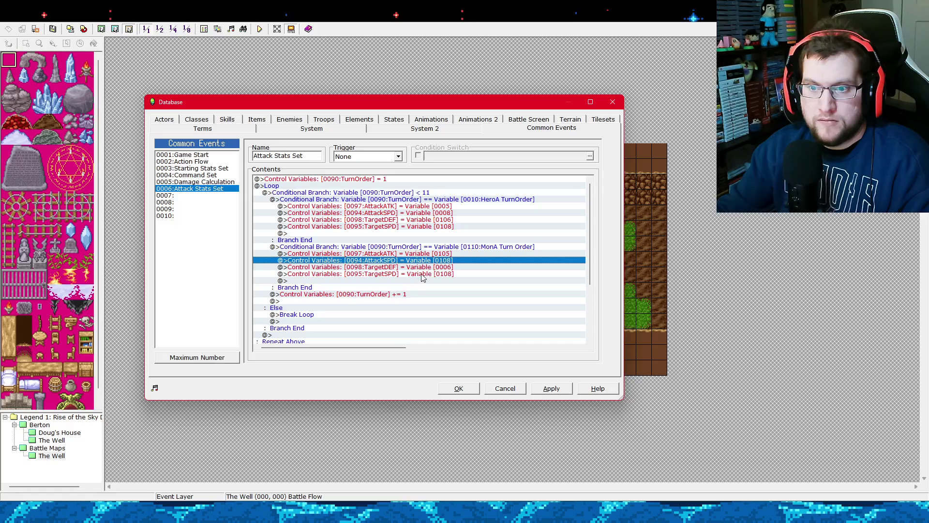
# Set TargetSPD to Variable 0008 (HeroA SPD), apply, and view Damage Calculation.
pyautogui.click(422, 274)
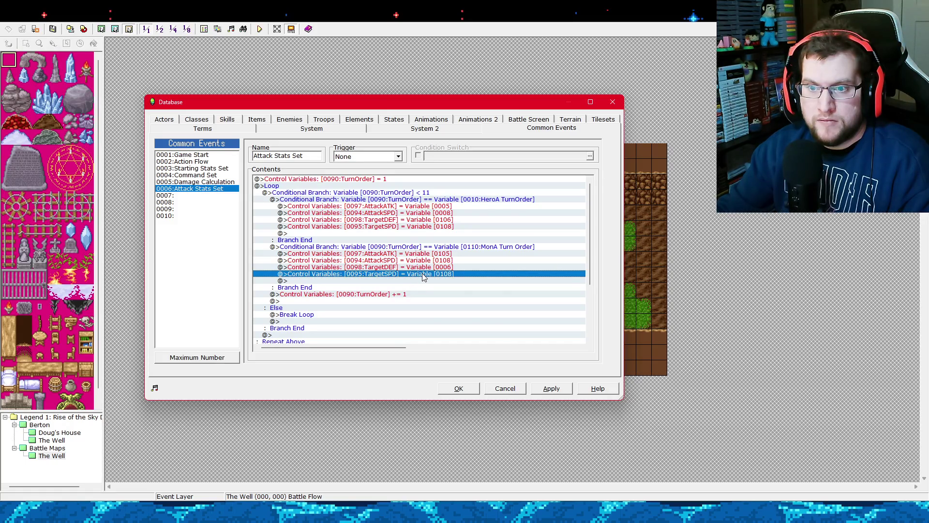
pyautogui.rightClick(421, 274)
pyautogui.click(433, 290)
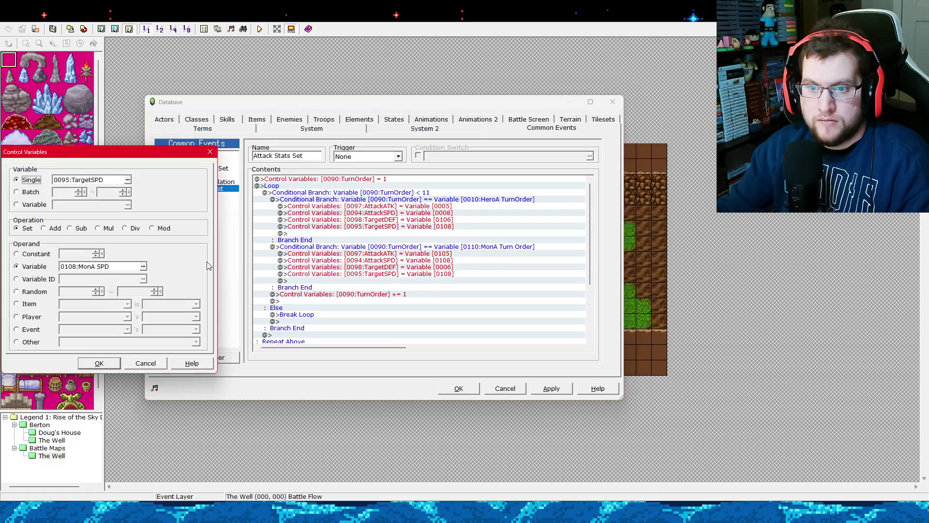
pyautogui.click(145, 269)
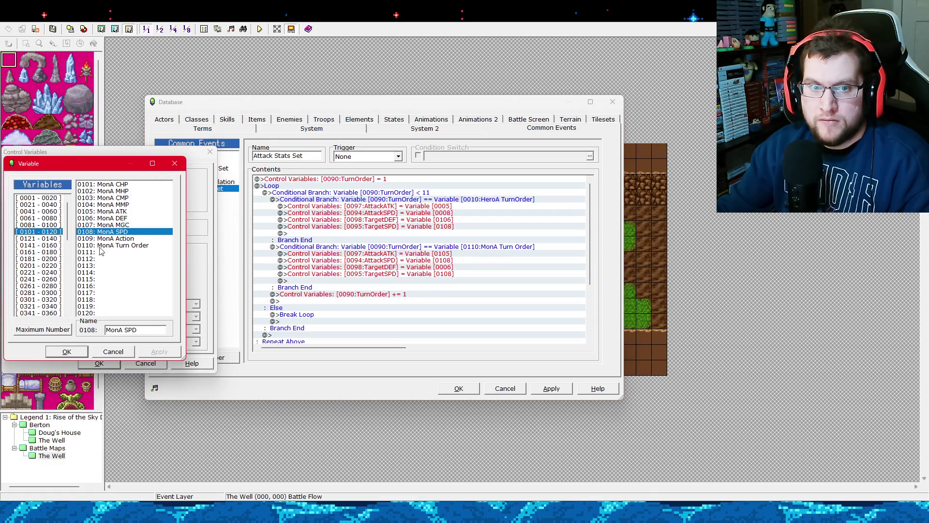
pyautogui.click(38, 197)
pyautogui.doubleClick(119, 231)
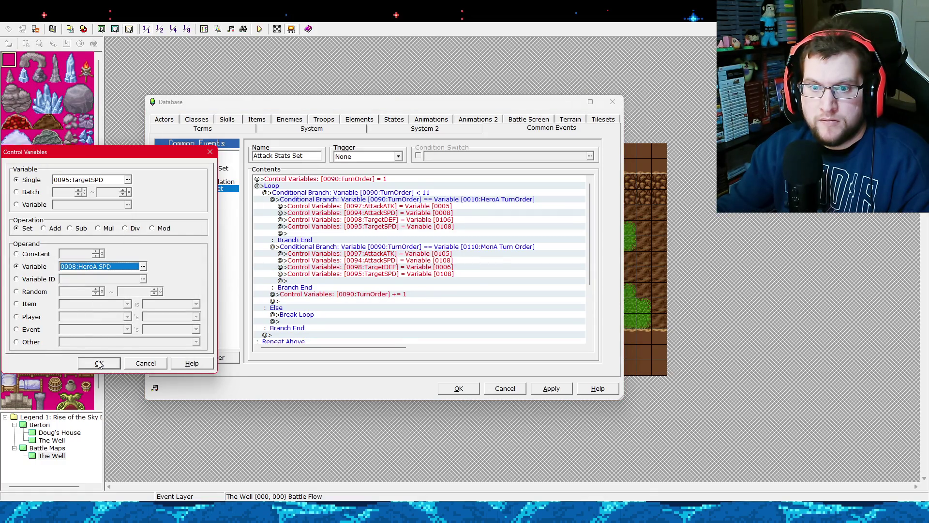
pyautogui.click(99, 363)
pyautogui.click(551, 388)
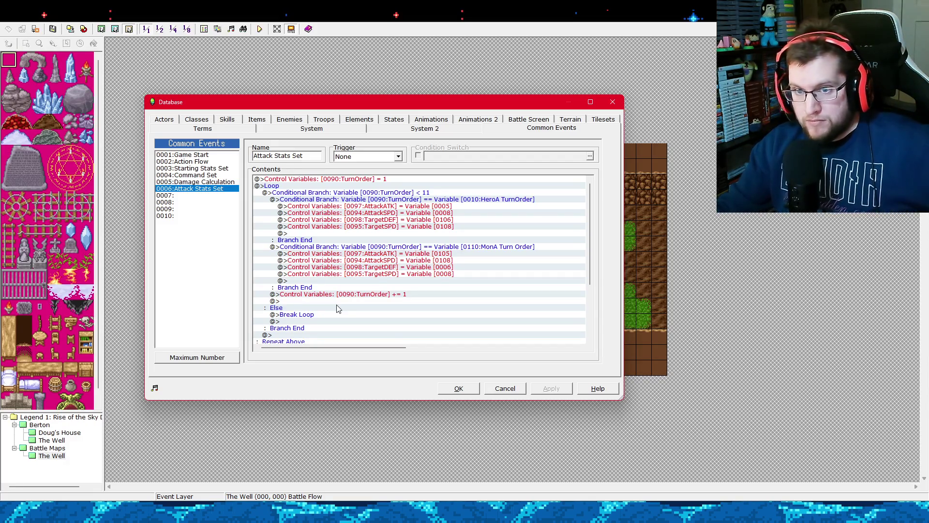
pyautogui.click(223, 182)
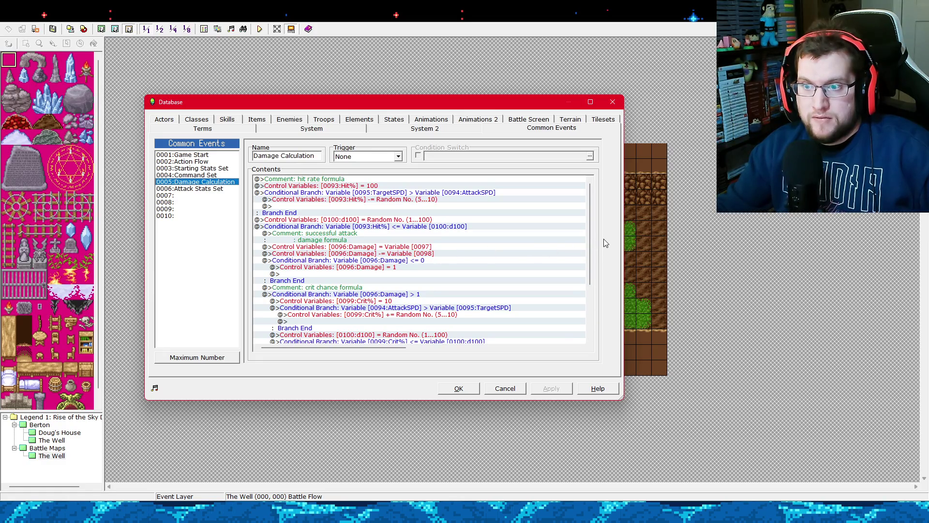
# Close the Database and open the Battle Flow event on the map.
pyautogui.moveTo(591, 247)
pyautogui.mouseDown()
pyautogui.moveTo(590, 310)
pyautogui.moveTo(590, 248)
pyautogui.mouseUp()
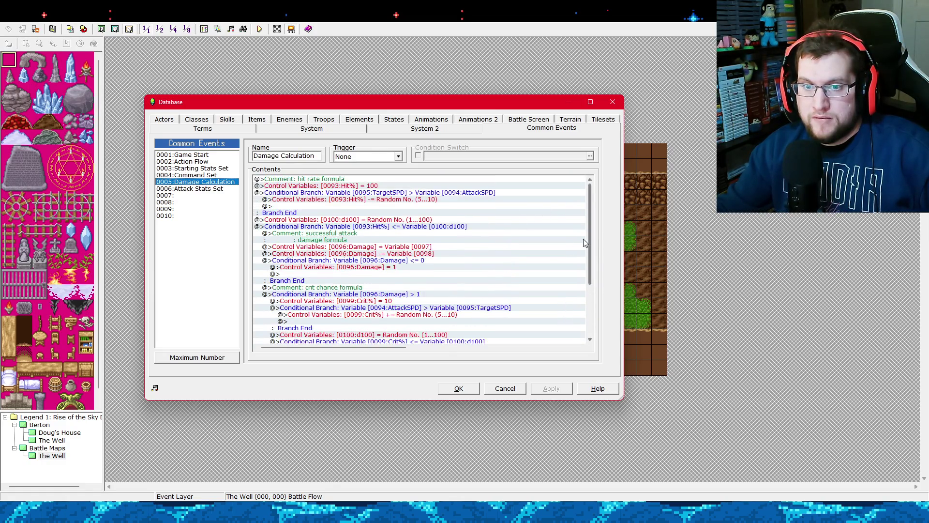
pyautogui.click(442, 390)
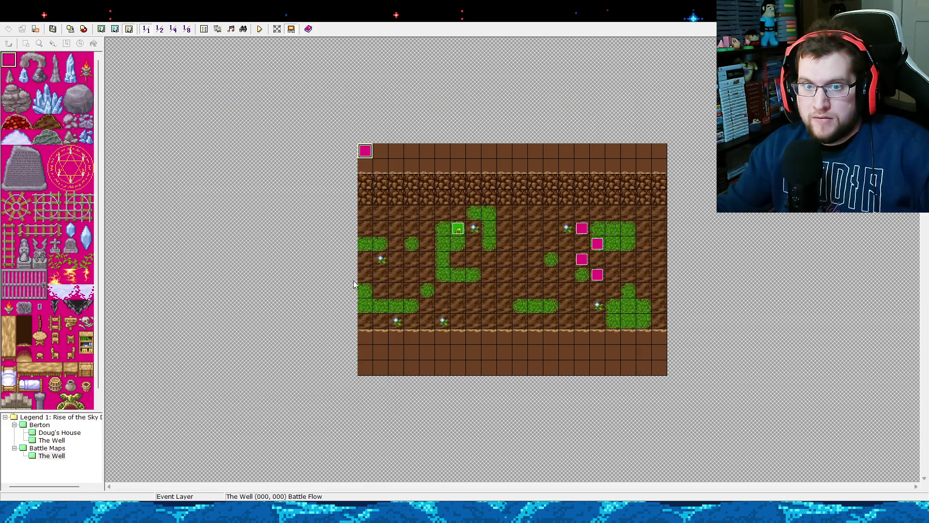
pyautogui.doubleClick(366, 152)
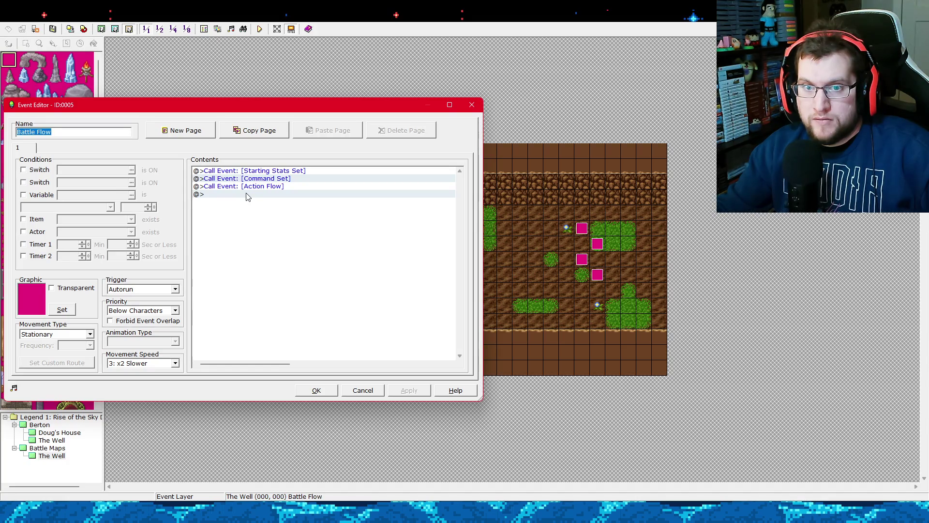
pyautogui.click(323, 390)
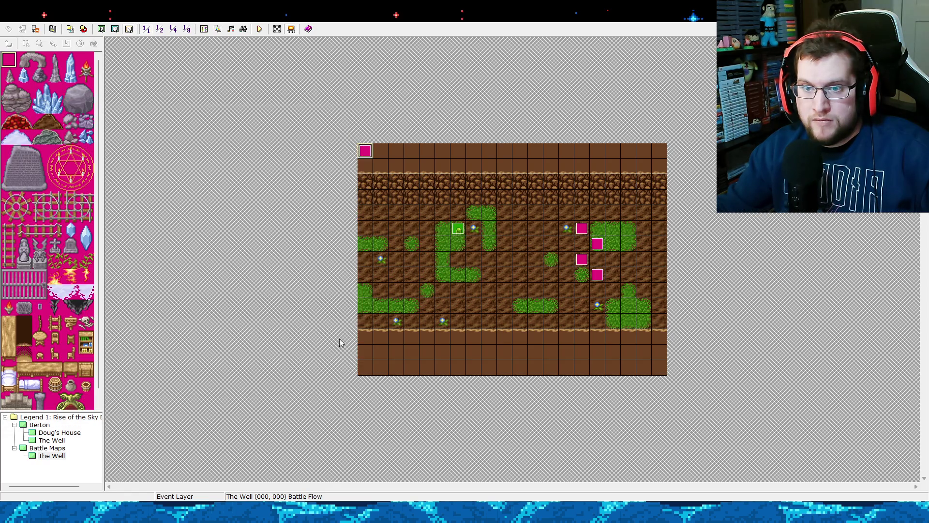
pyautogui.doubleClick(366, 151)
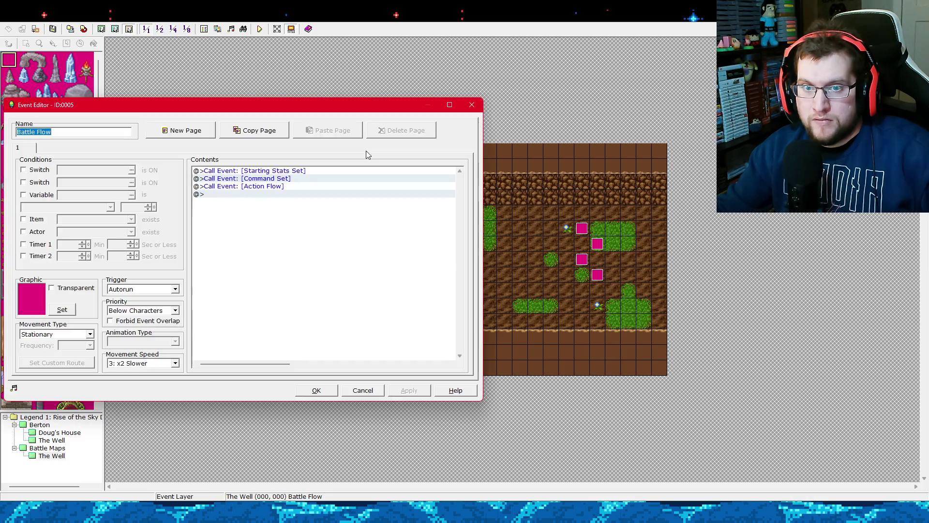
# Insert a Call Event to common event Attack Stats Set right after the Action Flow call.
pyautogui.click(266, 195)
pyautogui.rightClick(265, 196)
pyautogui.click(283, 201)
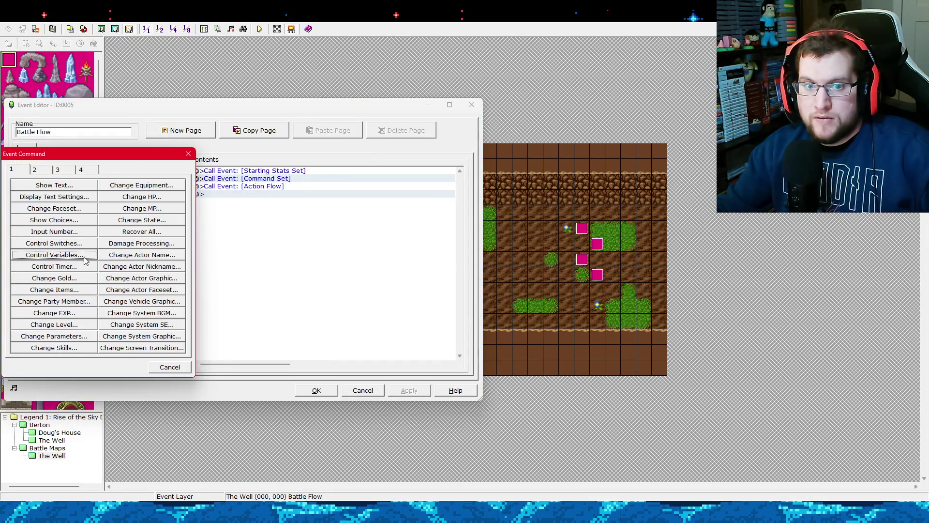
pyautogui.click(63, 171)
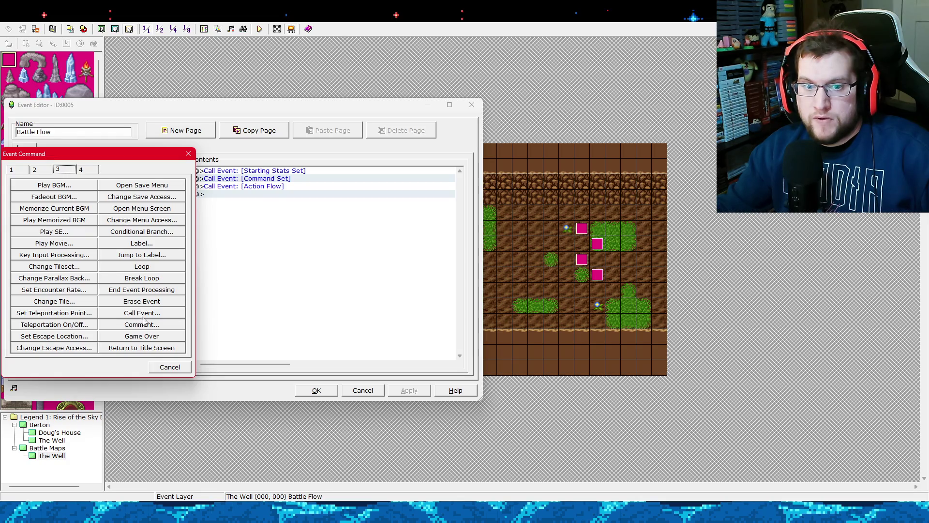
pyautogui.click(141, 323)
pyautogui.click(90, 239)
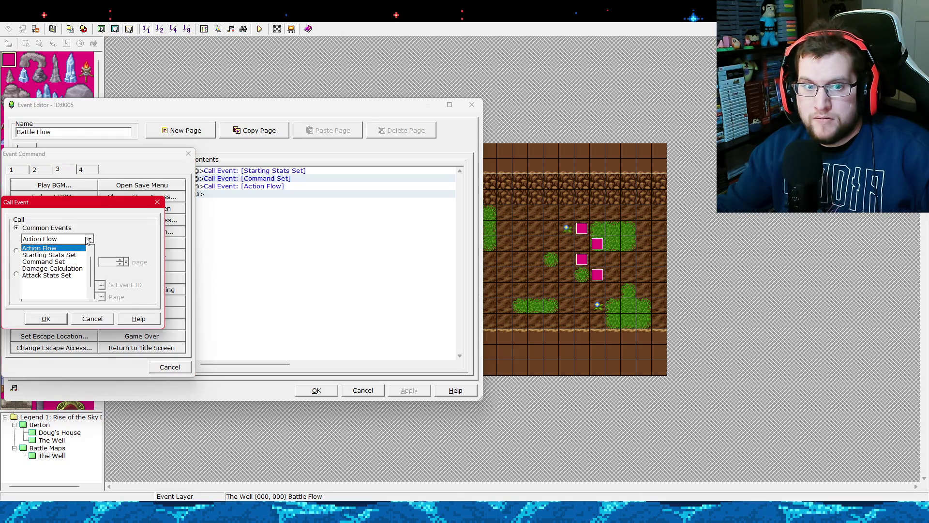
pyautogui.click(72, 275)
pyautogui.click(54, 322)
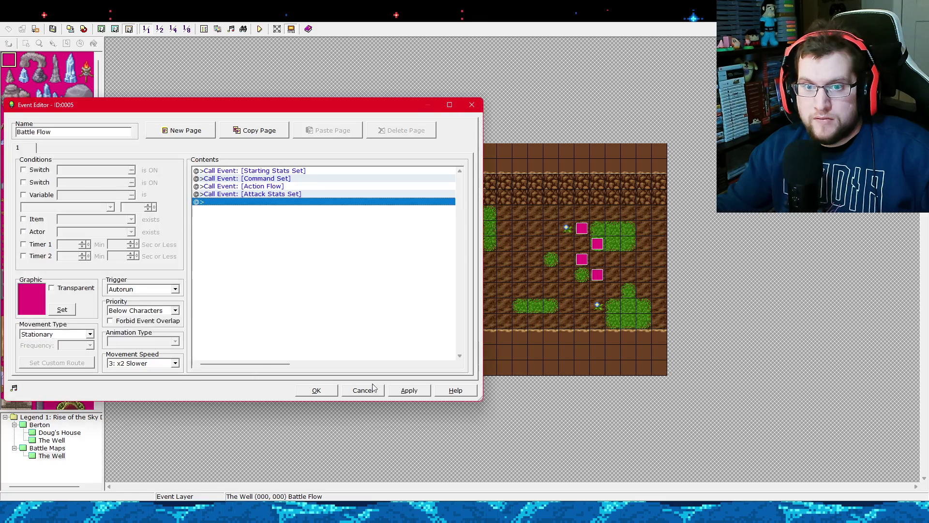
pyautogui.click(310, 391)
pyautogui.click(205, 29)
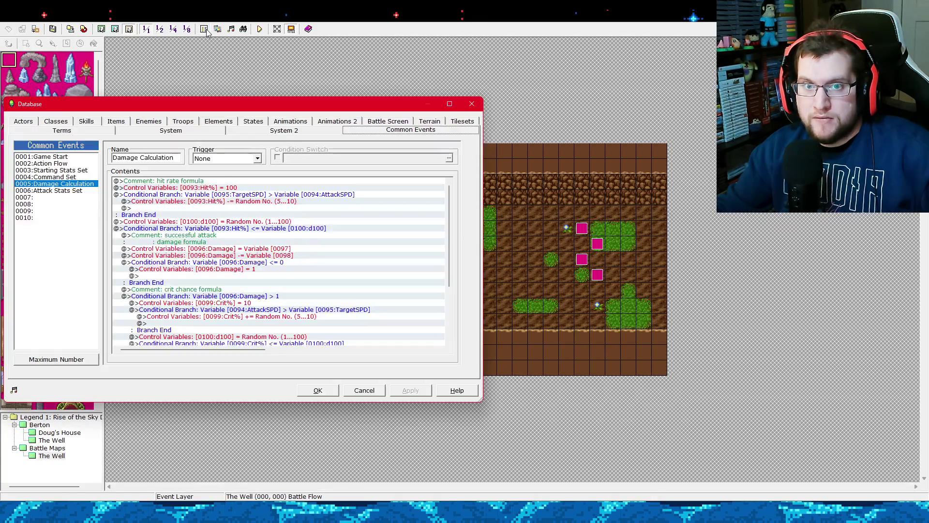
# Add a Call Event to Damage Calculation at the end of the hero turn branch.
pyautogui.click(71, 190)
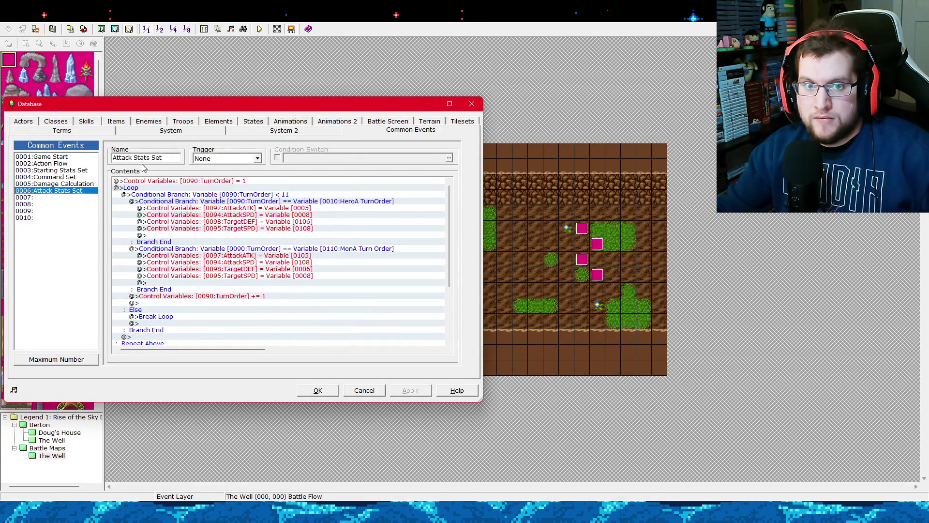
pyautogui.click(83, 170)
pyautogui.click(84, 164)
pyautogui.click(83, 190)
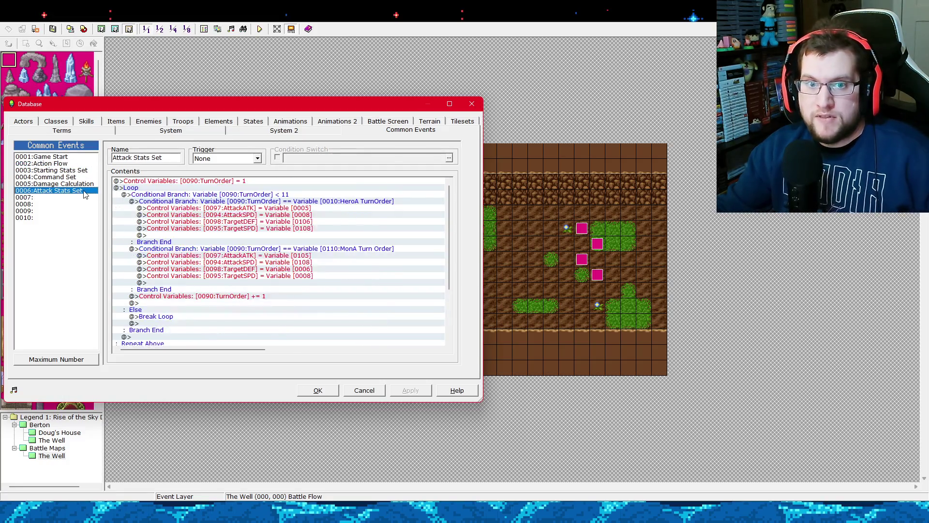
pyautogui.click(84, 184)
pyautogui.click(84, 190)
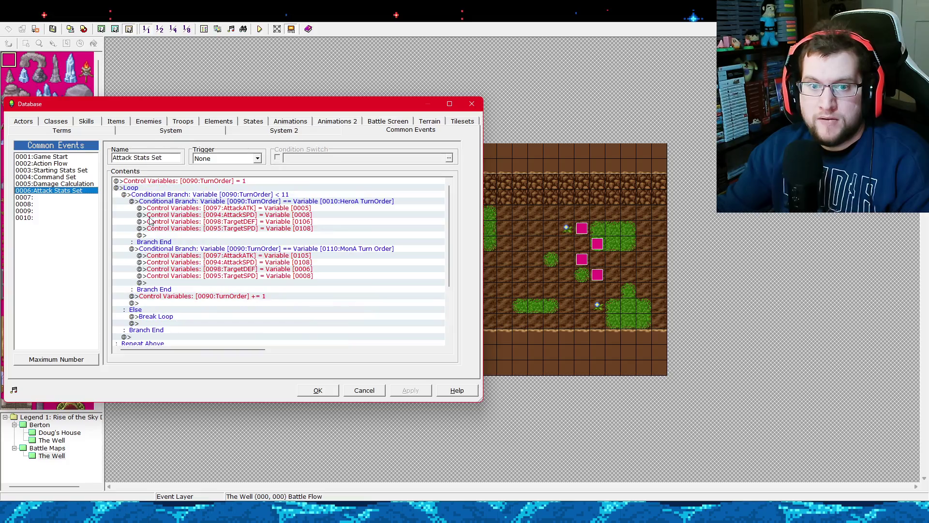
pyautogui.click(166, 235)
pyautogui.rightClick(166, 236)
pyautogui.click(176, 240)
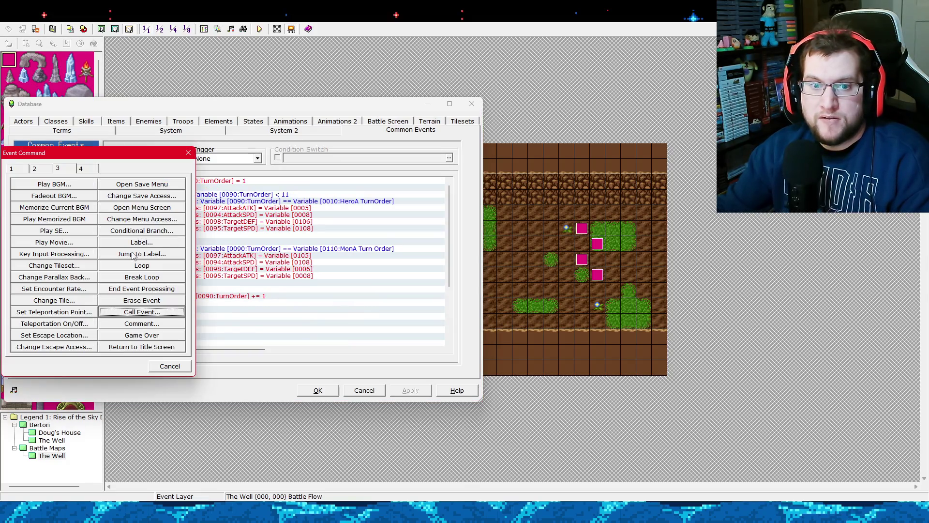
pyautogui.click(137, 312)
pyautogui.click(90, 237)
pyautogui.click(54, 252)
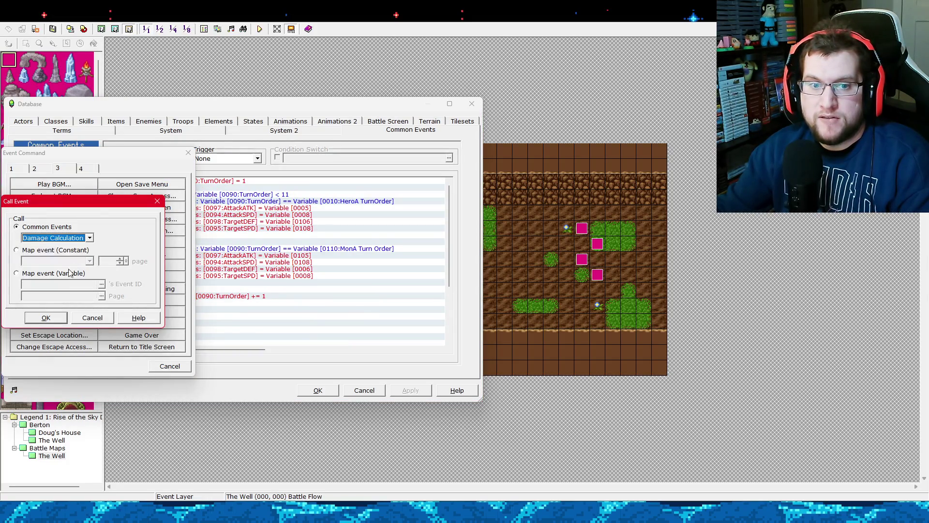
pyautogui.click(46, 318)
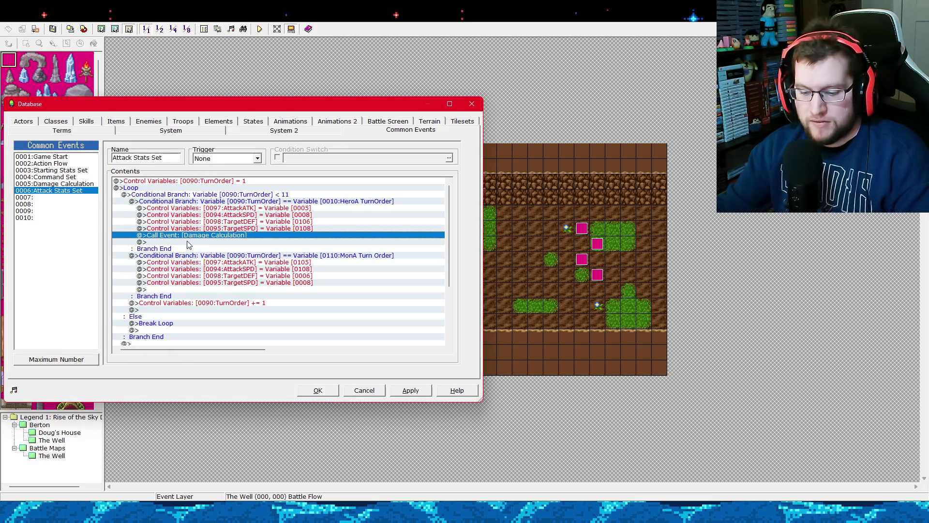
# Paste the same call into the monster branch, apply, review Damage Calculation, and close the Database.
pyautogui.click(177, 290)
pyautogui.hotkey('ctrl', 'v')
pyautogui.click(410, 390)
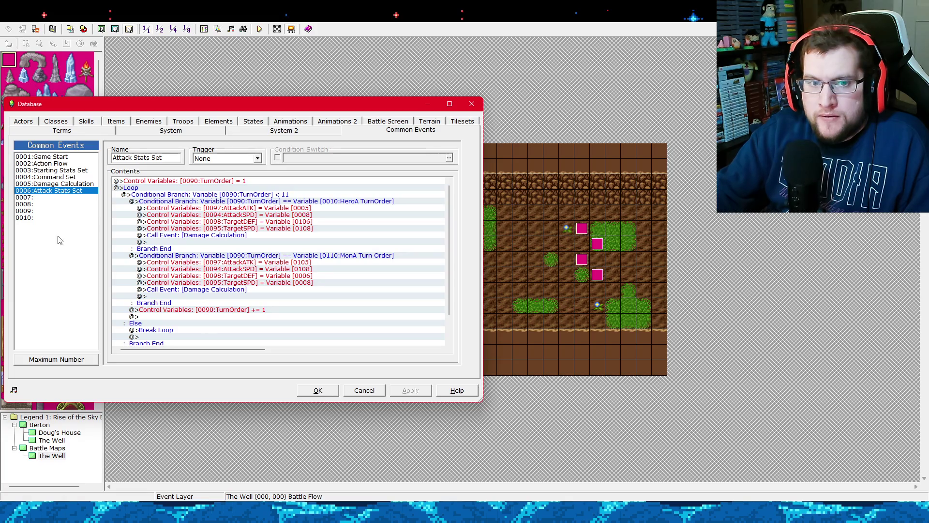
pyautogui.click(83, 184)
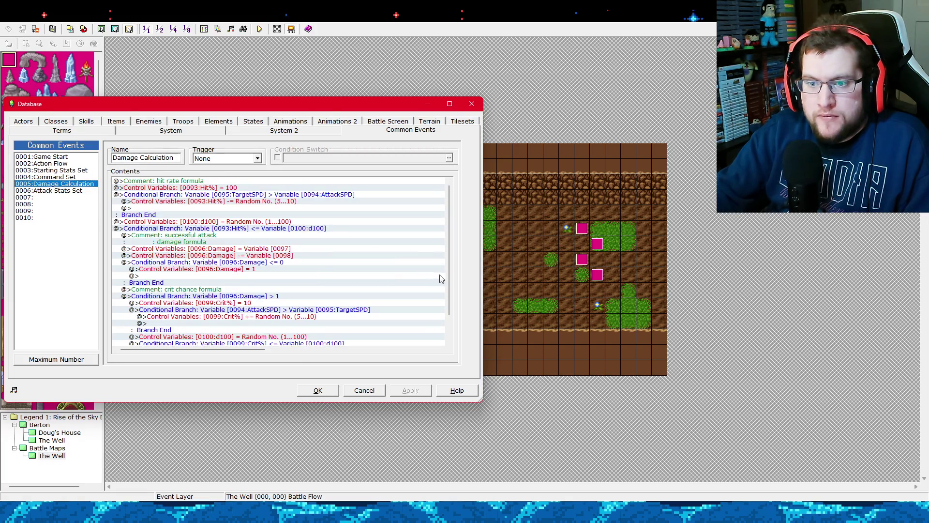
pyautogui.scroll(-4, 444, 310)
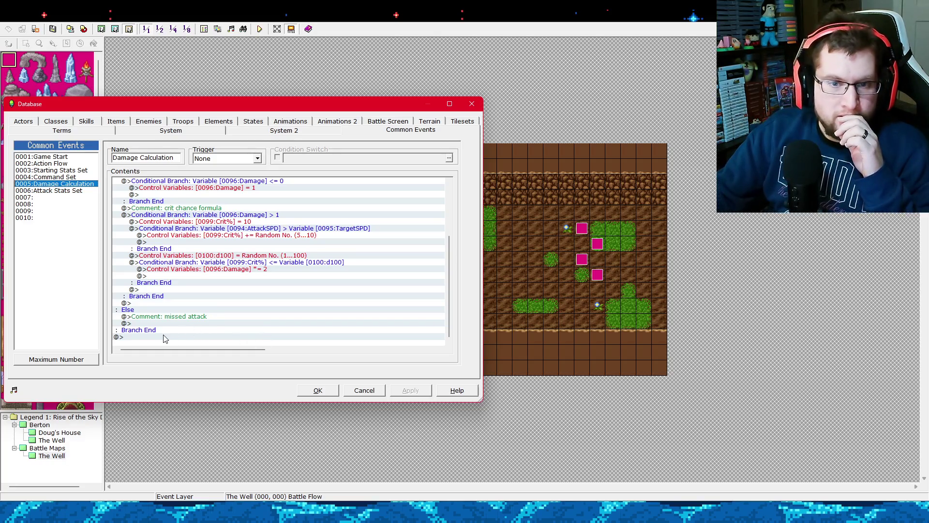
pyautogui.press('Escape')
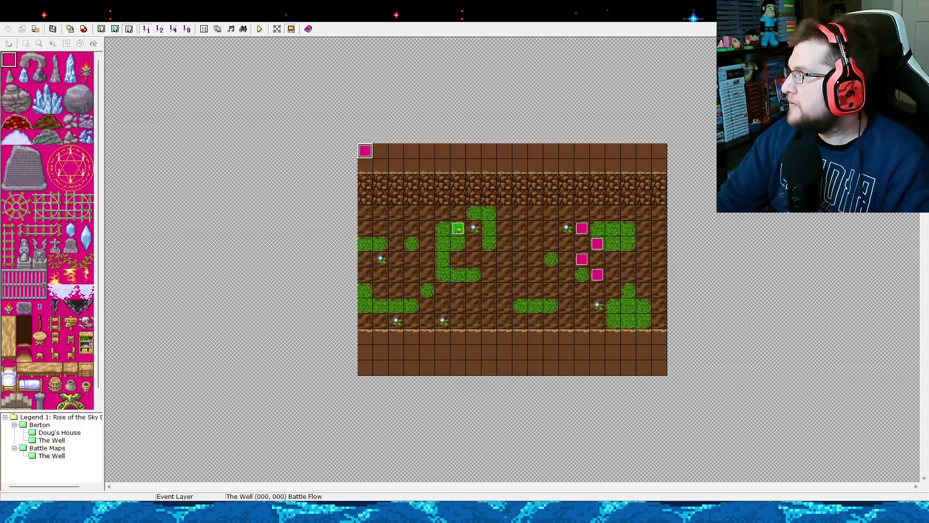
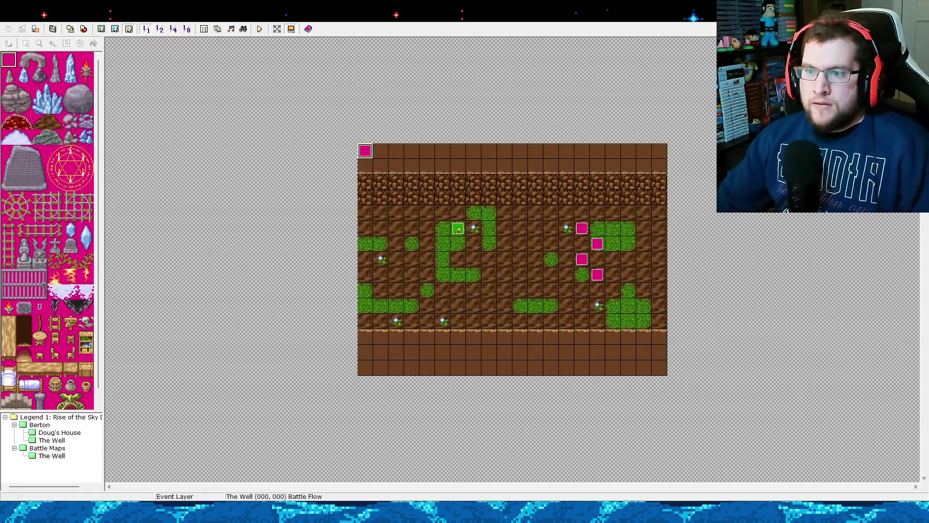
# Check the Battle Flow event, then go to the Damage Calculation common event.
pyautogui.doubleClick(366, 152)
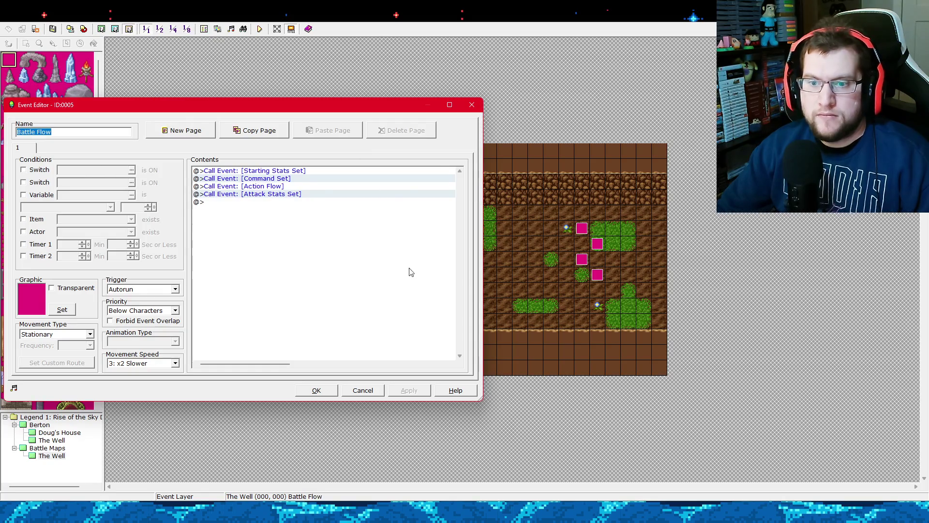
pyautogui.click(472, 105)
pyautogui.click(204, 29)
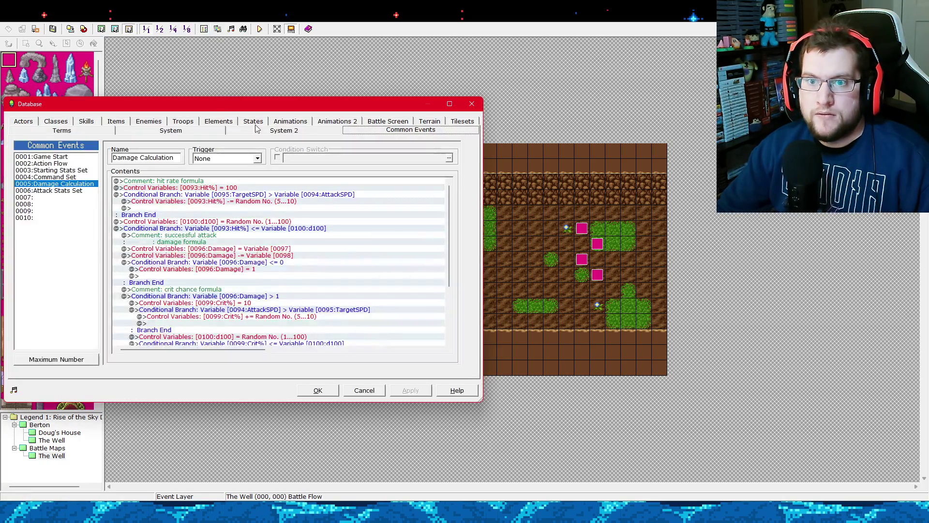
pyautogui.scroll(-4, 446, 304)
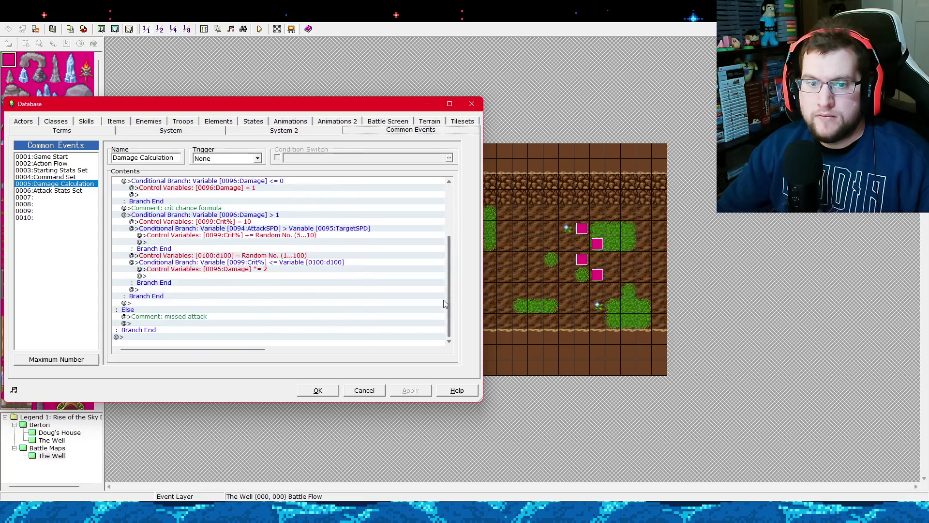
# Insert a Show Text message 'You missed!' in the Else branch.
pyautogui.click(153, 317)
pyautogui.rightClick(154, 317)
pyautogui.click(167, 324)
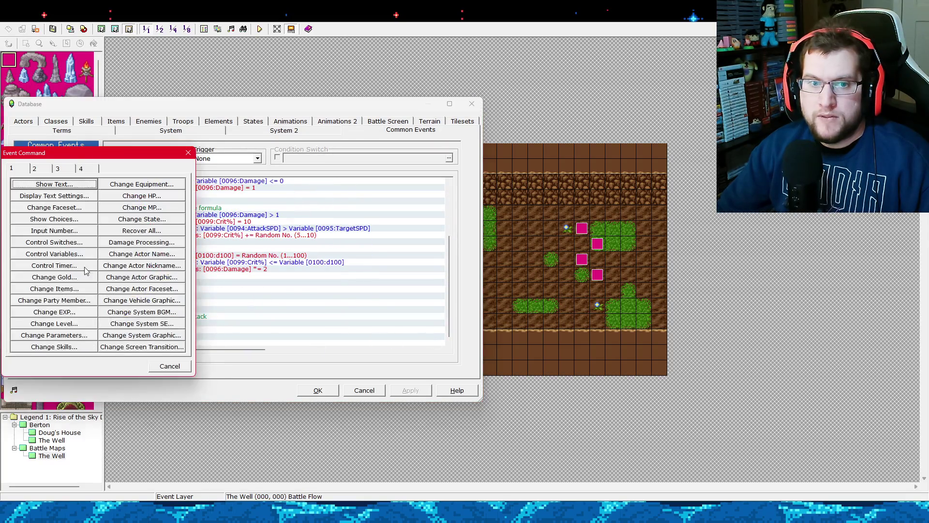
pyautogui.click(60, 186)
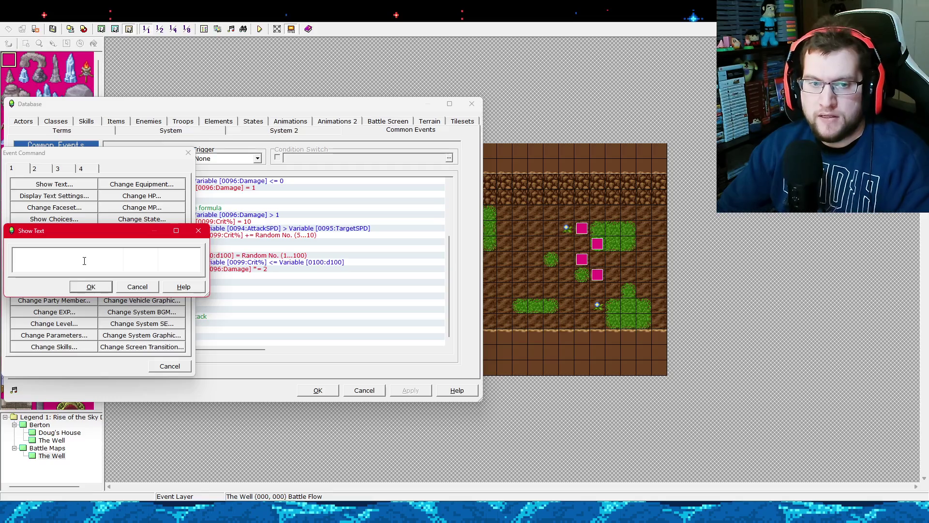
pyautogui.write('Yo')
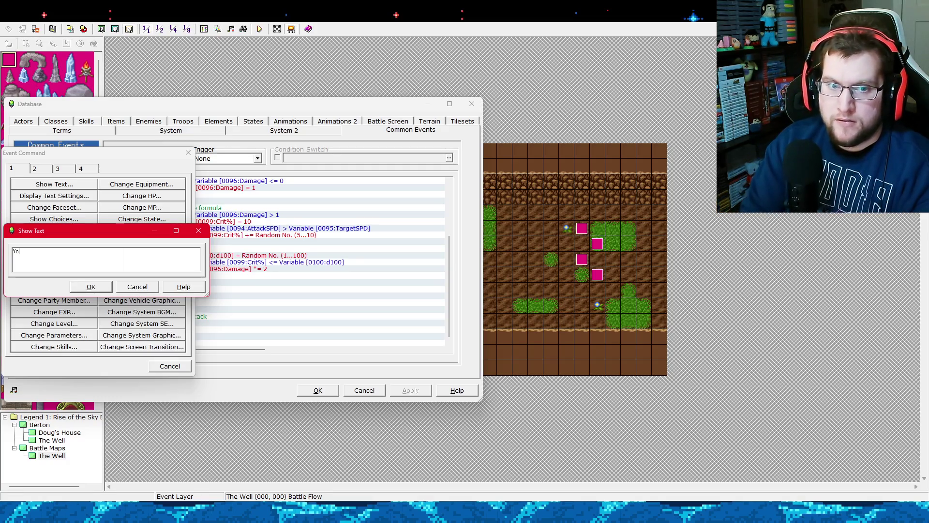
pyautogui.write('u missed!')
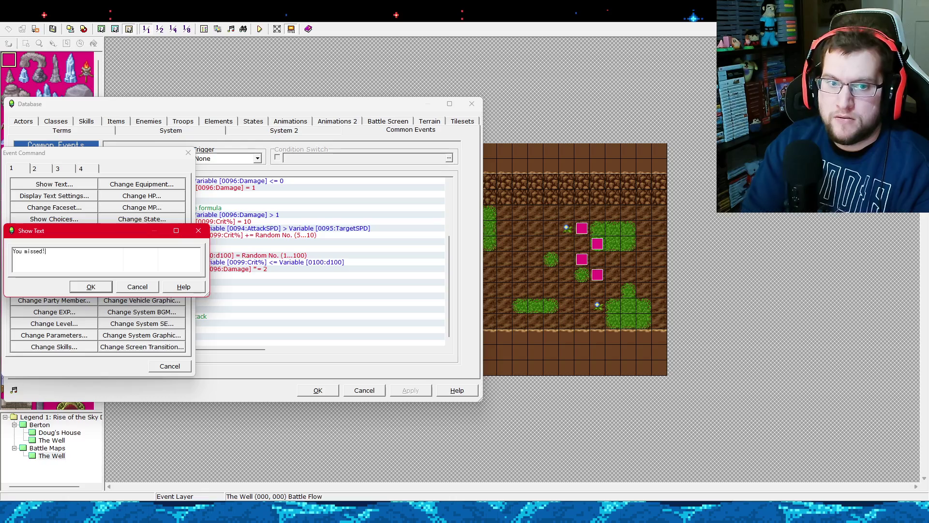
pyautogui.click(91, 288)
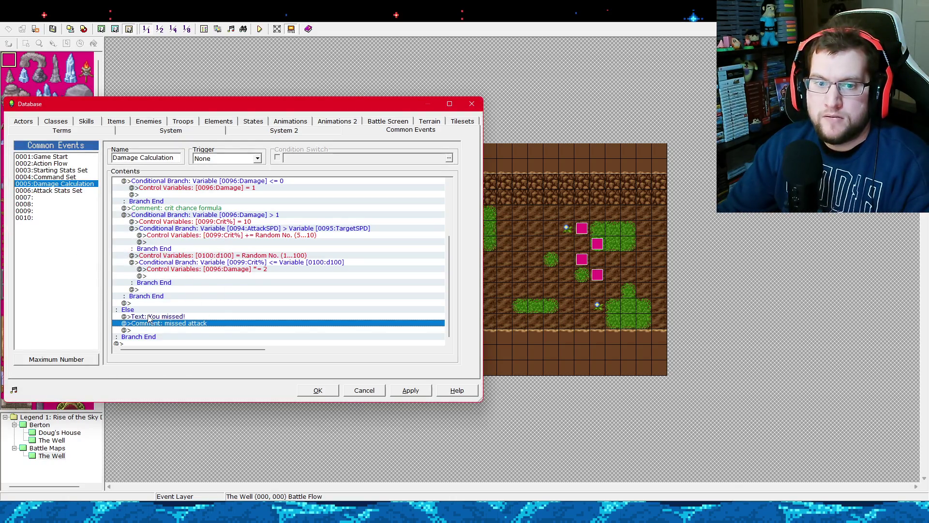
# Select the empty line at the end of the successful-attack branch.
pyautogui.click(154, 304)
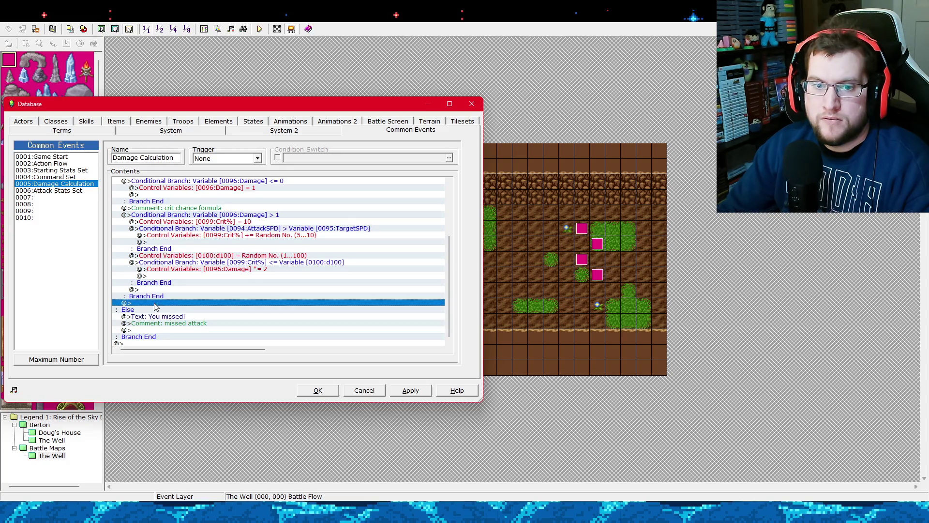
pyautogui.scroll(3, 155, 306)
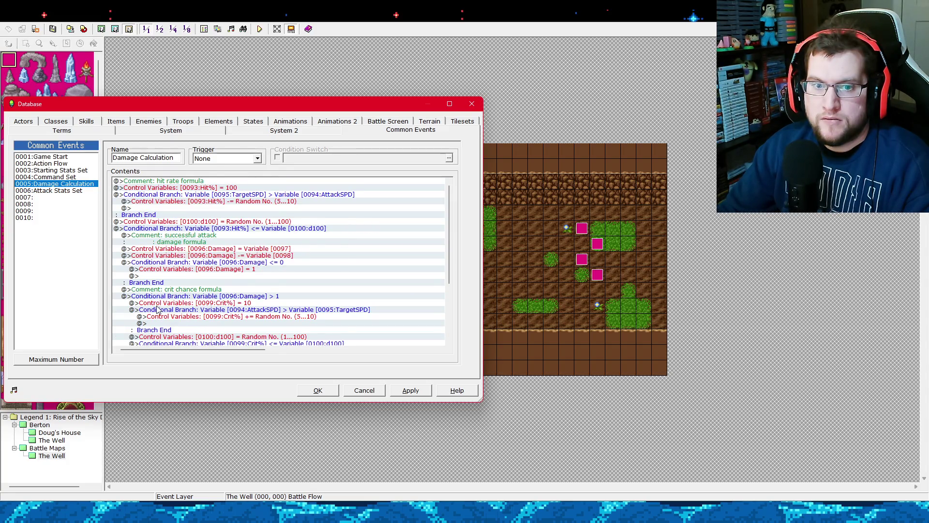
pyautogui.scroll(-5, 156, 310)
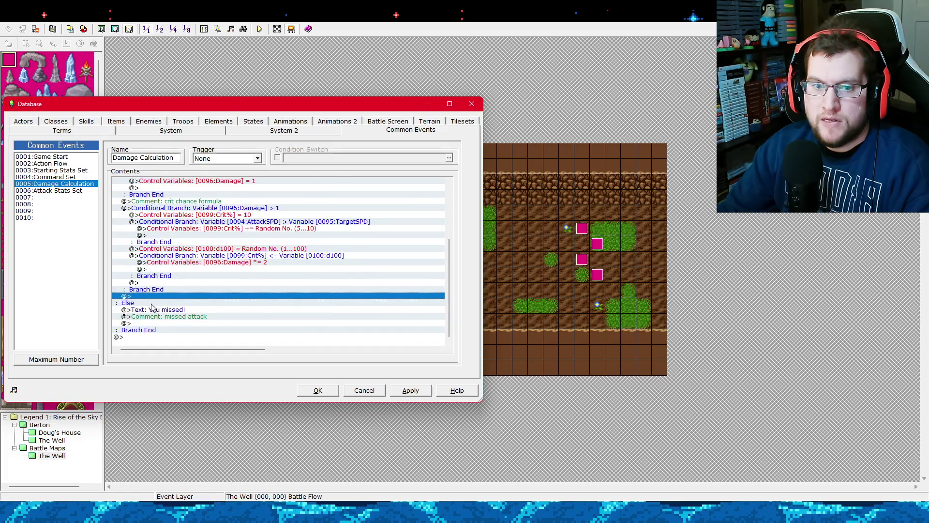
pyautogui.moveTo(156, 297); pyautogui.dragTo(154, 311)
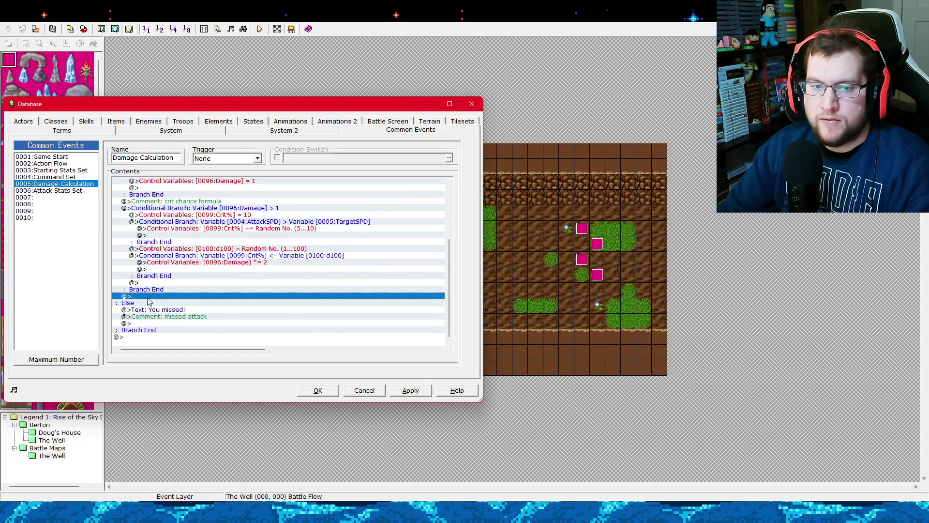
# Insert a Show Text message 'You dealt \v[96] damage!' before Else.
pyautogui.rightClick(148, 297)
pyautogui.click(167, 302)
pyautogui.click(67, 188)
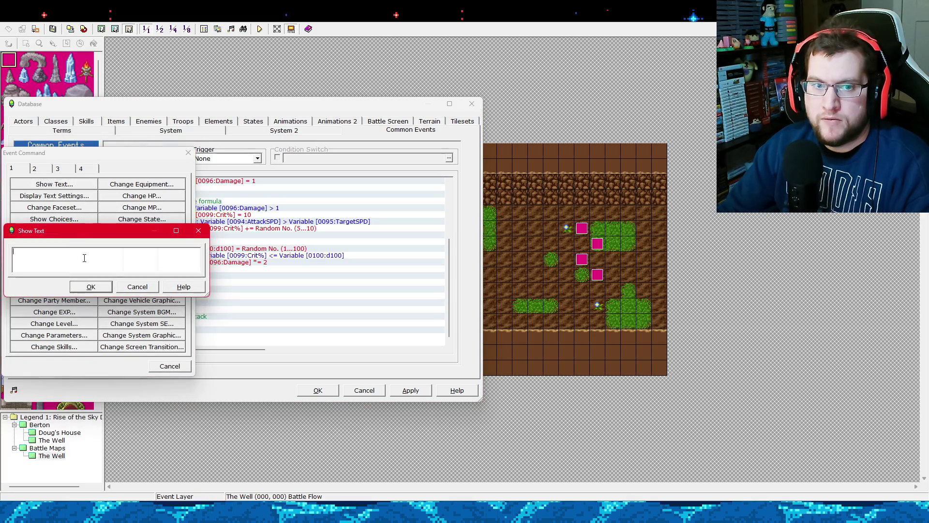
pyautogui.write('D')
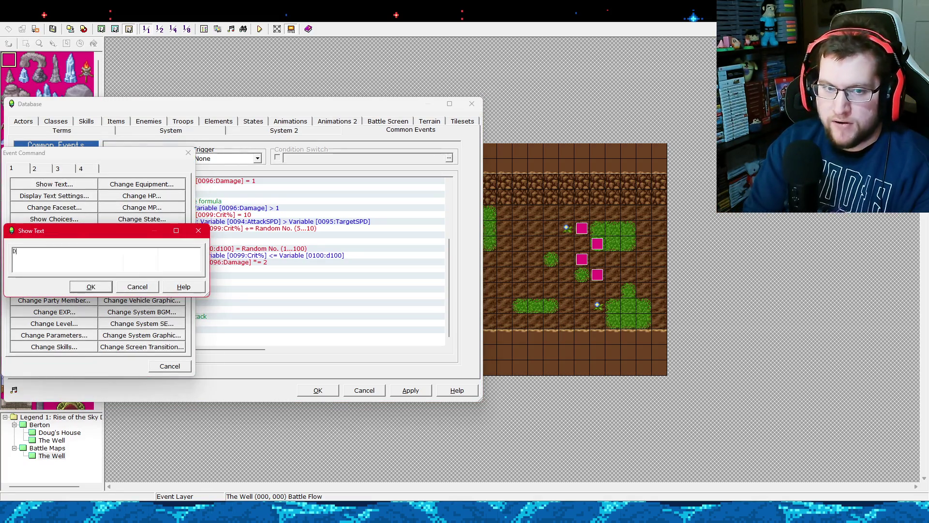
pyautogui.press('BackSpace')
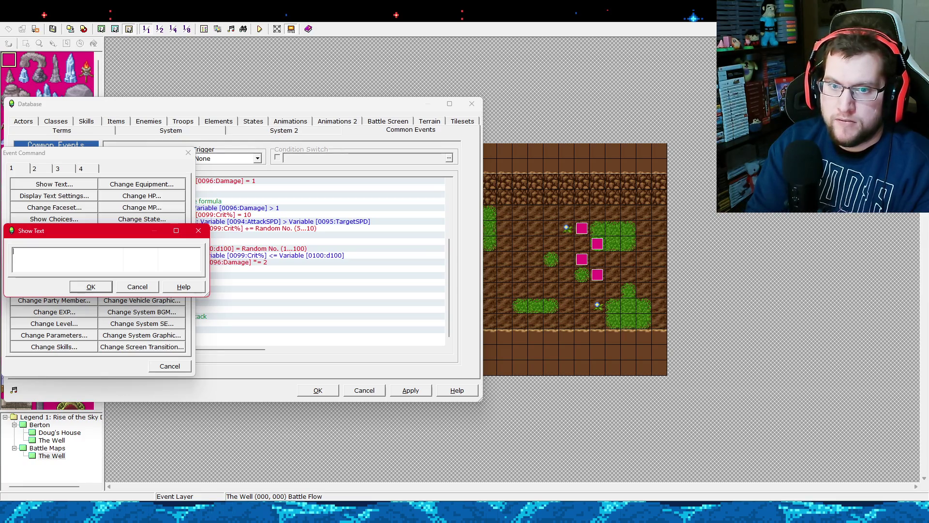
pyautogui.write('Y')
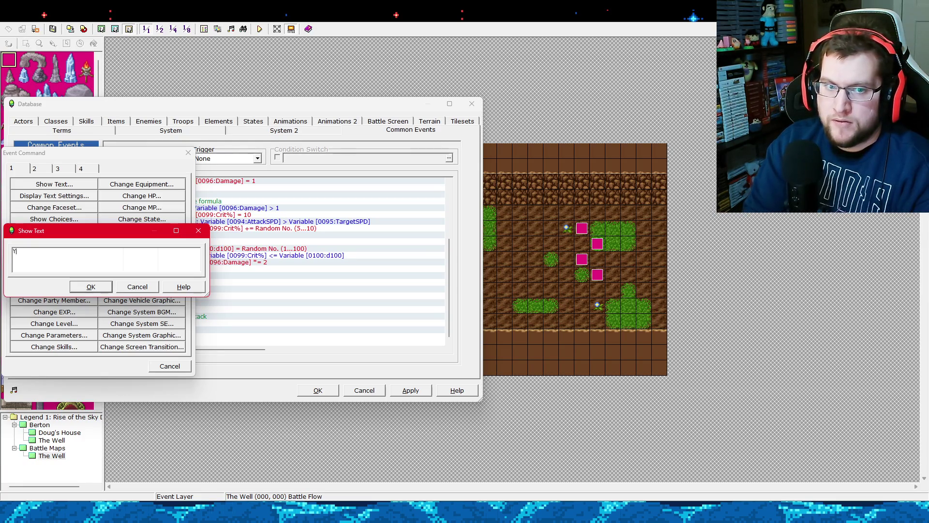
pyautogui.write('ou dealt')
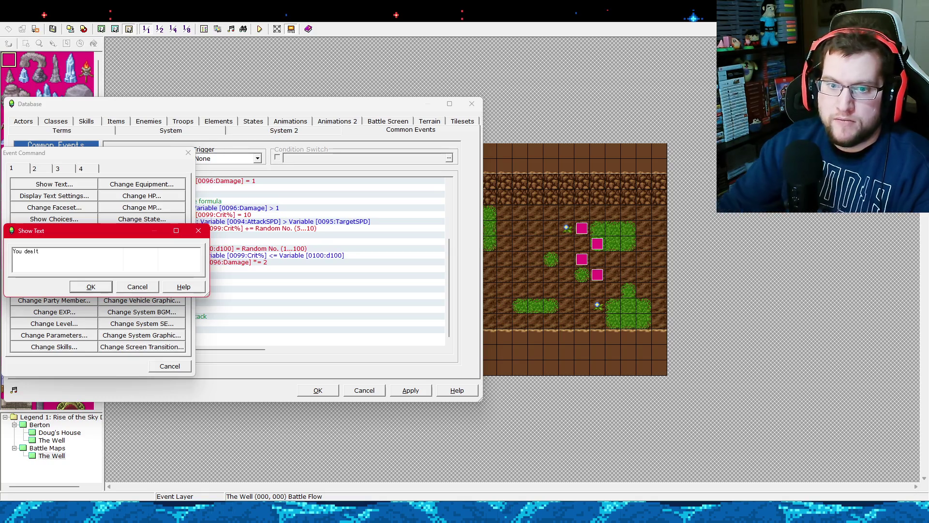
pyautogui.moveTo(95, 237); pyautogui.dragTo(575, 257)
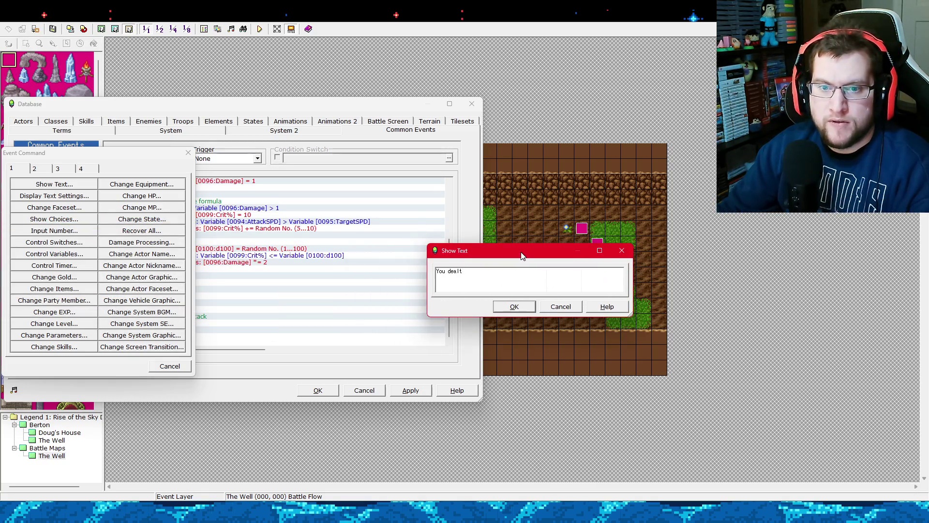
pyautogui.moveTo(518, 252); pyautogui.dragTo(338, 247)
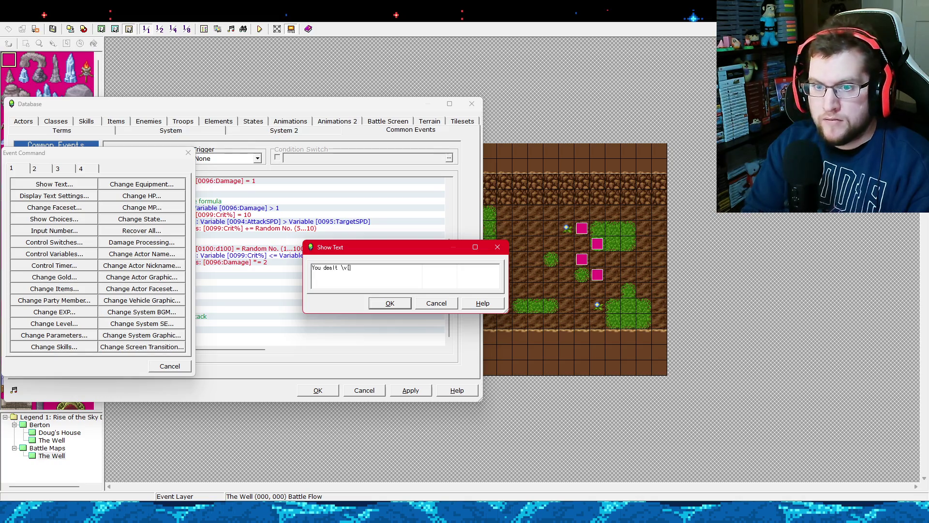
pyautogui.write('96]')
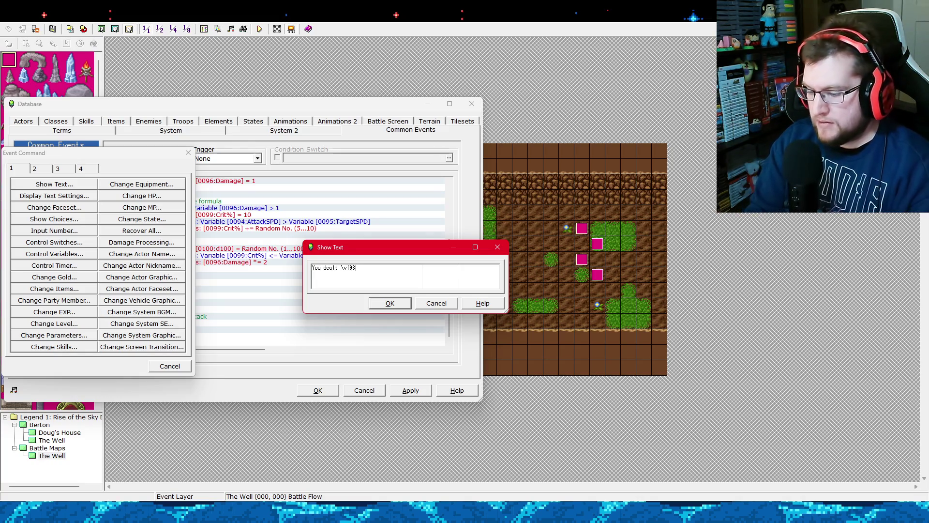
pyautogui.write(' da')
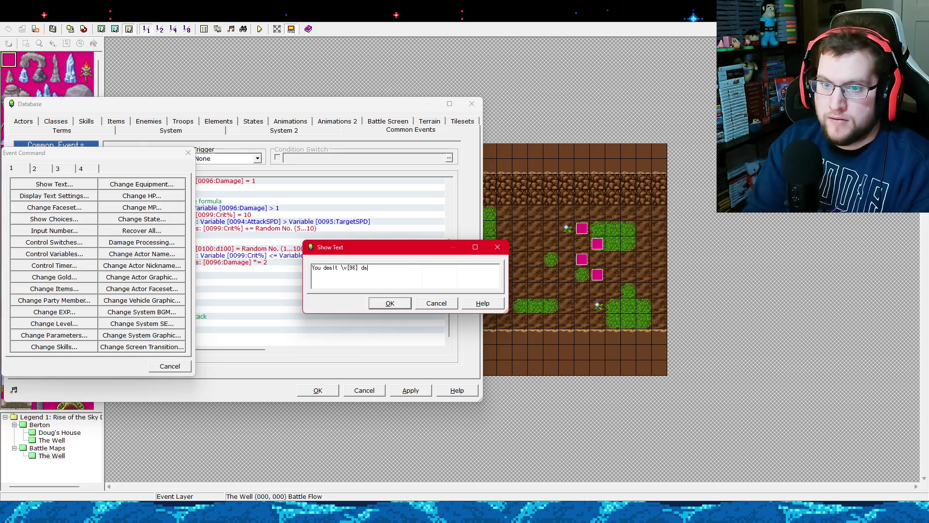
pyautogui.write('mage!')
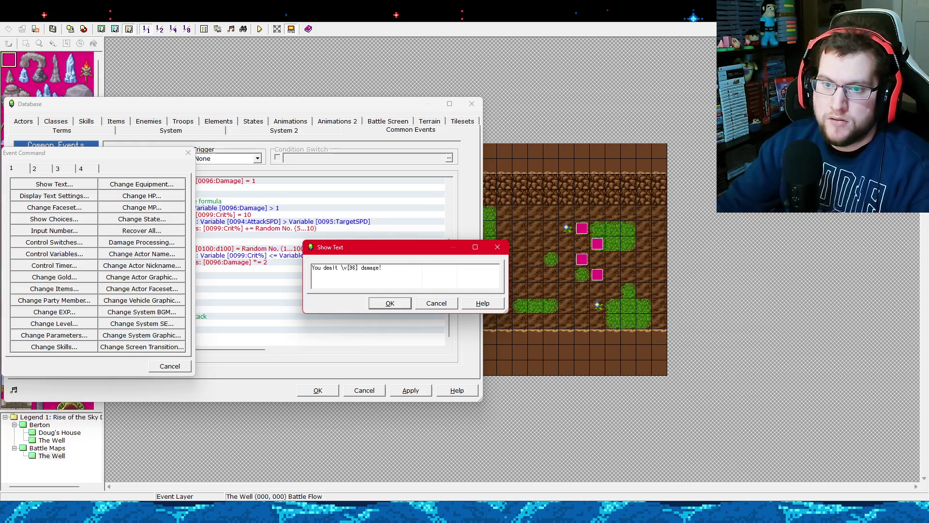
pyautogui.click(390, 304)
# Apply the Damage Calculation changes and close the database.
pyautogui.click(410, 390)
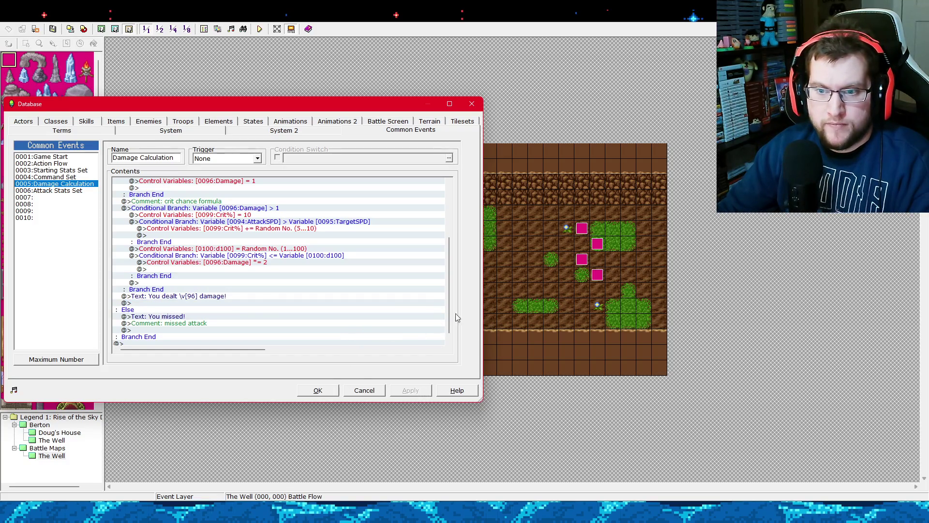
pyautogui.scroll(-1, 450, 307)
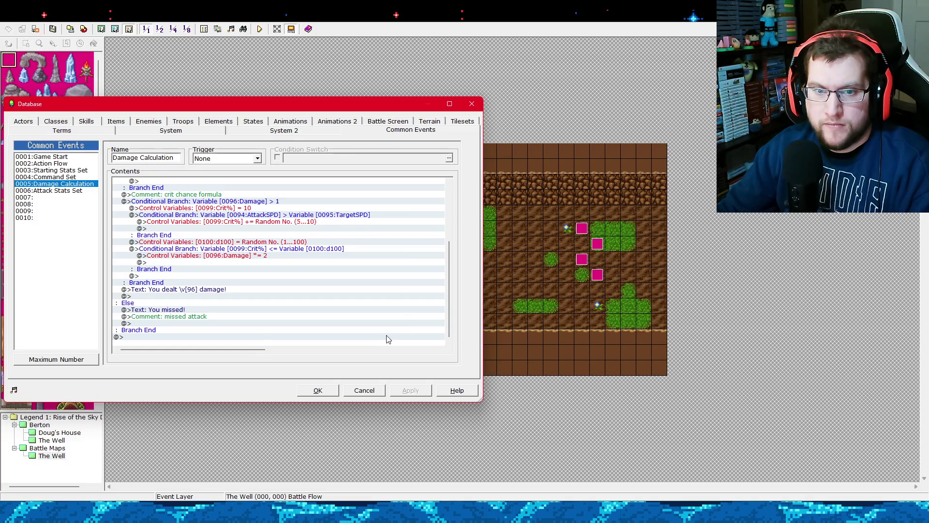
pyautogui.click(323, 393)
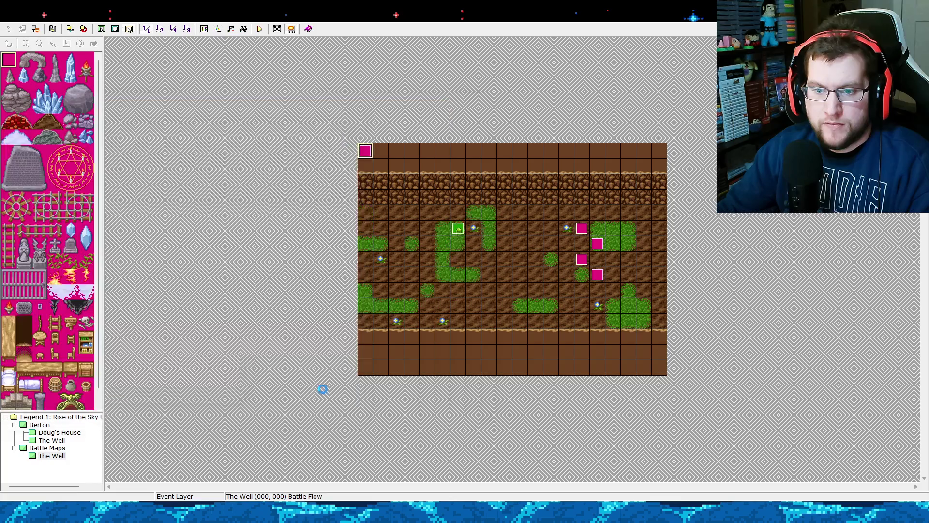
# Save the project and review the Battle Flow event's settings.
pyautogui.click(71, 30)
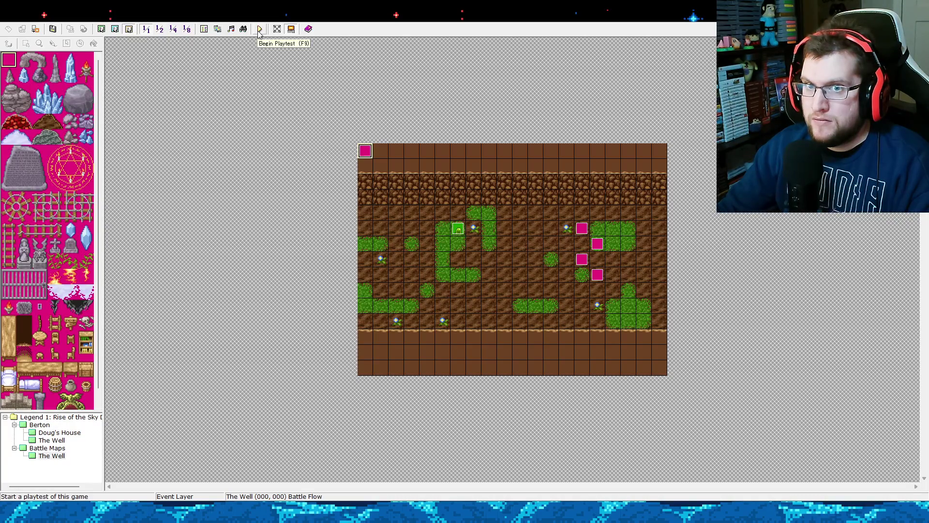
pyautogui.doubleClick(367, 153)
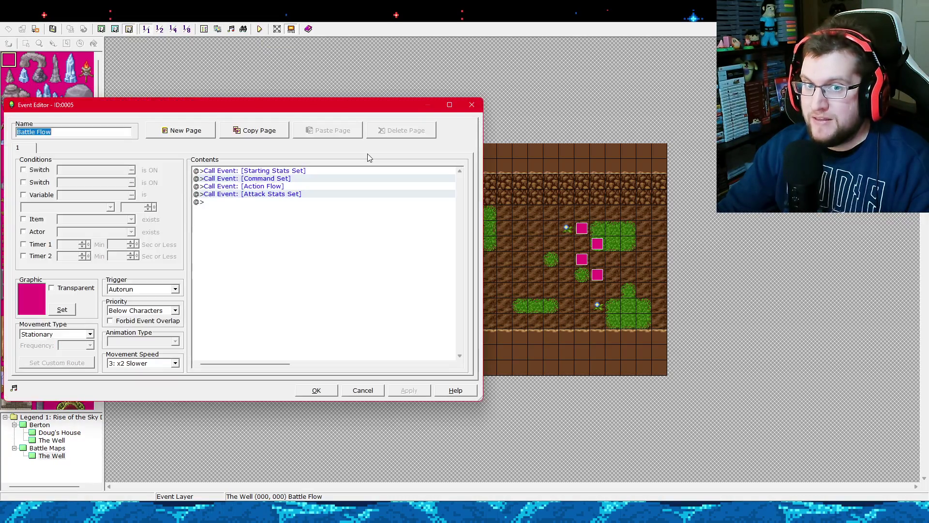
pyautogui.click(316, 389)
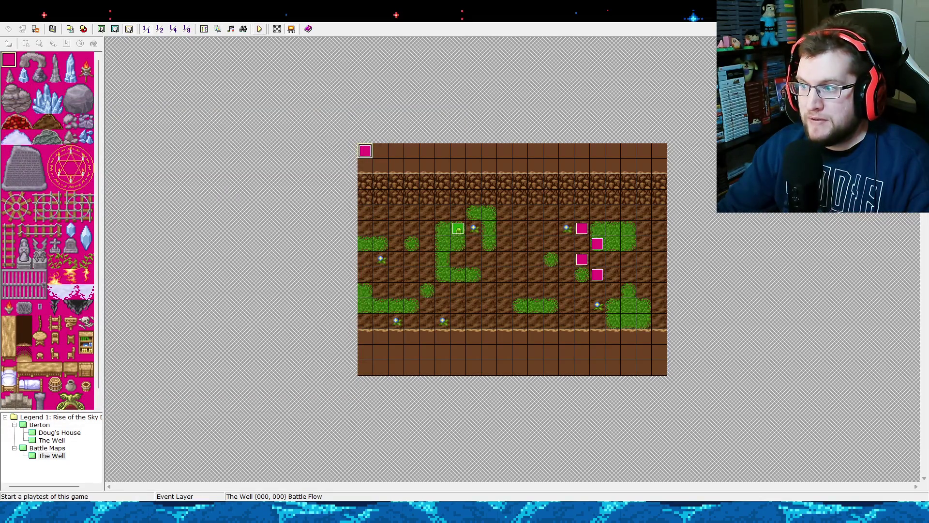
# Playtest a new game and walk the hero into the slime to start battle.
pyautogui.click(259, 29)
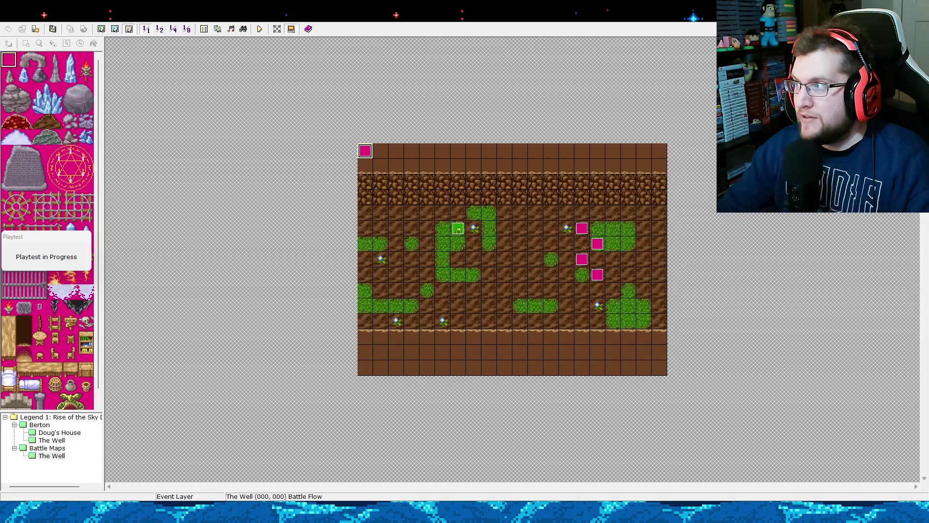
pyautogui.moveTo(675, 78)
pyautogui.mouseDown()
pyautogui.moveTo(334, 15)
pyautogui.moveTo(372, 7)
pyautogui.moveTo(358, 7)
pyautogui.mouseUp()
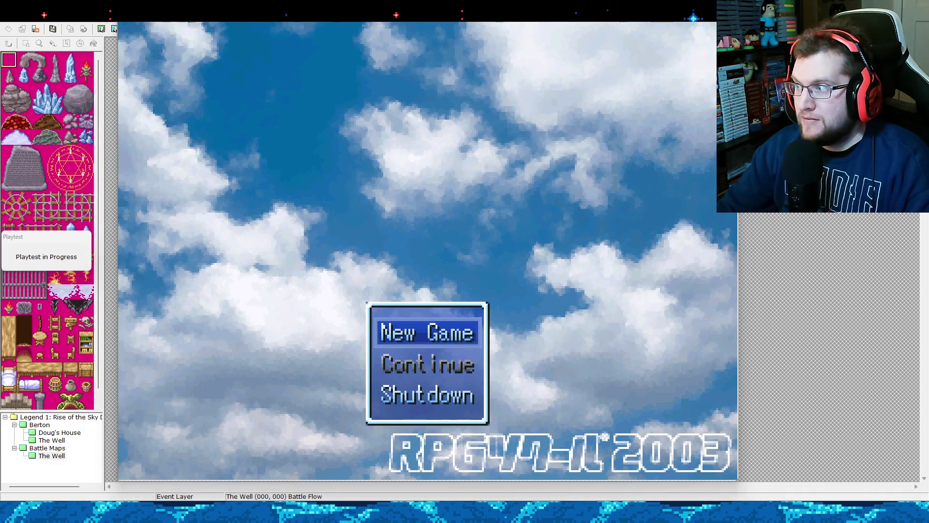
pyautogui.moveTo(358, 7); pyautogui.dragTo(364, 18)
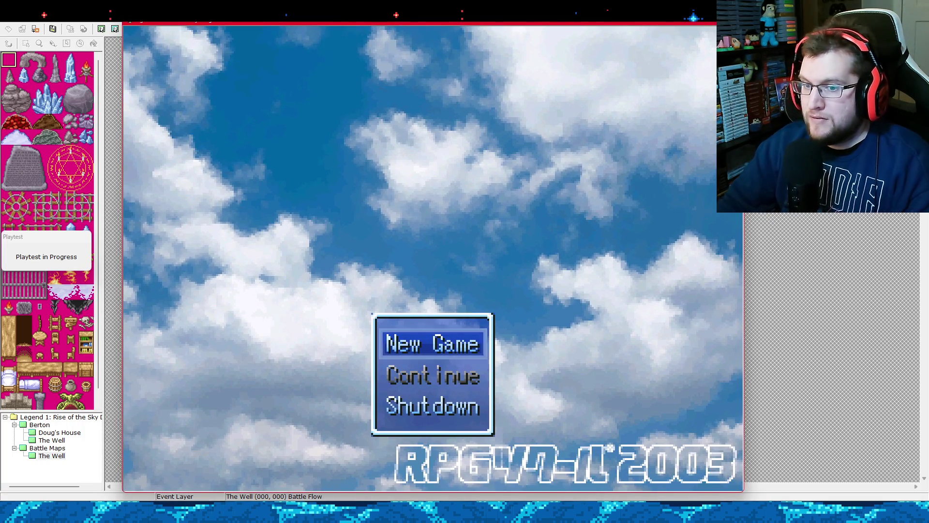
pyautogui.press('Return')
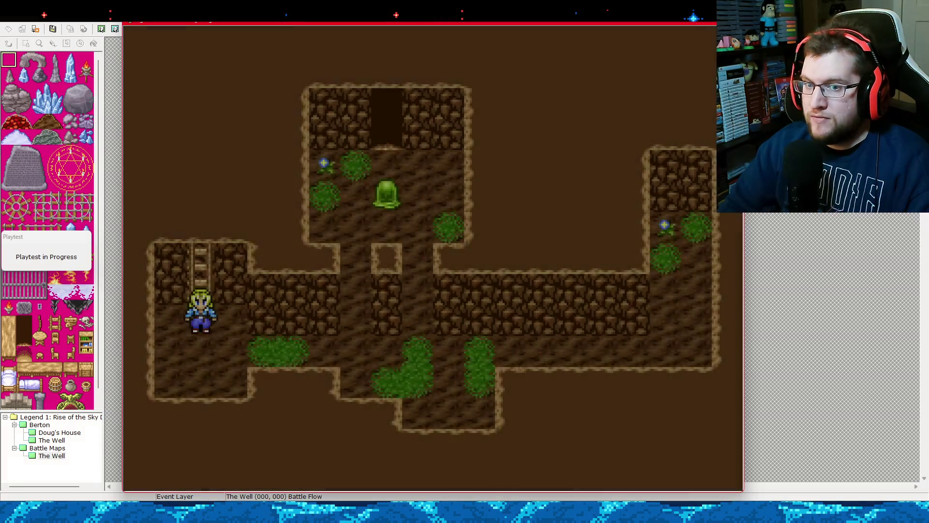
pyautogui.press('Down')
pyautogui.press('Right')
pyautogui.press('Up')
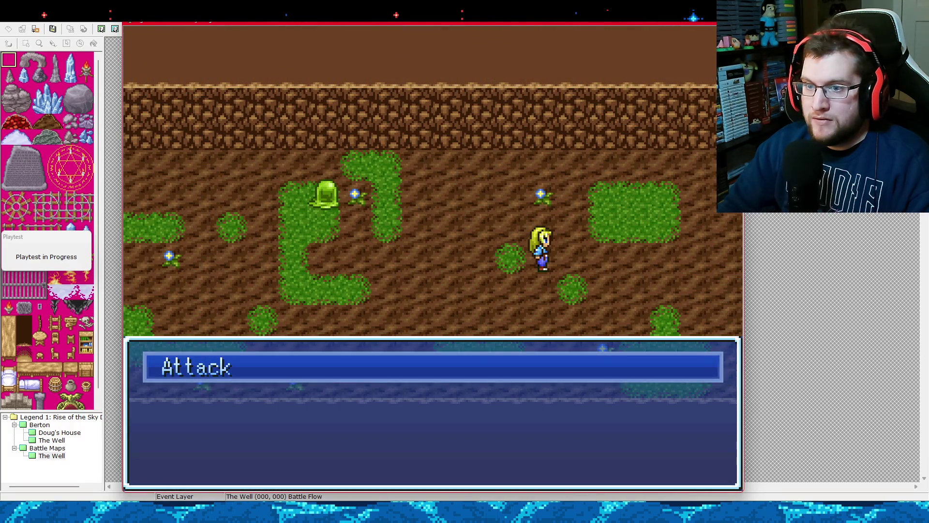
# Attack the slime twice, see the misses, and end the playtest.
pyautogui.press('Return')
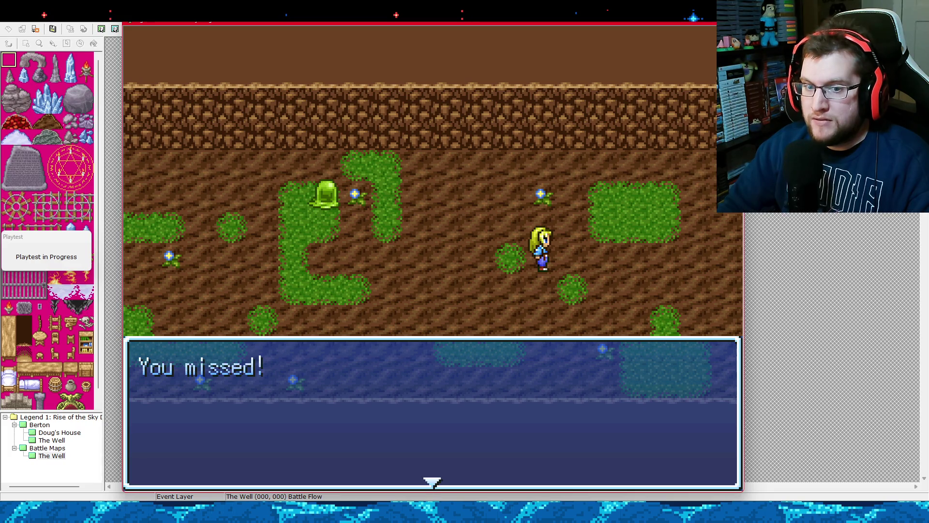
pyautogui.press('Return')
pyautogui.press('Return')
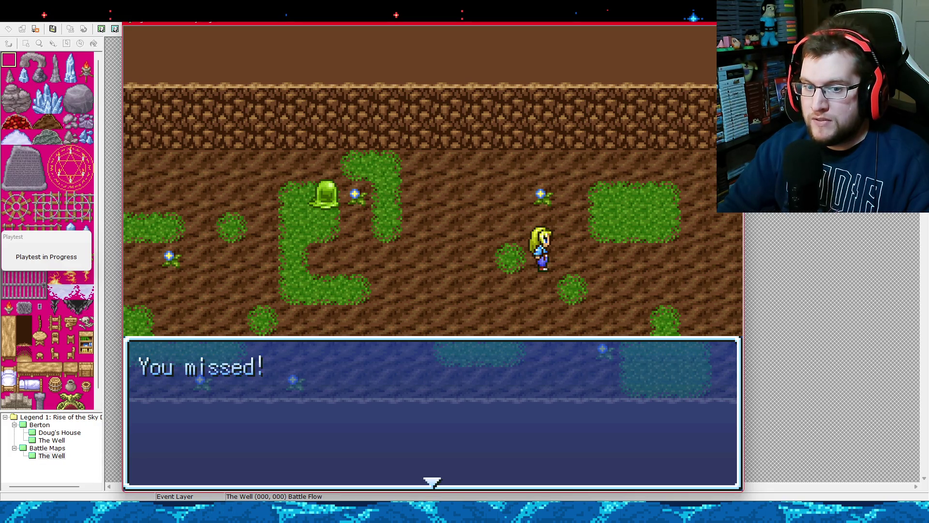
pyautogui.press('Return')
pyautogui.press('Return')
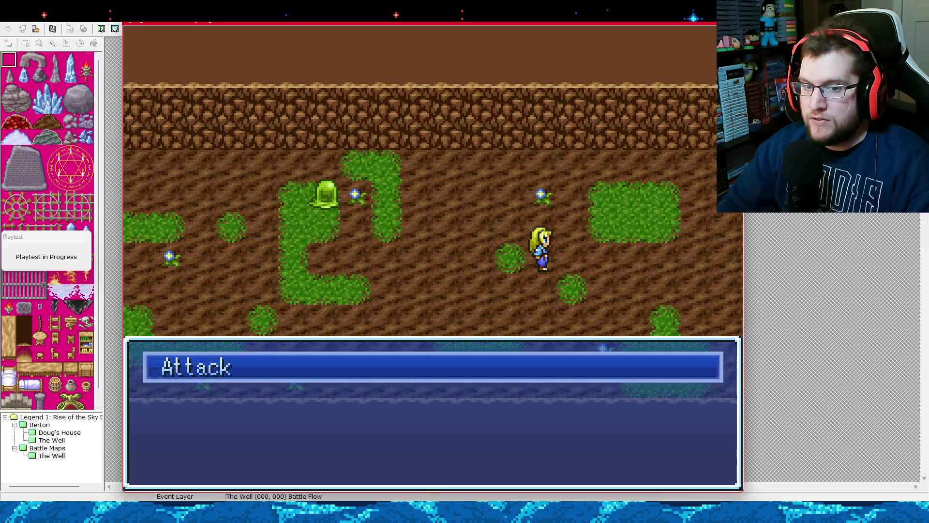
pyautogui.press('Escape')
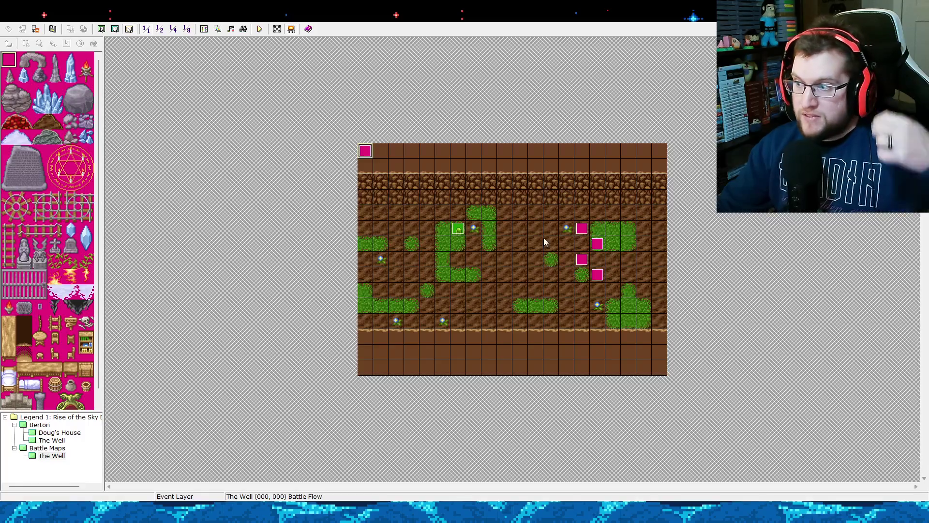
pyautogui.doubleClick(369, 152)
pyautogui.press('Escape')
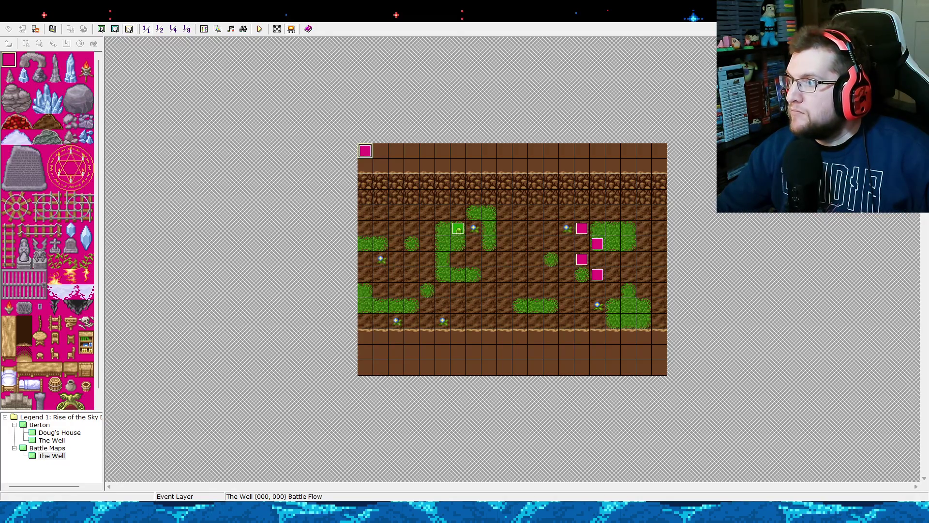
pyautogui.press('Return')
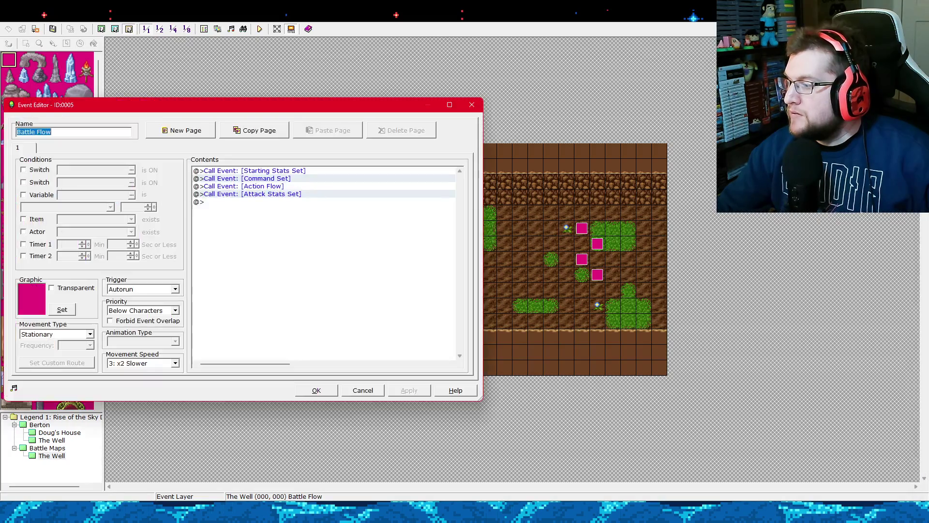
pyautogui.click(312, 249)
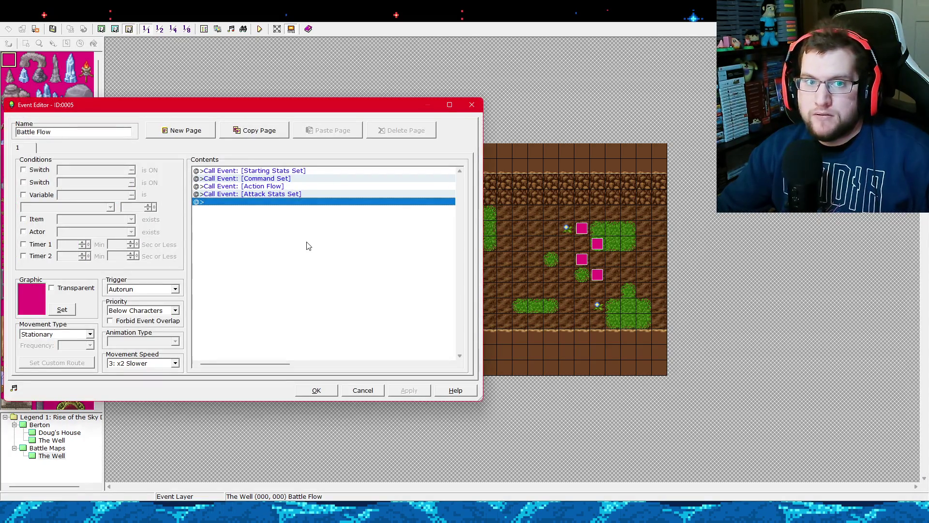
pyautogui.click(315, 391)
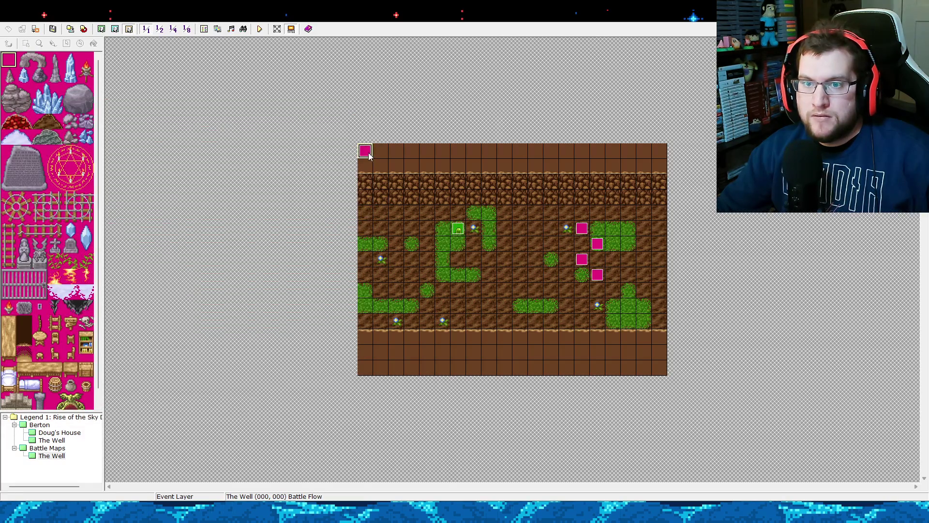
pyautogui.doubleClick(368, 153)
pyautogui.moveTo(269, 110); pyautogui.dragTo(447, 124)
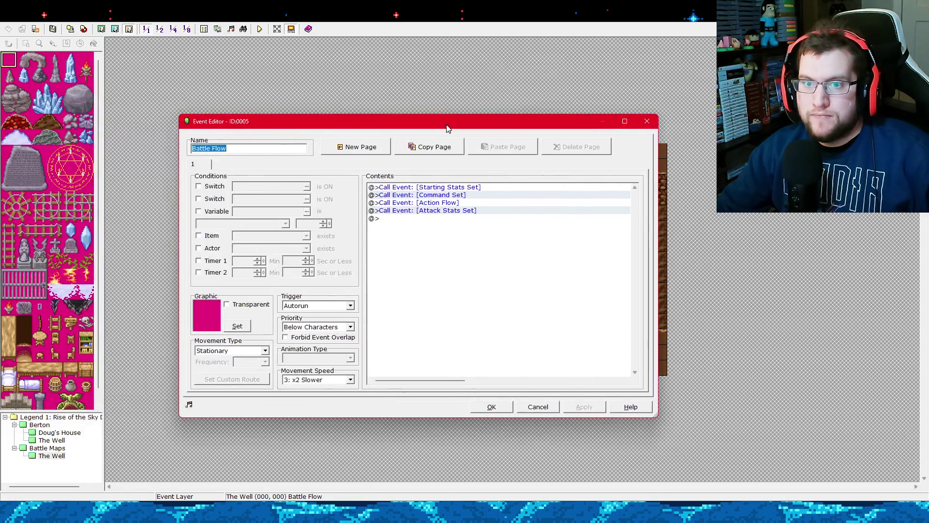
pyautogui.click(639, 121)
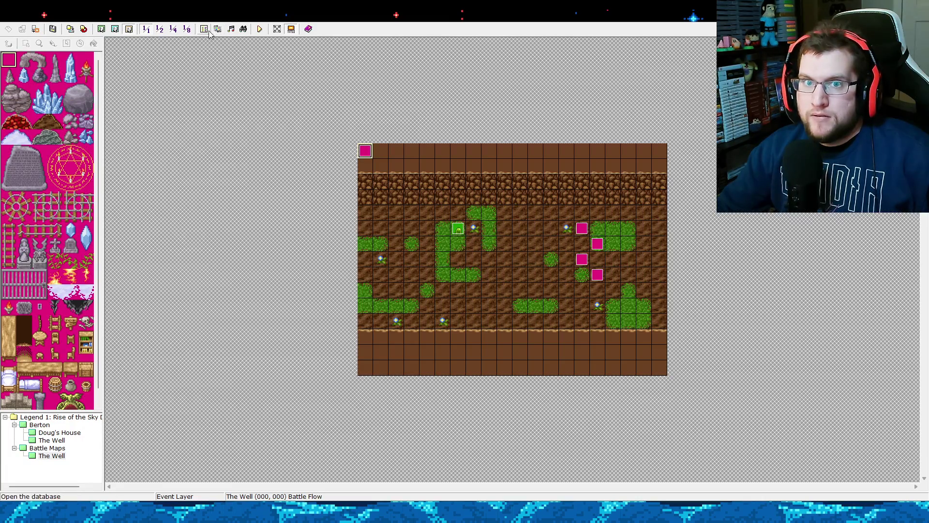
# Open the database and inspect the line setting Hit% to 100 without changes.
pyautogui.click(207, 30)
pyautogui.moveTo(249, 102); pyautogui.dragTo(421, 88)
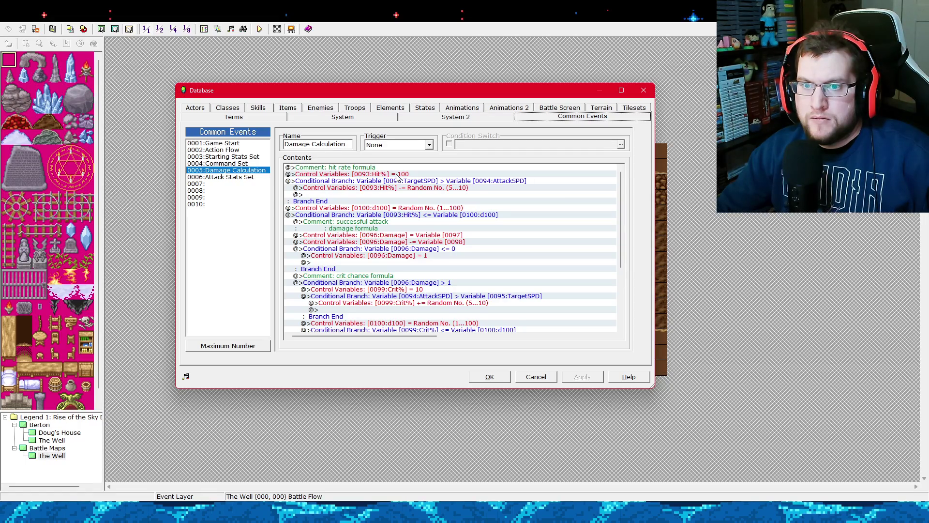
pyautogui.click(396, 175)
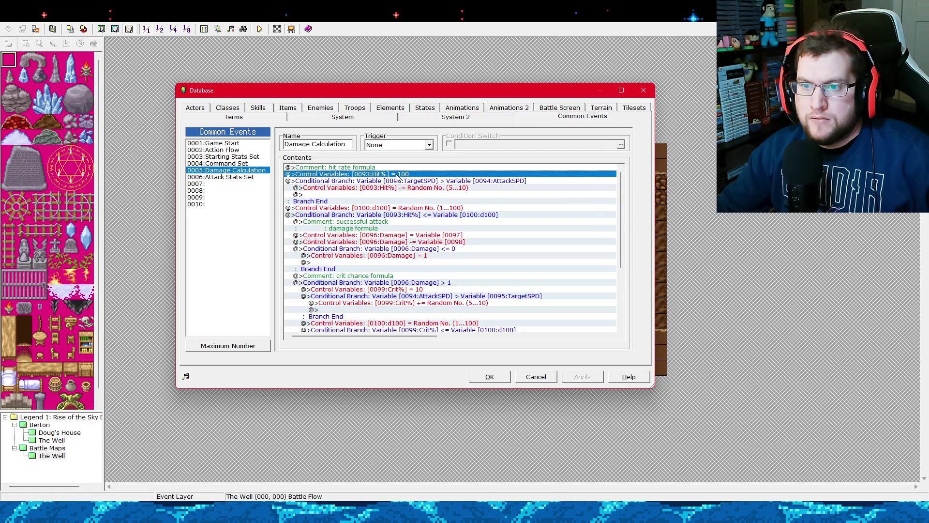
pyautogui.rightClick(397, 175)
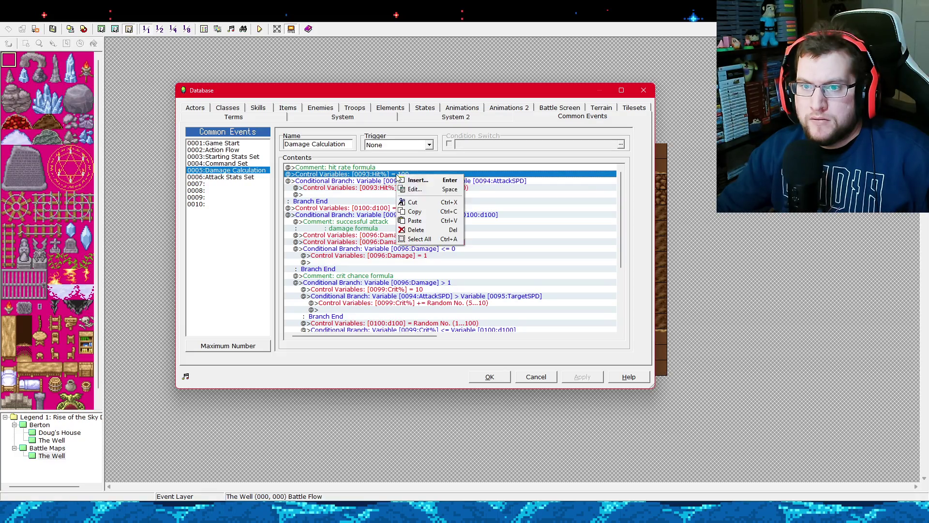
pyautogui.press('Escape')
pyautogui.press('Return')
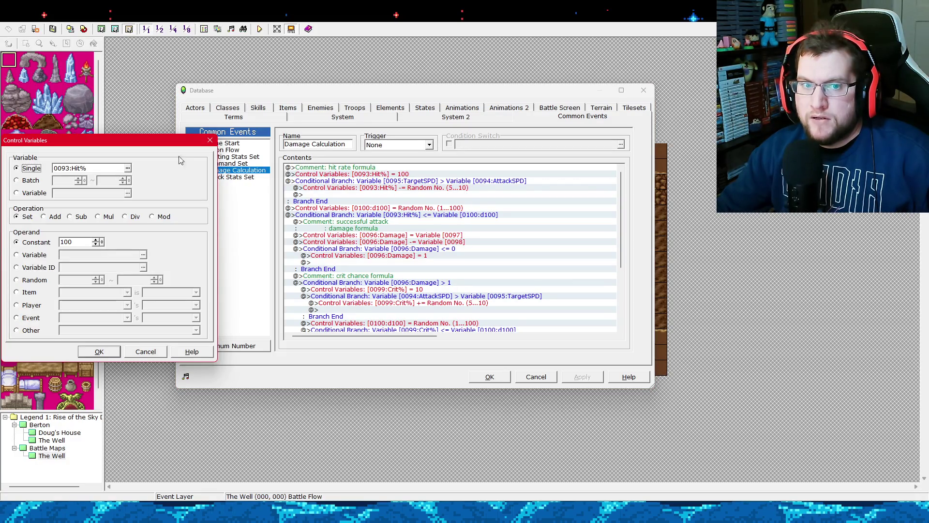
pyautogui.click(213, 141)
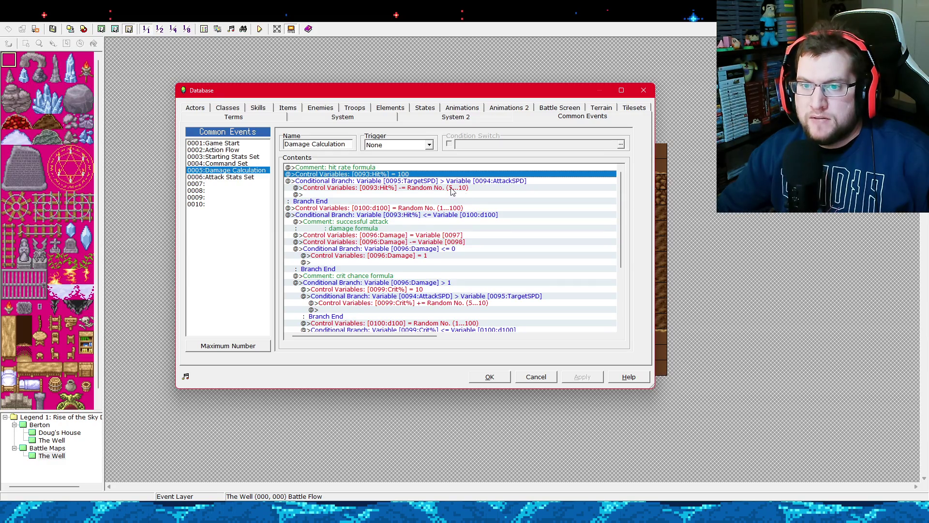
# Edit the Hit% conditional branch, making 0100:d100 the first variable.
pyautogui.click(420, 217)
pyautogui.rightClick(420, 219)
pyautogui.click(431, 227)
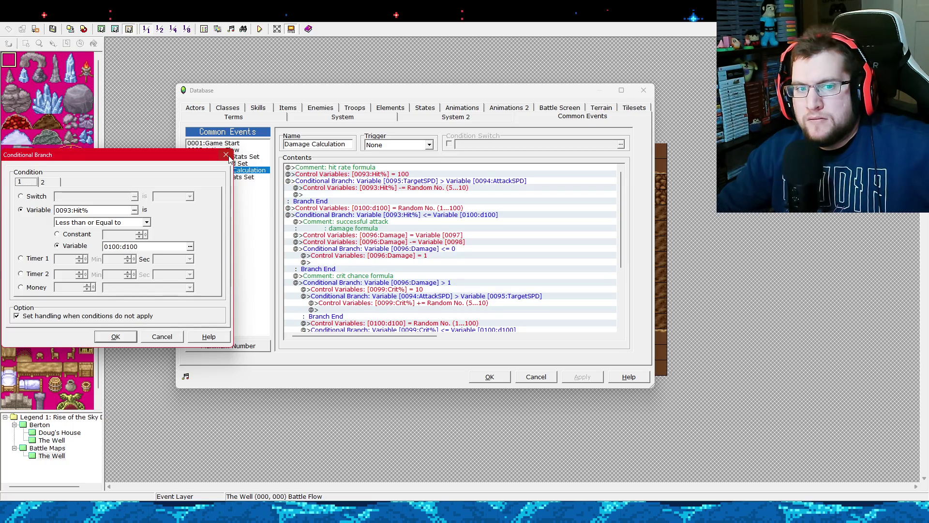
pyautogui.click(134, 210)
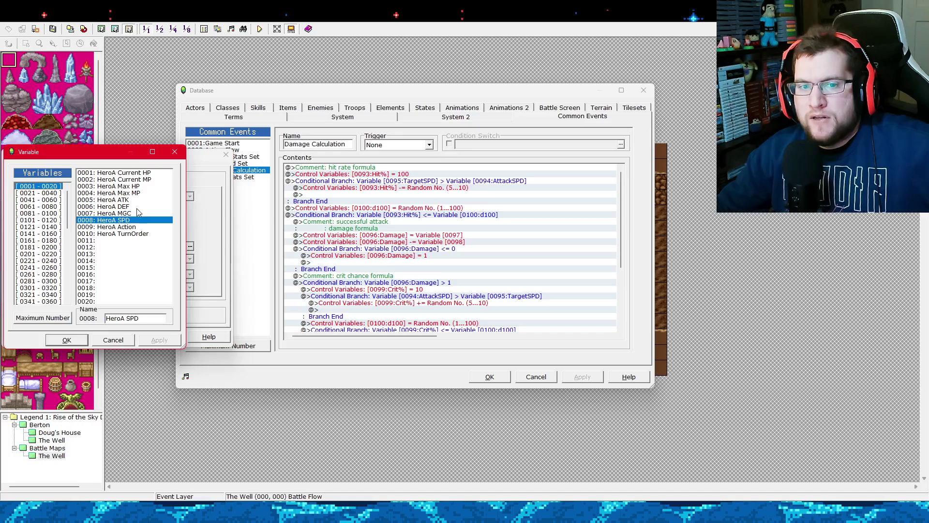
pyautogui.click(51, 206)
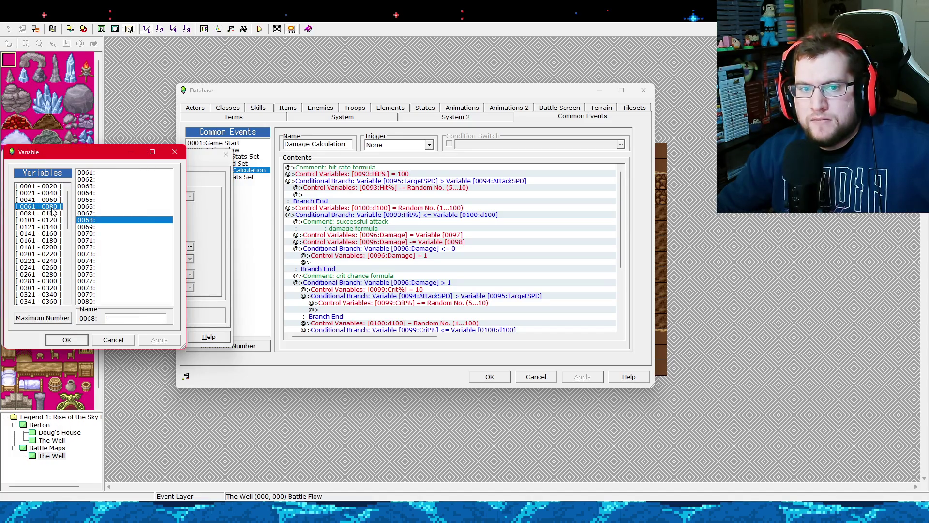
pyautogui.click(57, 214)
pyautogui.doubleClick(113, 302)
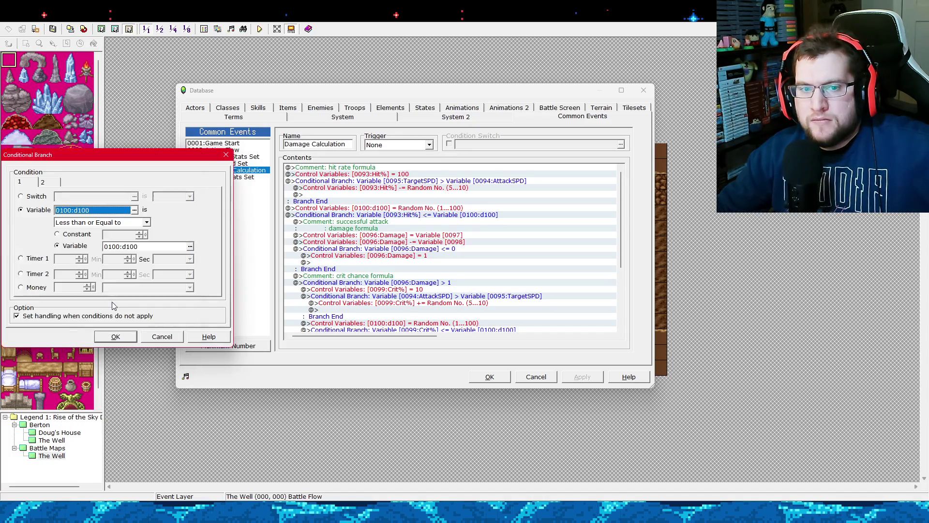
# Set 0093:Hit% as the compared variable so the check reads d100 <= Hit%.
pyautogui.click(191, 247)
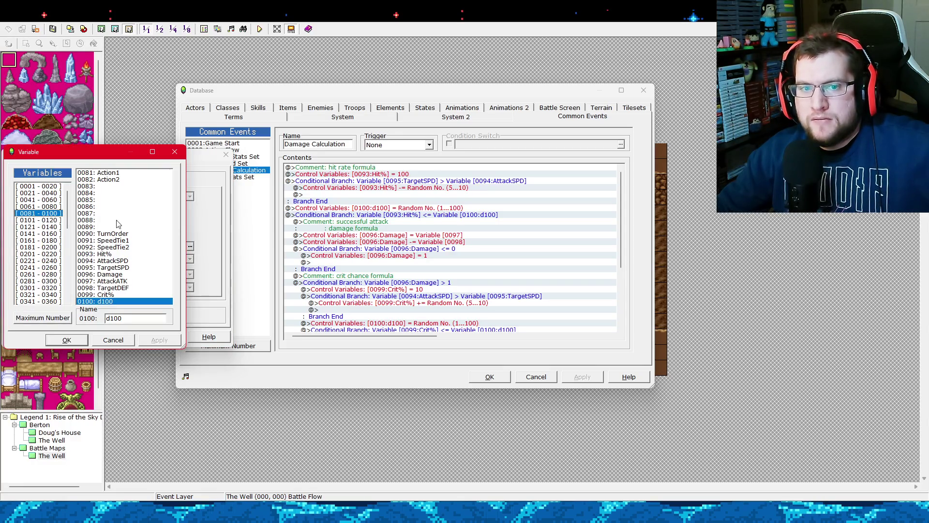
pyautogui.click(112, 255)
pyautogui.click(87, 340)
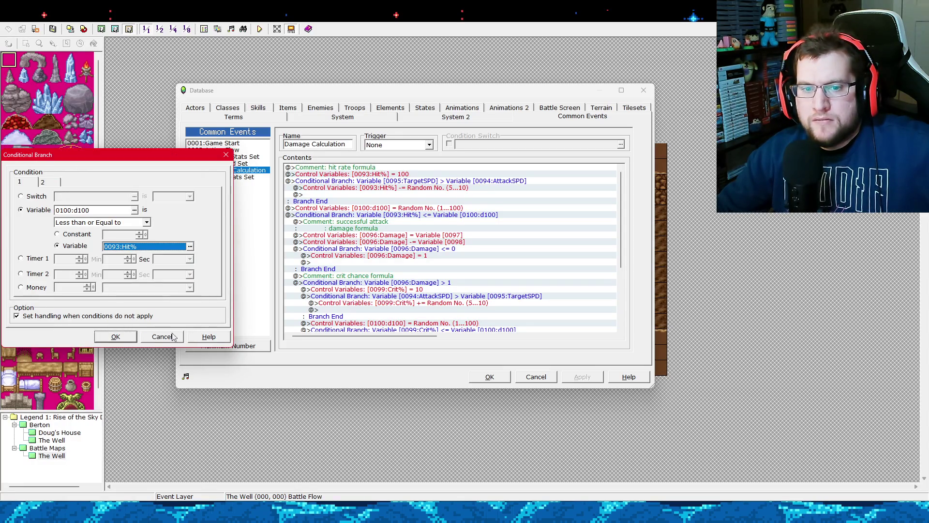
pyautogui.click(121, 338)
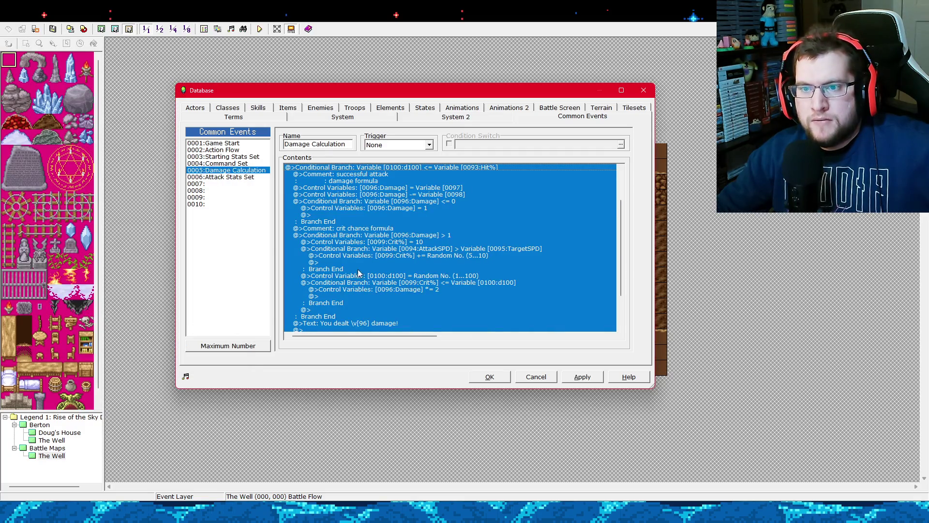
pyautogui.scroll(3, 421, 260)
pyautogui.scroll(-5, 439, 251)
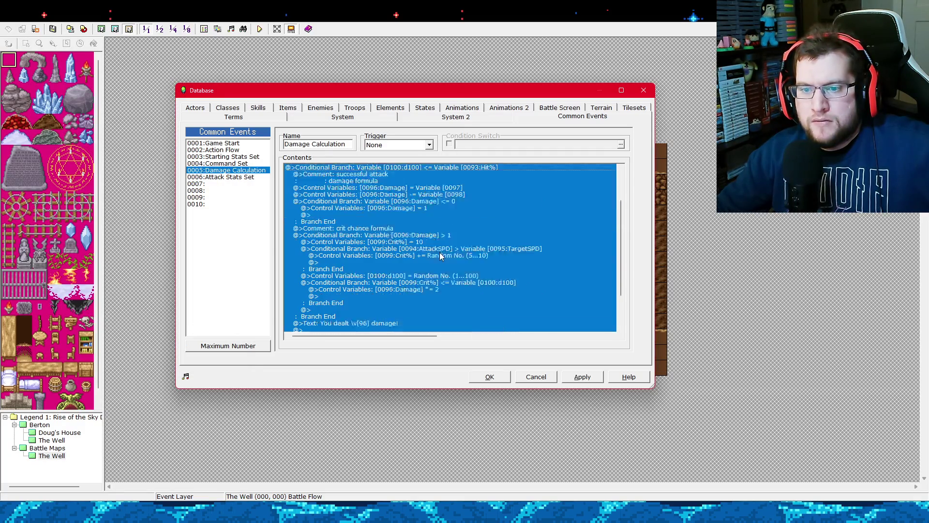
pyautogui.click(417, 229)
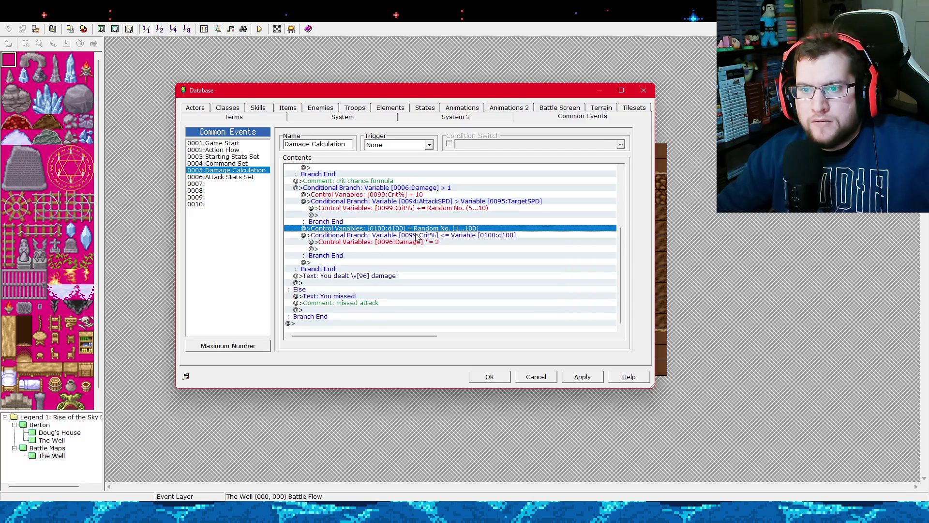
# Change the Crit% conditional branch to test 0100:d100 <= Crit%.
pyautogui.click(414, 236)
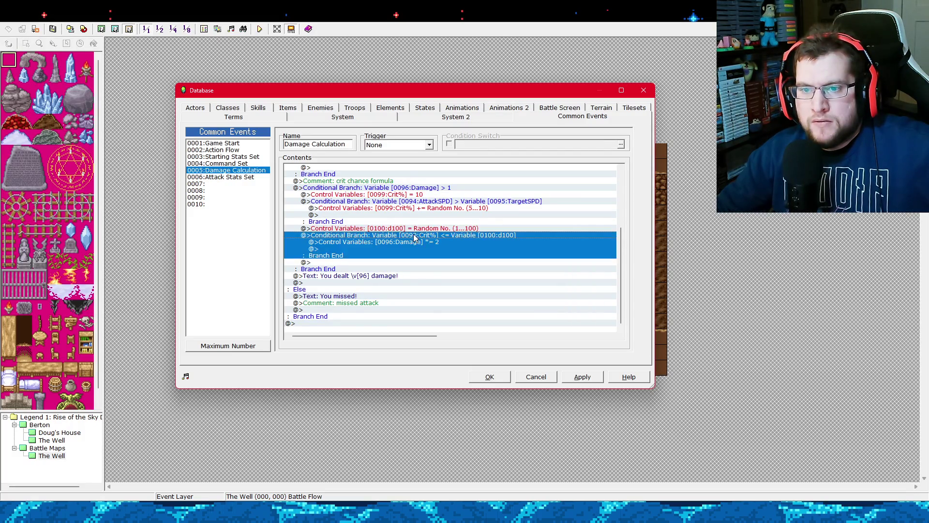
pyautogui.rightClick(441, 241)
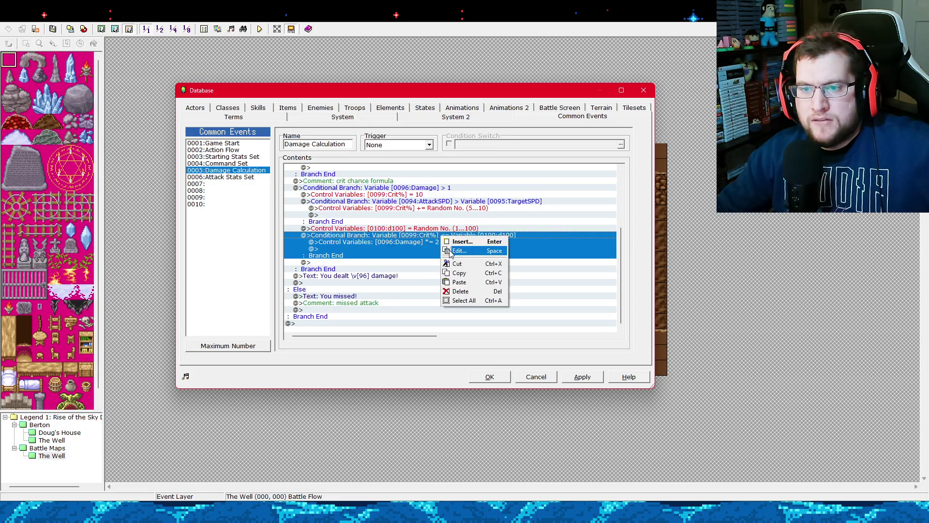
pyautogui.click(449, 251)
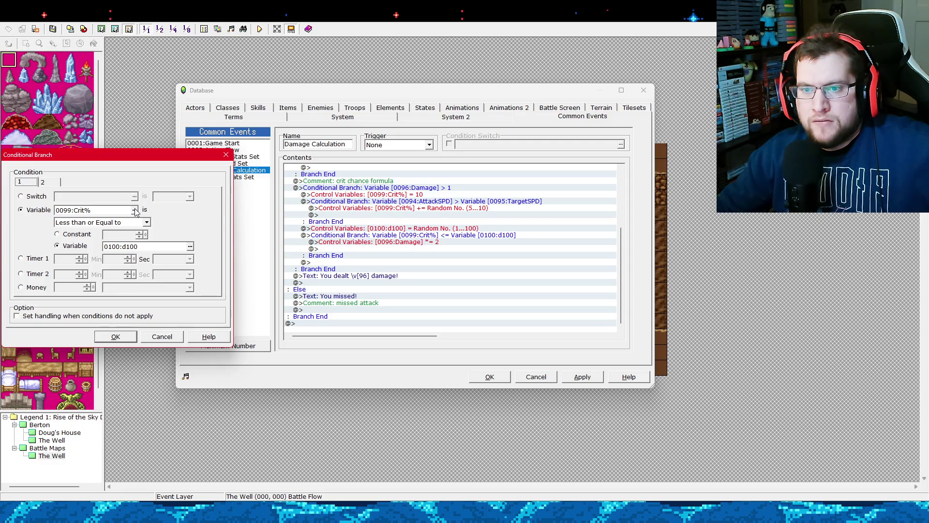
pyautogui.click(135, 209)
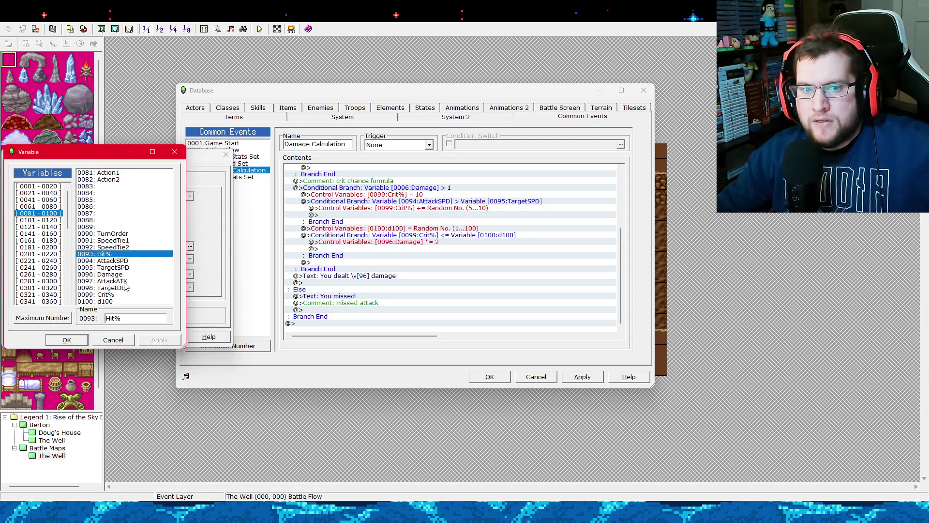
pyautogui.doubleClick(123, 301)
pyautogui.click(191, 246)
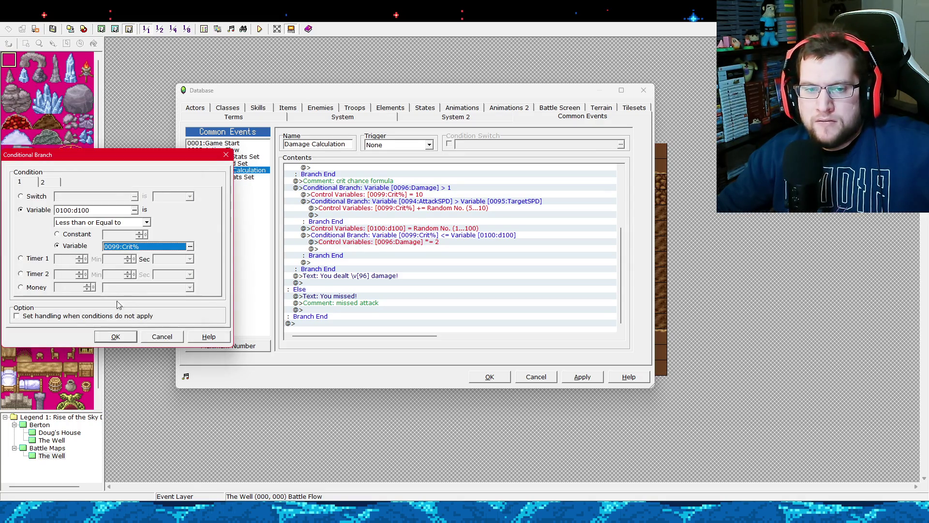
pyautogui.click(116, 336)
# Apply the changes, close the database, and start a playtest.
pyautogui.click(567, 378)
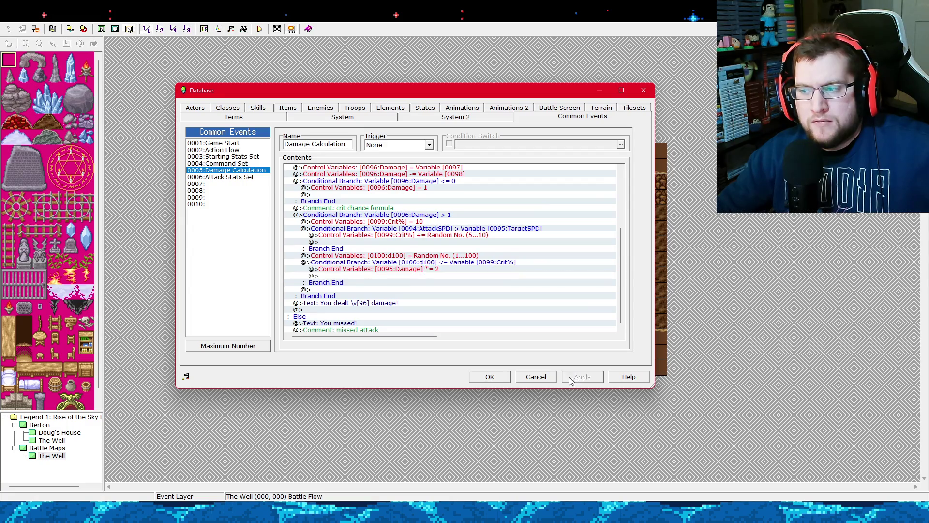
pyautogui.click(490, 378)
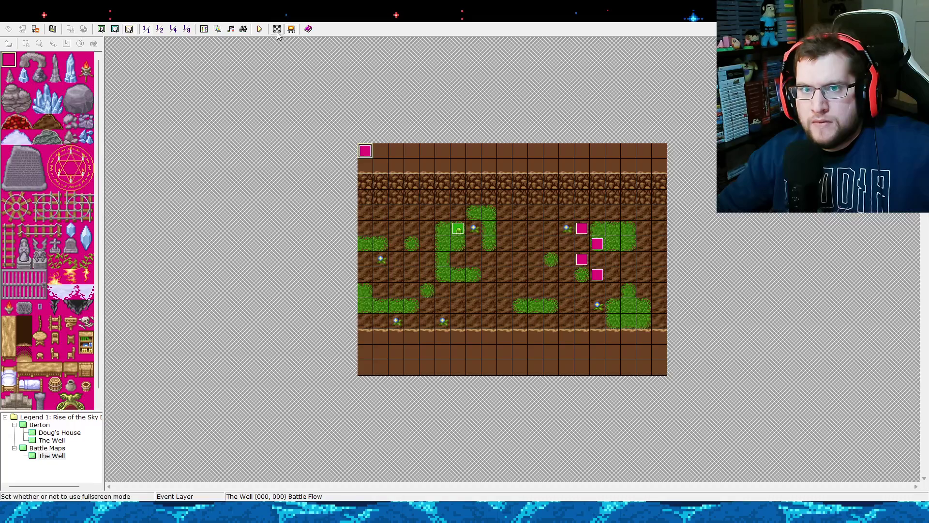
pyautogui.click(259, 30)
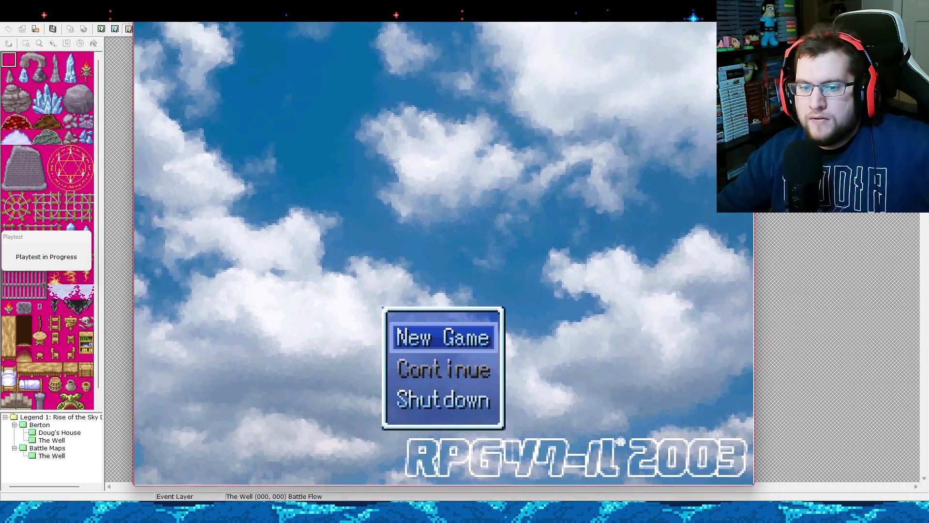
pyautogui.moveTo(343, 16); pyautogui.dragTo(335, 25)
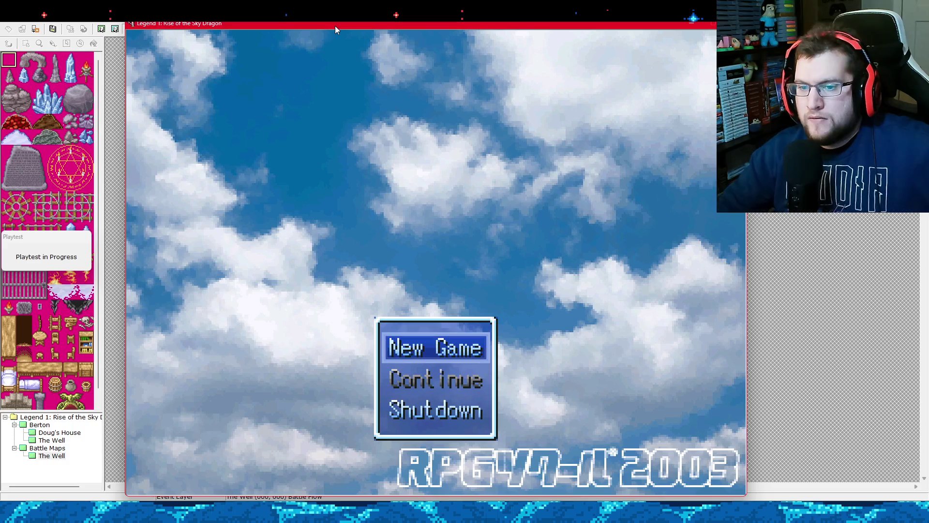
pyautogui.press('Return')
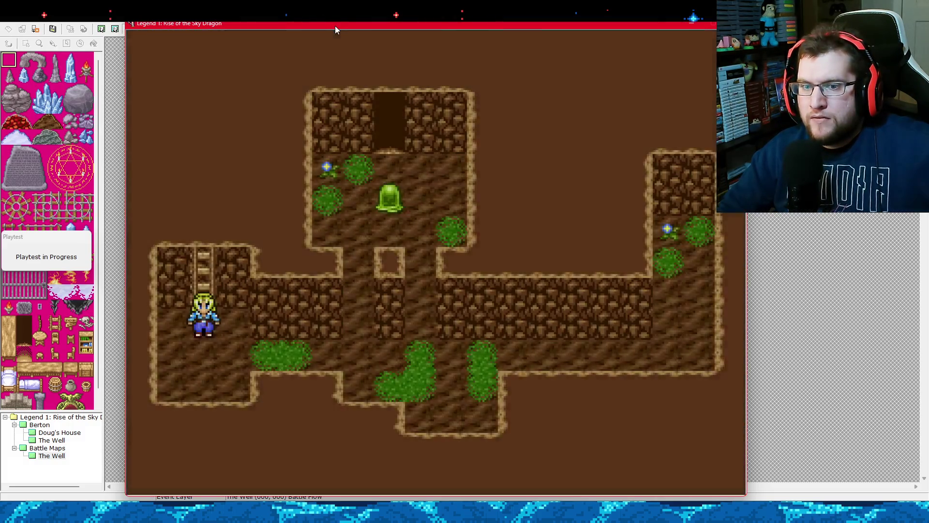
pyautogui.press('Right')
pyautogui.press('Down')
pyautogui.press('Right')
pyautogui.press('Right')
pyautogui.press('Up')
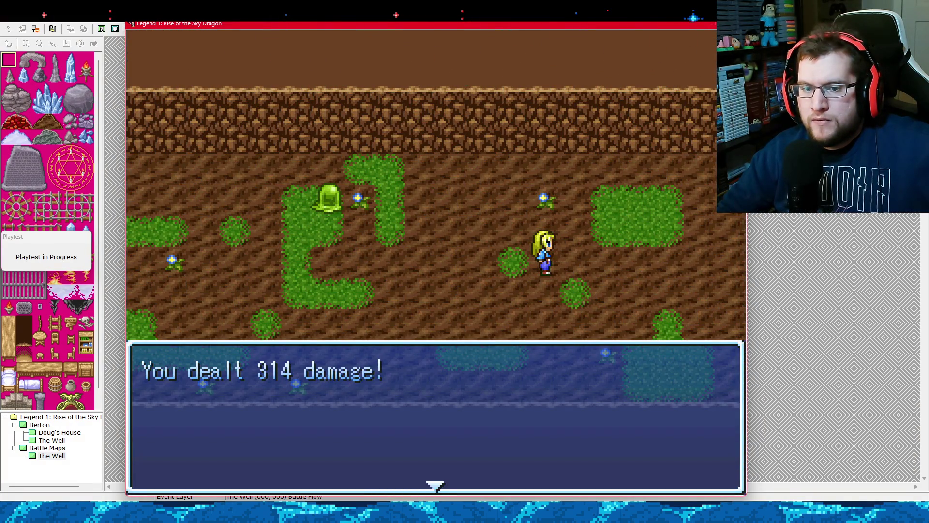
pyautogui.press('Return')
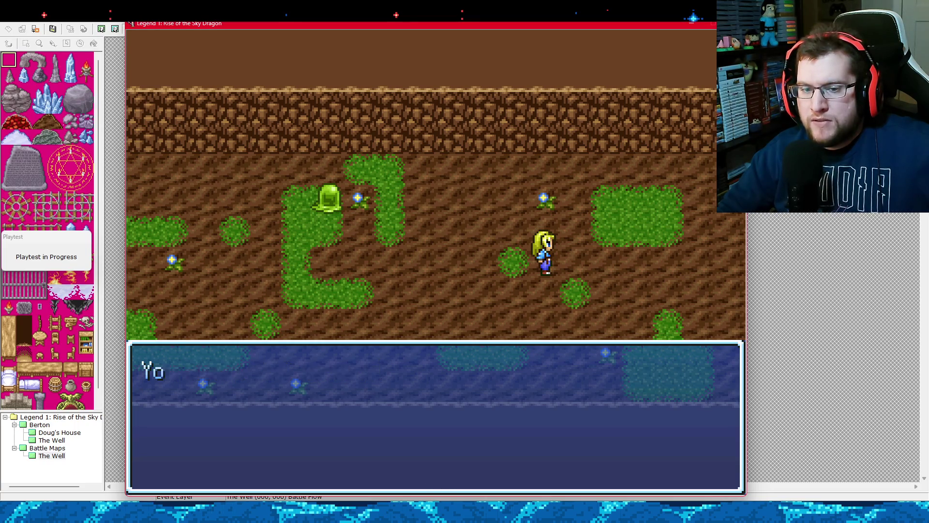
pyautogui.press('Return')
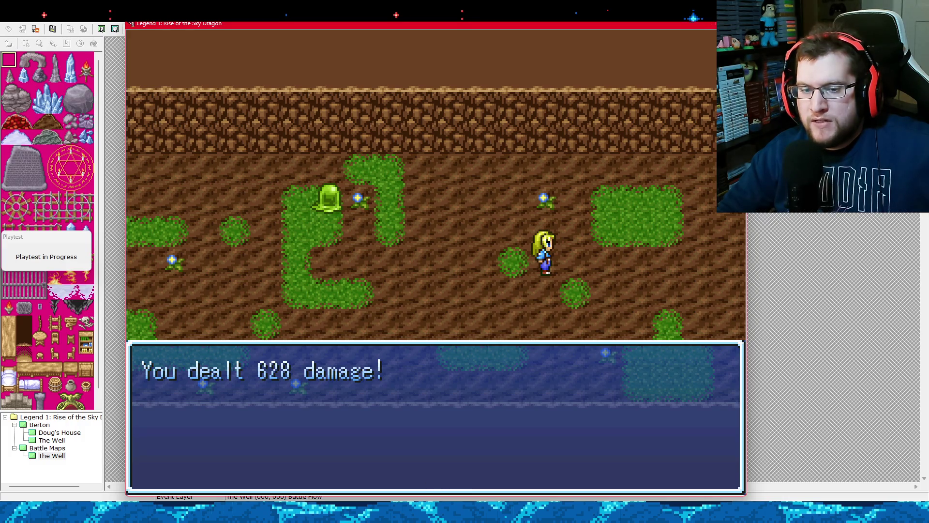
pyautogui.press('Return')
pyautogui.press('Return')
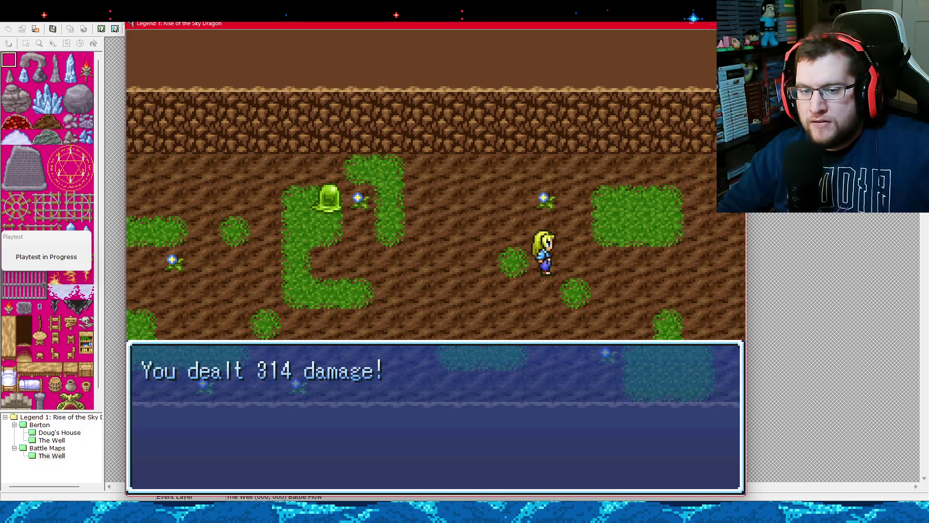
pyautogui.press('Return')
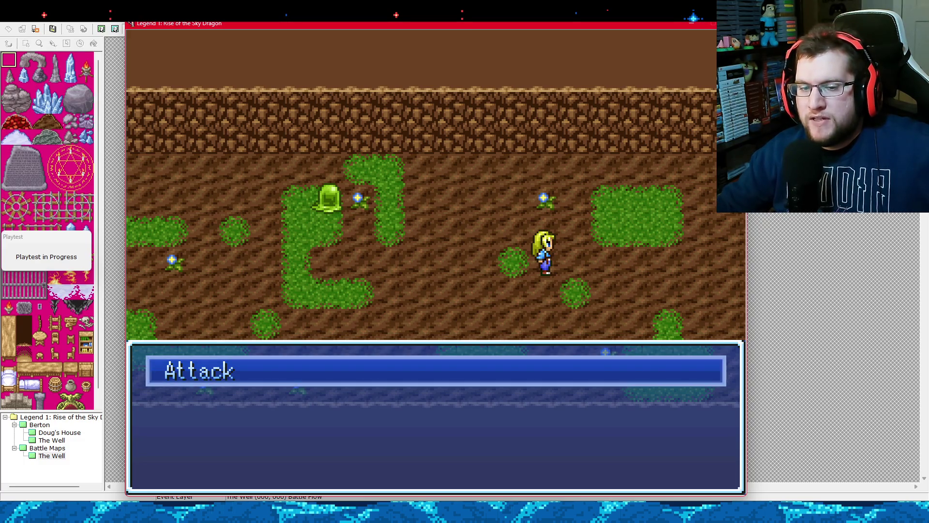
pyautogui.press('Return')
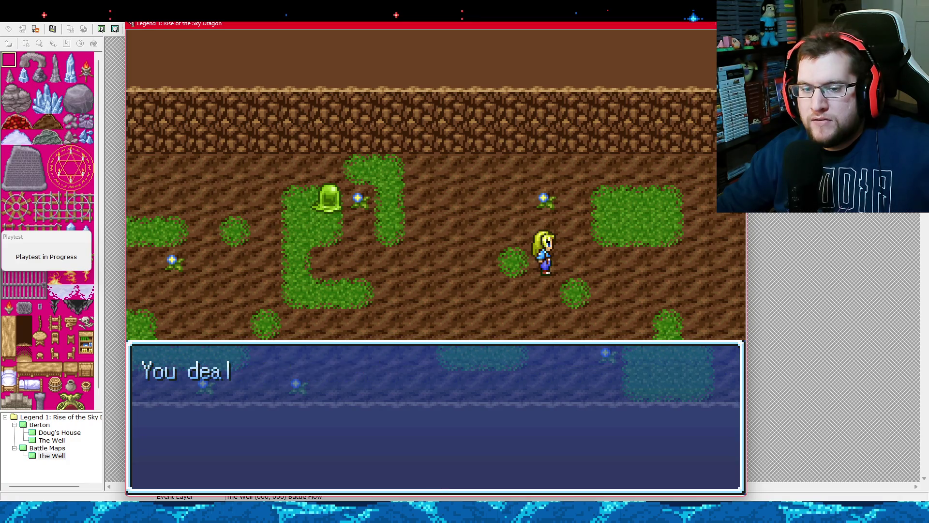
pyautogui.press('Return')
pyautogui.press('Return')
pyautogui.press('Return')
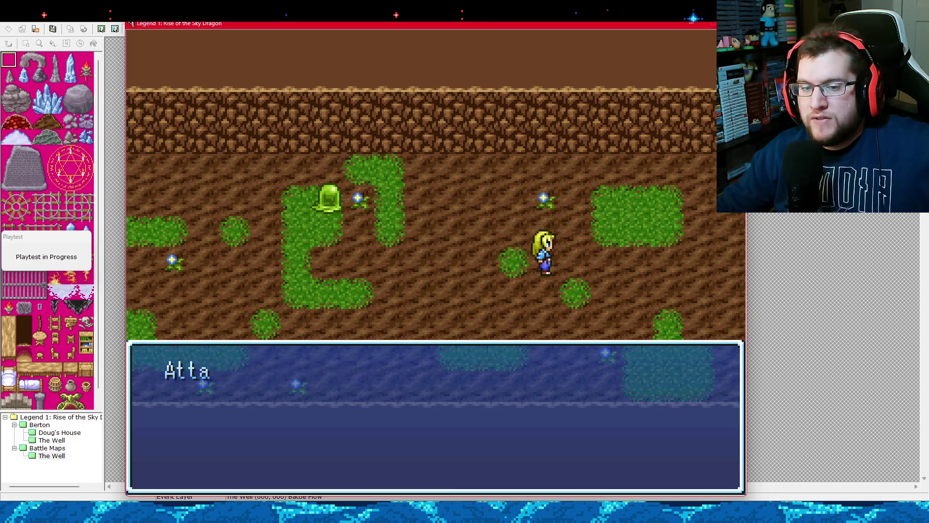
pyautogui.press('Return')
pyautogui.press('Return')
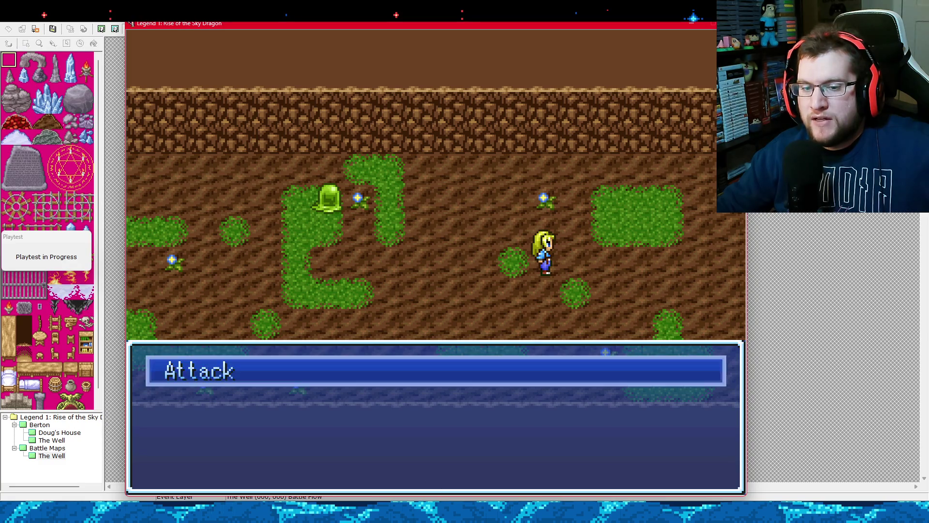
pyautogui.press('Return')
pyautogui.press('Return')
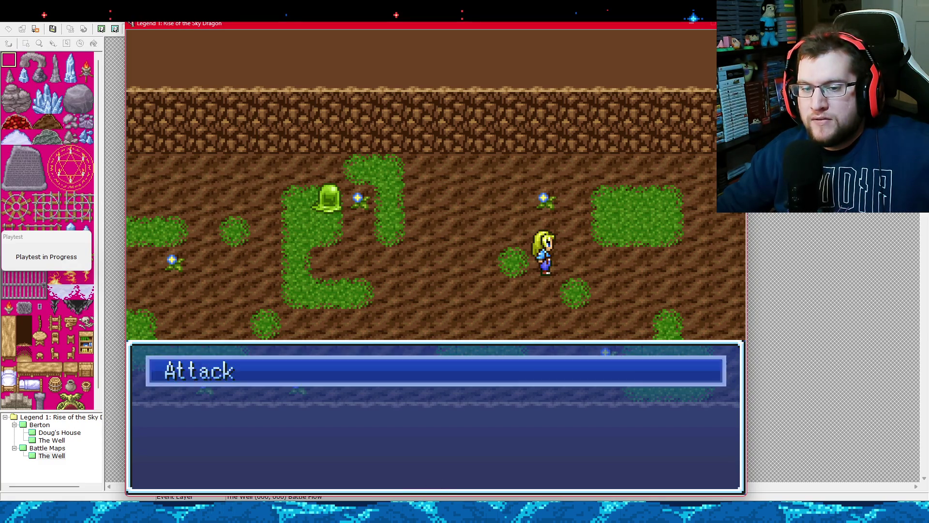
pyautogui.press('Return')
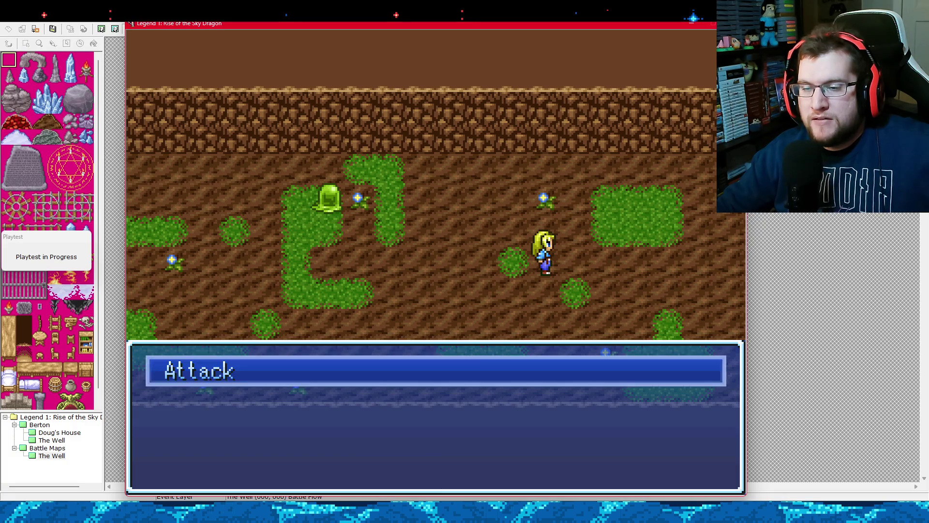
pyautogui.hotkey('alt', 'F4')
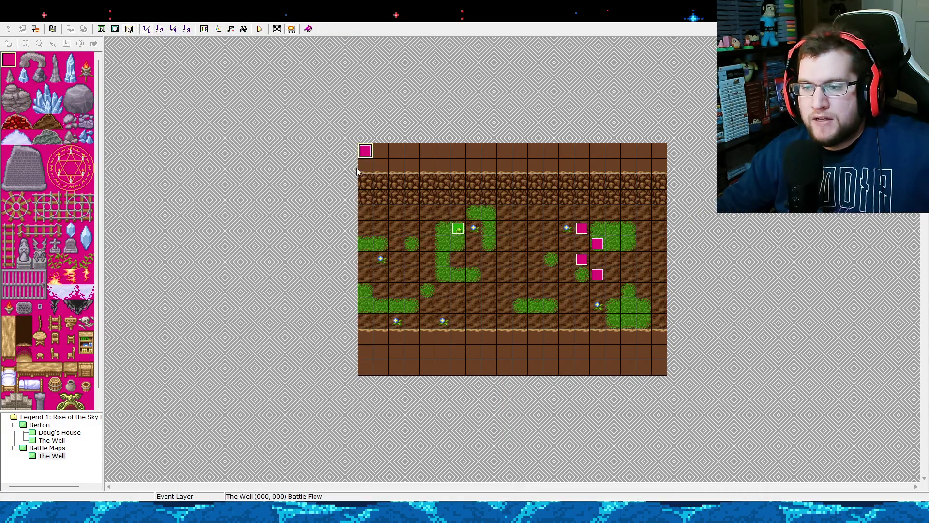
# Check the first actor's stats in the database's Actors list.
pyautogui.click(204, 29)
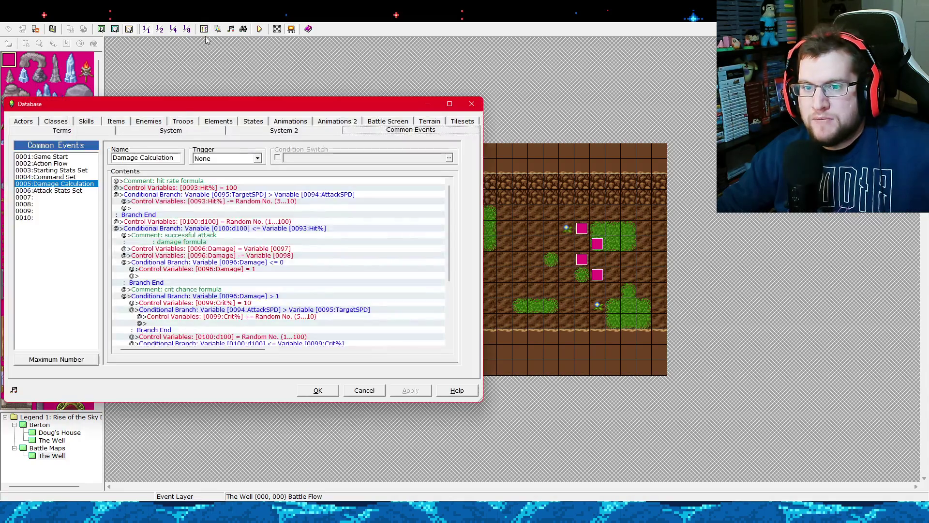
pyautogui.click(26, 126)
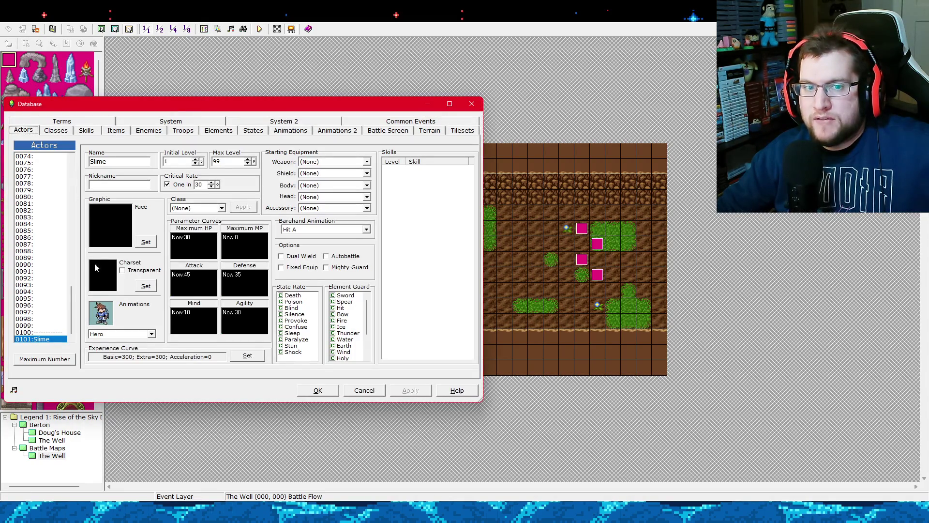
pyautogui.moveTo(72, 311); pyautogui.dragTo(58, 173)
pyautogui.click(39, 156)
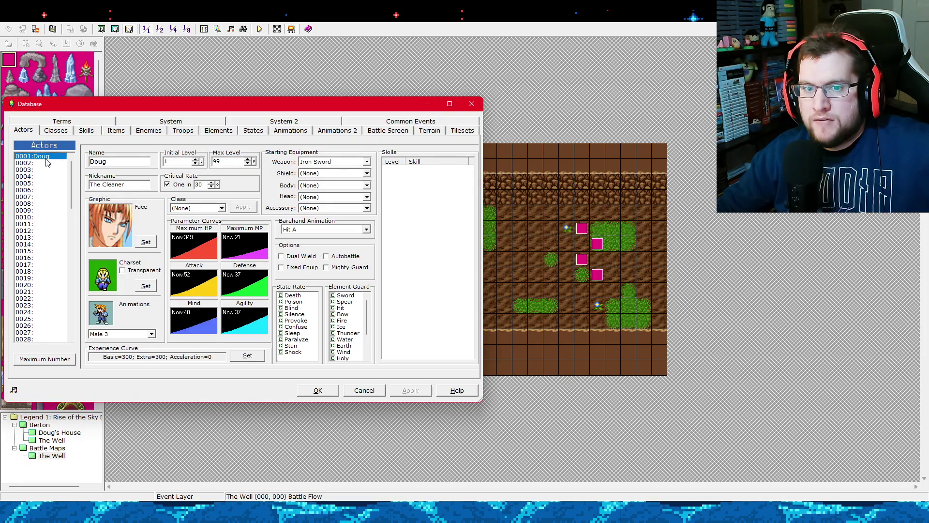
pyautogui.click(478, 106)
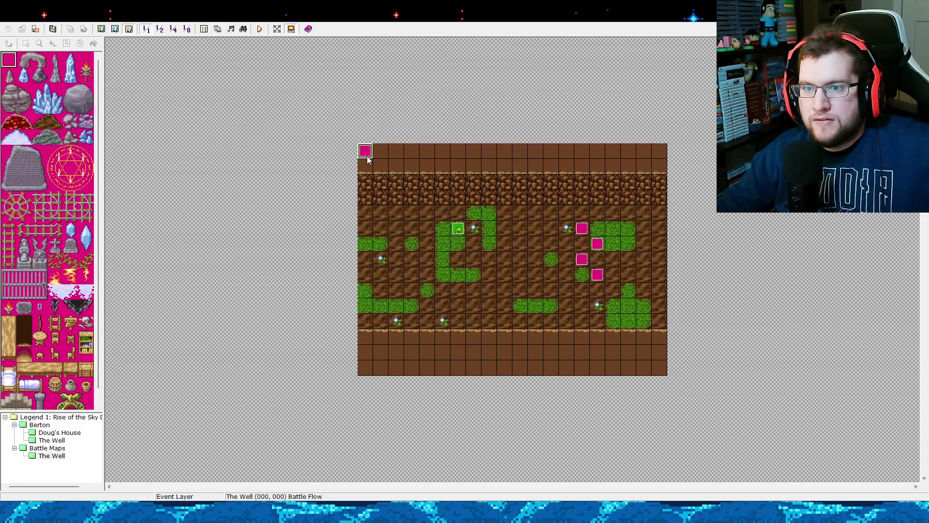
# Reopen the database and select the Starting Stats Set common event.
pyautogui.click(203, 29)
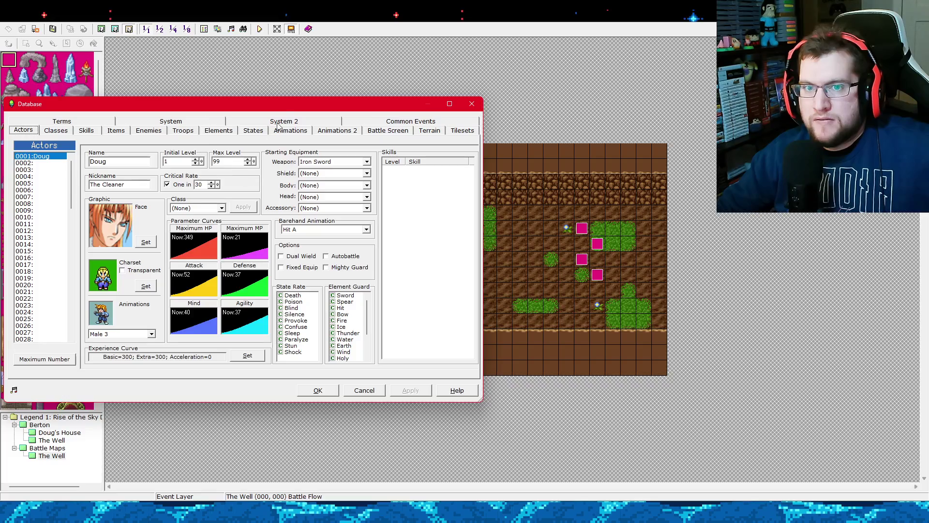
pyautogui.moveTo(299, 107); pyautogui.dragTo(391, 104)
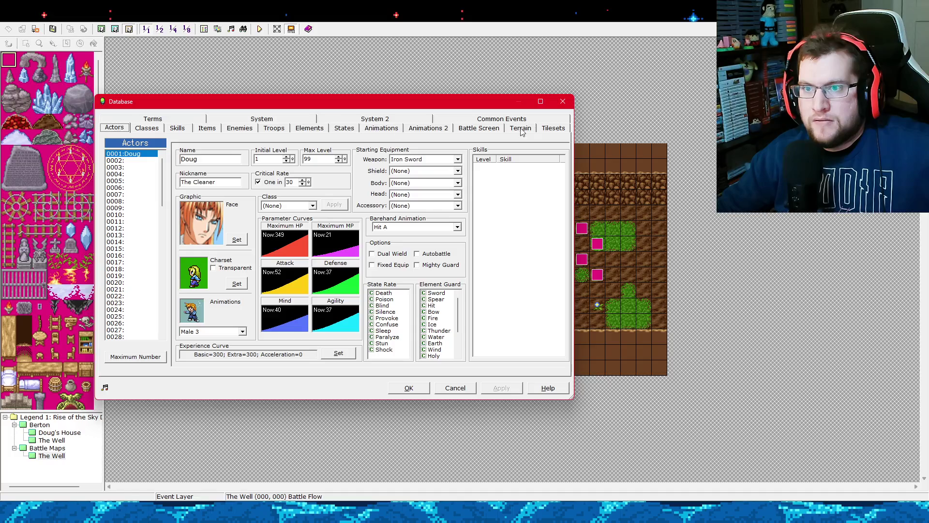
pyautogui.click(501, 120)
pyautogui.click(157, 154)
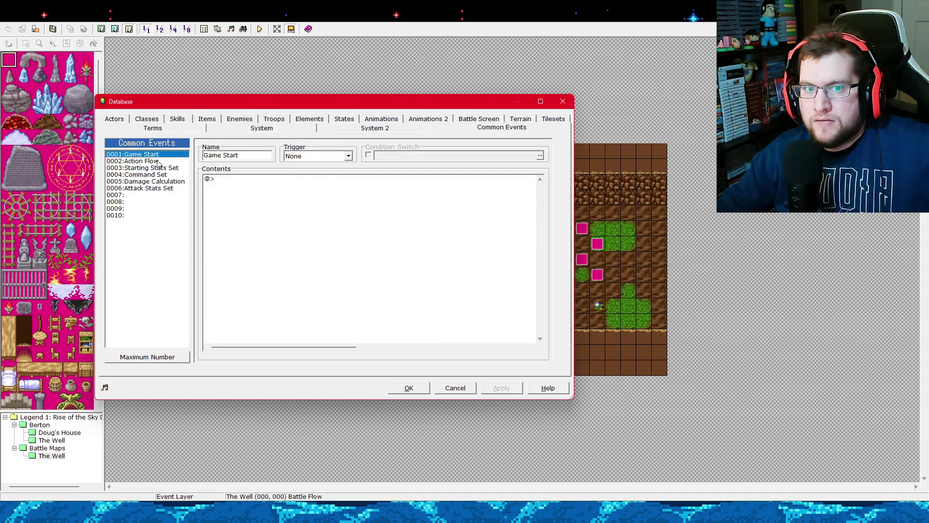
pyautogui.click(160, 160)
pyautogui.click(162, 167)
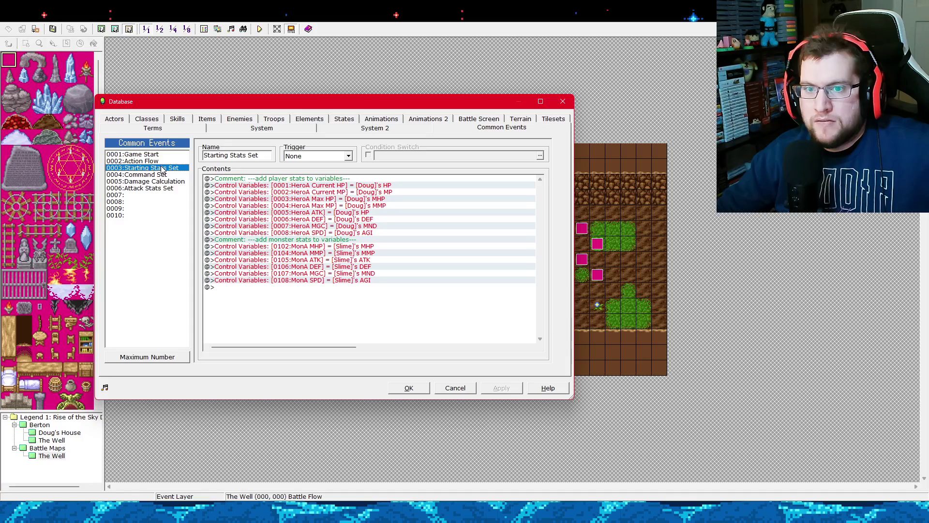
# Change the HeroA ATK line to store the hero's Attack instead of HP.
pyautogui.click(358, 215)
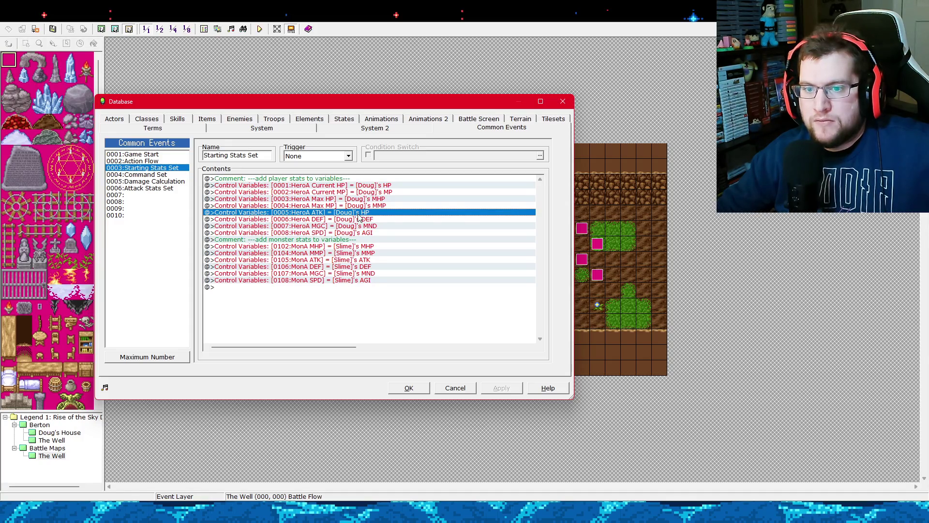
pyautogui.rightClick(358, 217)
pyautogui.click(367, 232)
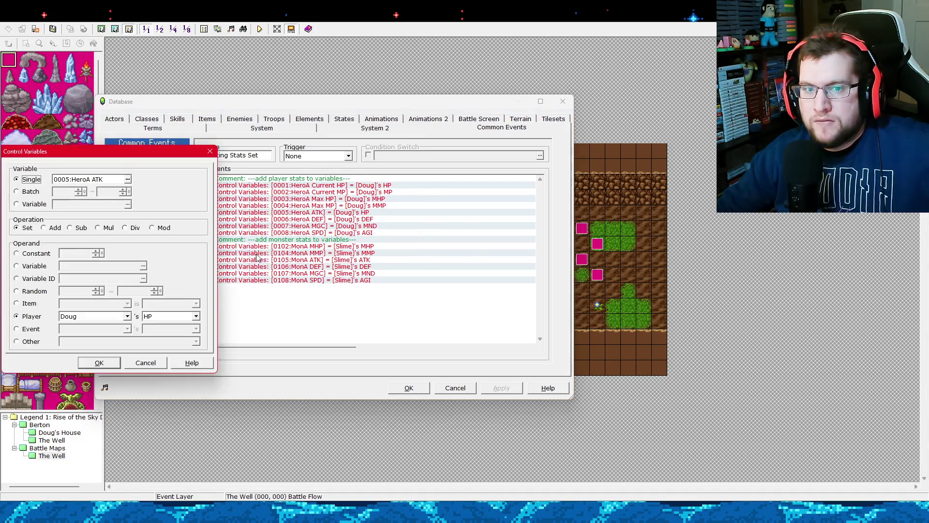
pyautogui.click(174, 316)
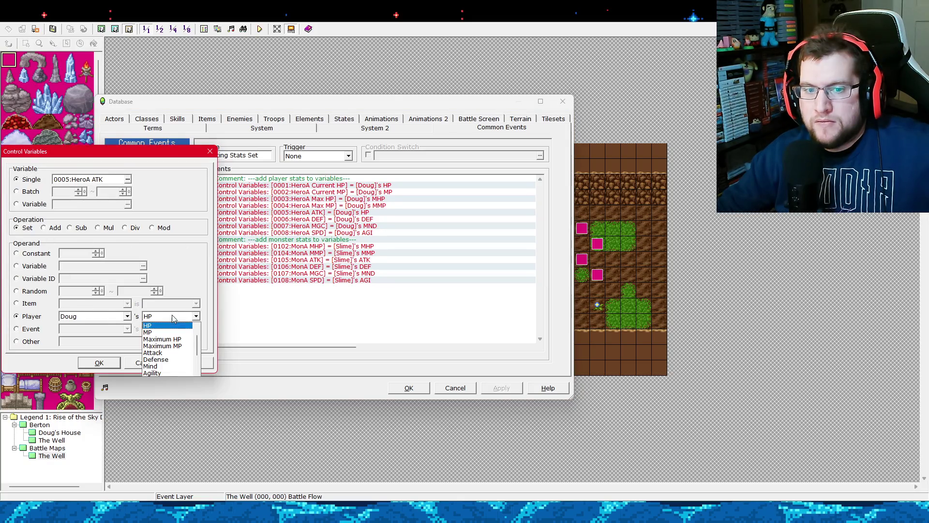
pyautogui.click(170, 353)
pyautogui.click(116, 367)
# Apply and close the database, then start a new playtest.
pyautogui.click(496, 391)
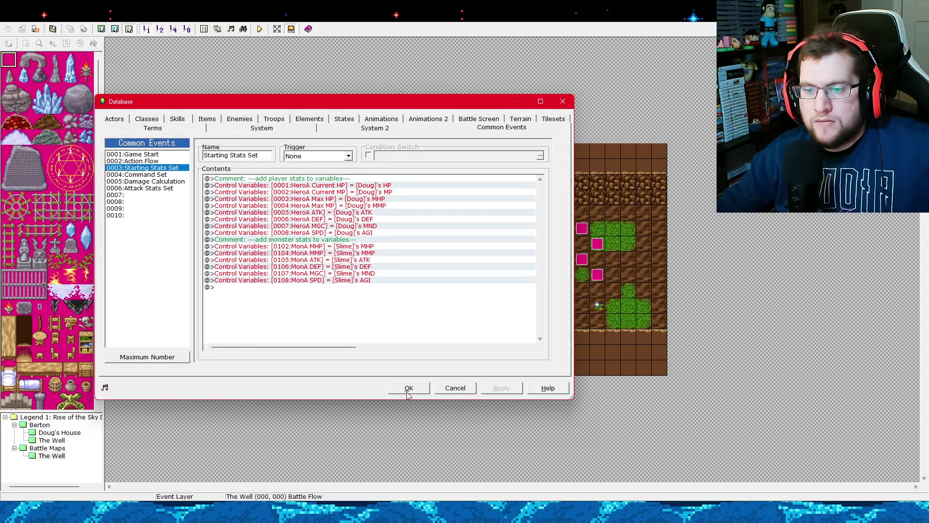
pyautogui.click(408, 389)
pyautogui.click(261, 30)
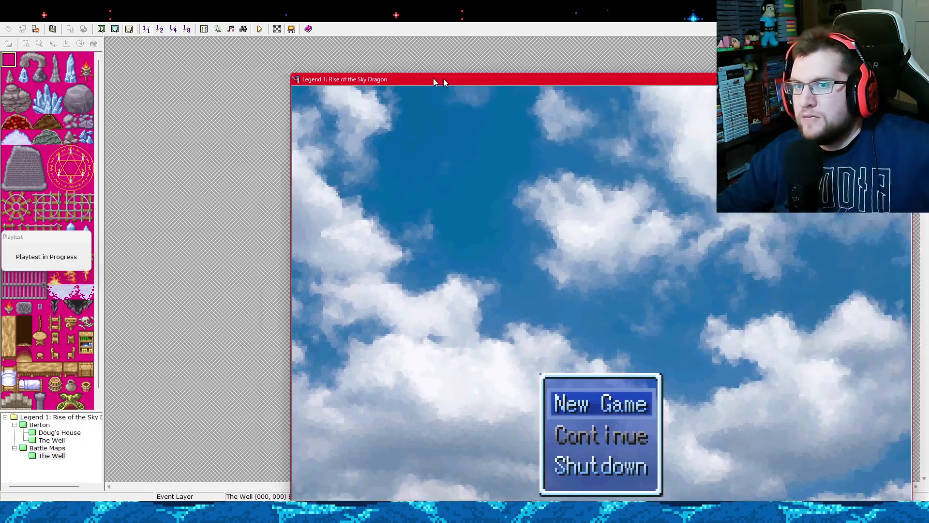
pyautogui.moveTo(443, 80); pyautogui.dragTo(280, 22)
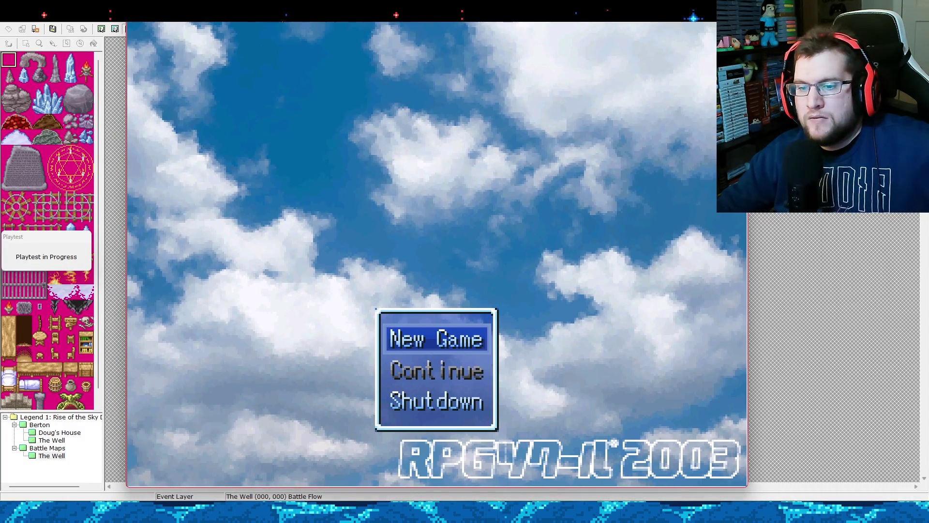
# Start a new game and walk the hero into the slime to begin battle.
pyautogui.press('Return')
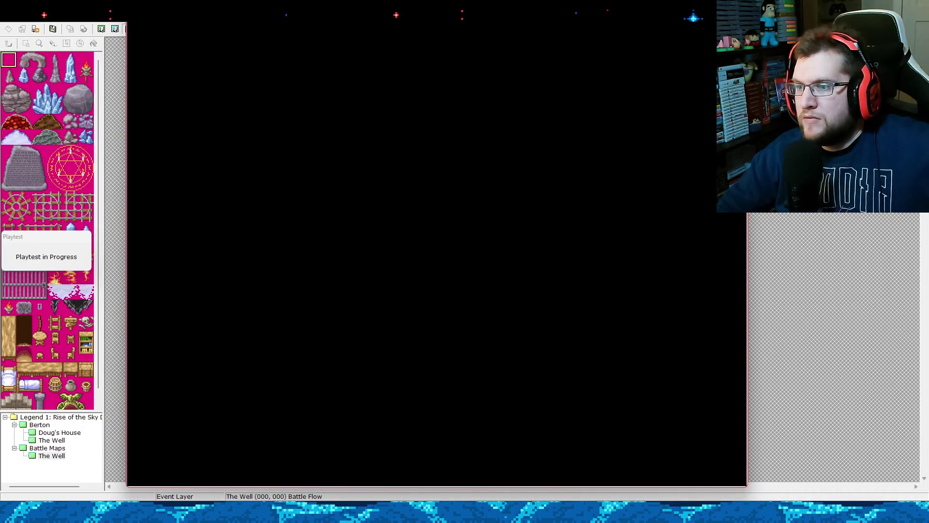
pyautogui.press('Down')
pyautogui.press('Right')
pyautogui.press('Up')
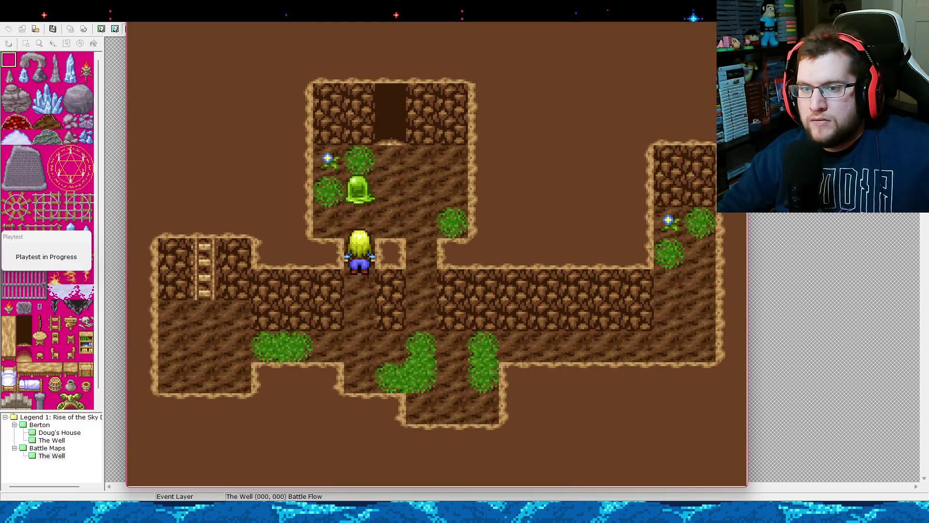
pyautogui.press('Up')
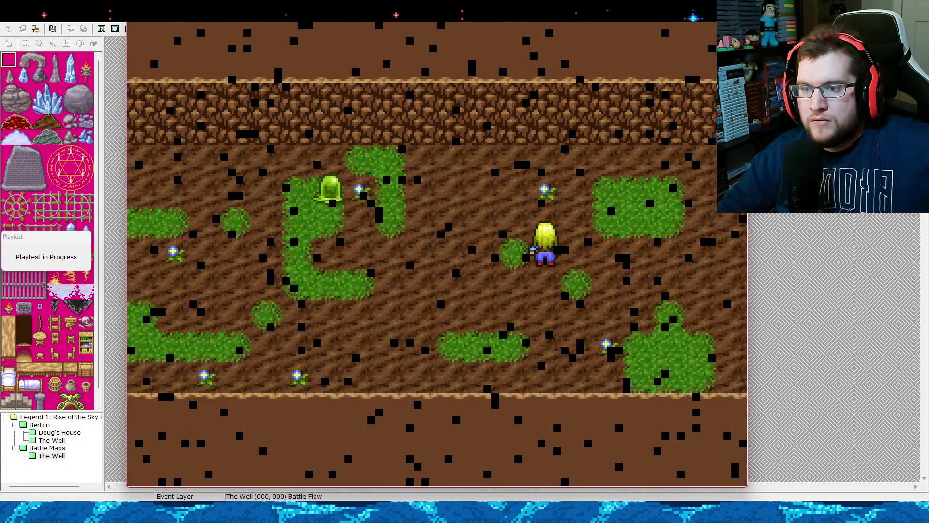
# Attack the slime repeatedly, reading each damage message, then end the playtest.
pyautogui.press('Return')
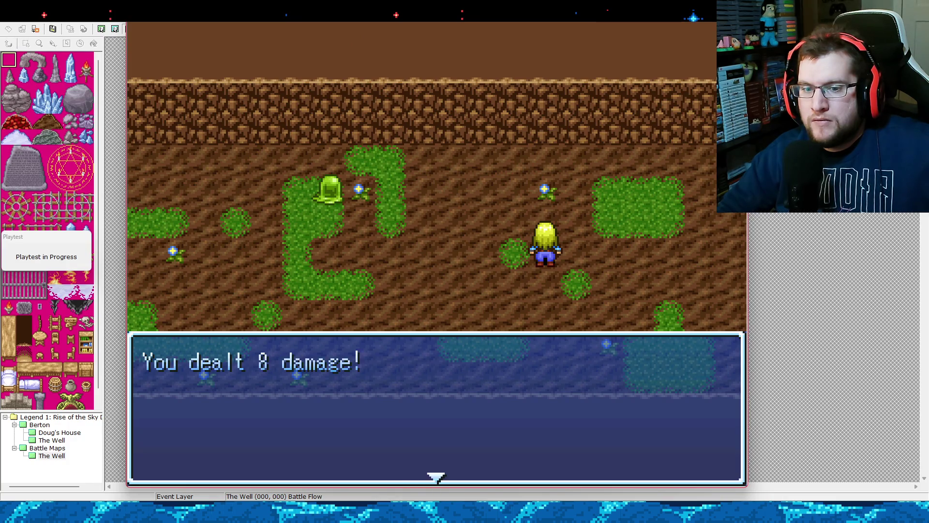
pyautogui.press('Return')
pyautogui.press('Return')
pyautogui.press('Return')
pyautogui.press('Return')
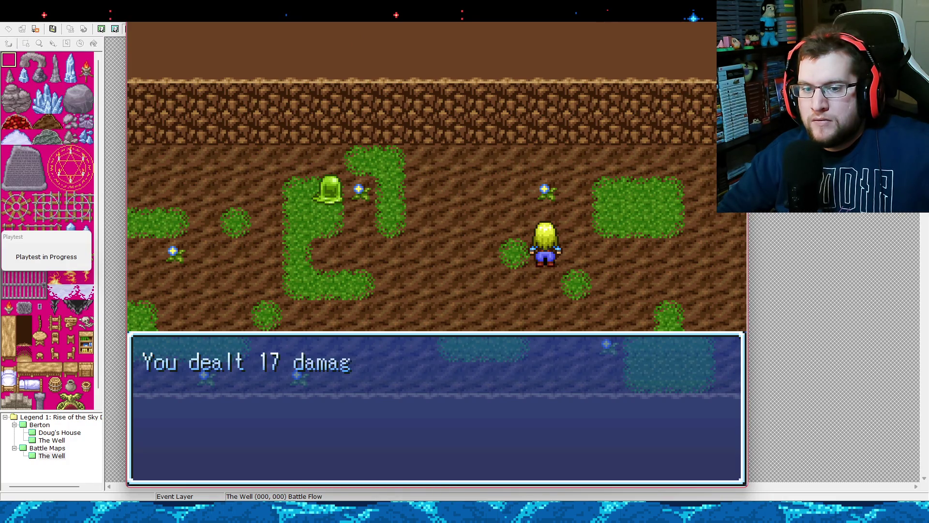
pyautogui.press('Return')
pyautogui.press('Return')
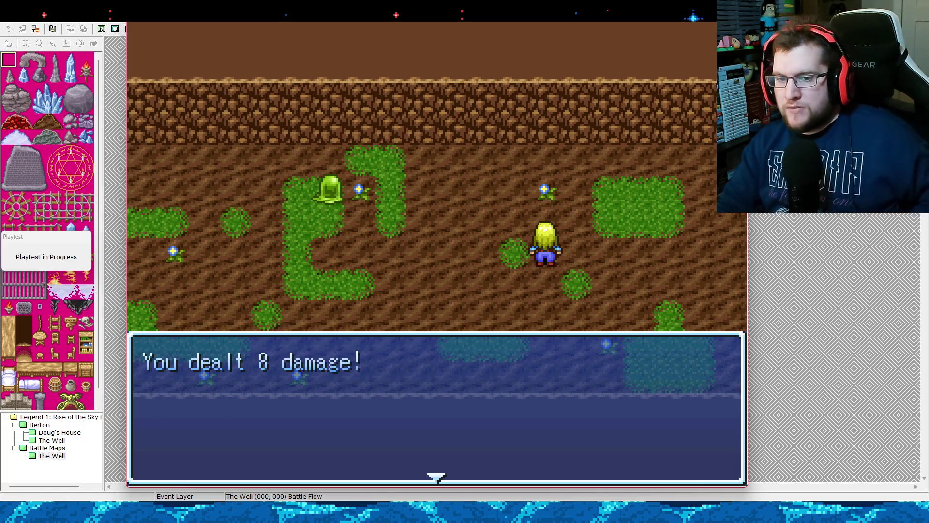
pyautogui.press('Return')
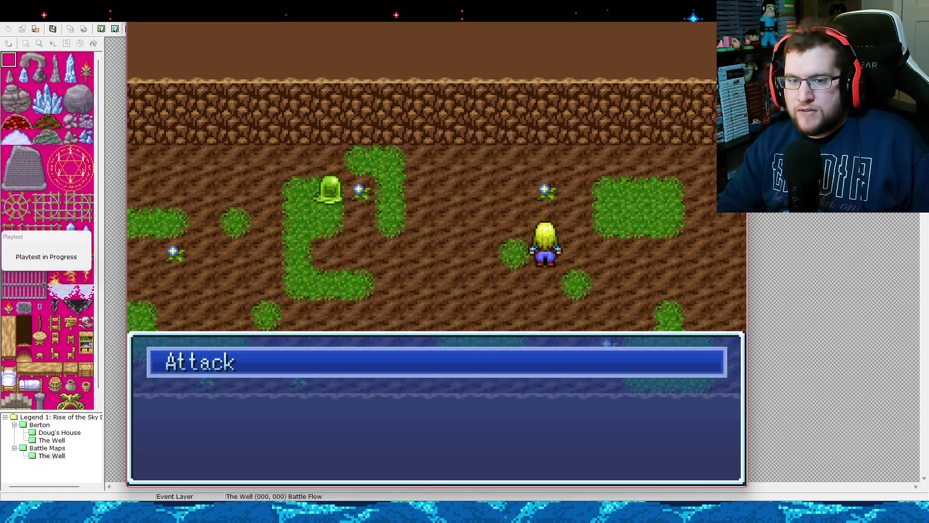
pyautogui.press('Return')
pyautogui.press('Return')
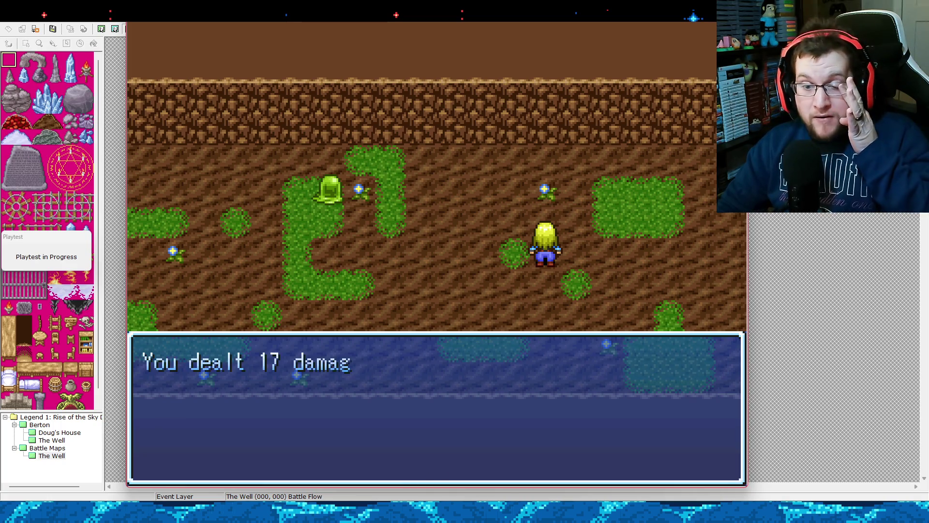
pyautogui.press('Return')
pyautogui.press('Return')
pyautogui.press('Return')
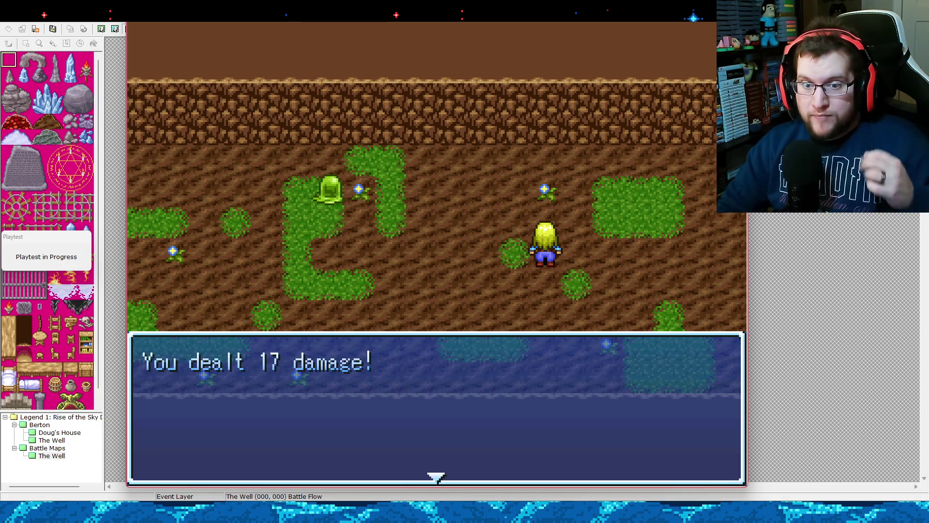
pyautogui.press('Return')
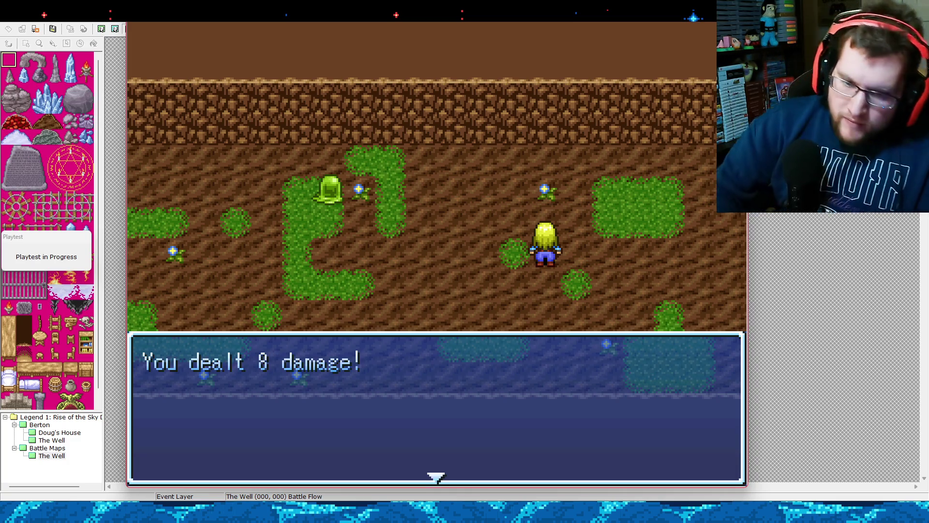
pyautogui.press('Return')
pyautogui.press('Return')
pyautogui.press('Return')
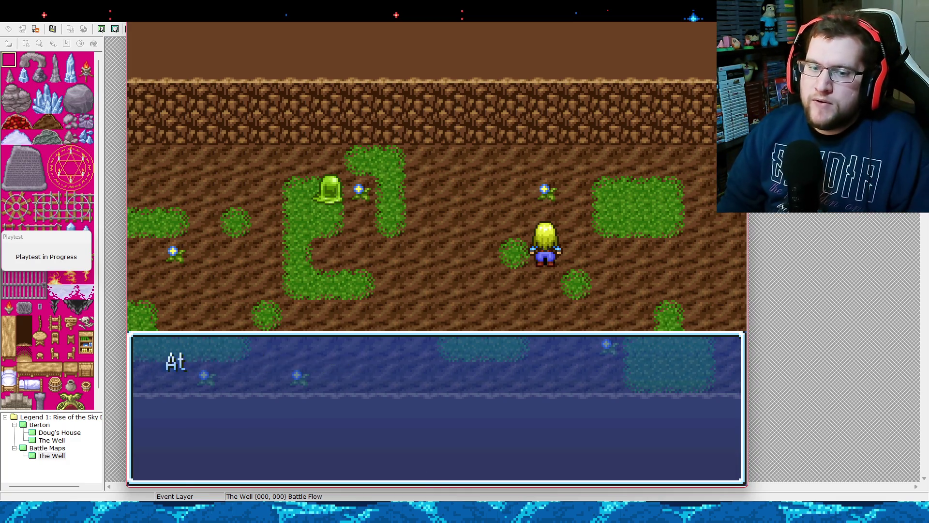
pyautogui.press('Return')
pyautogui.press('Return')
pyautogui.press('Return')
pyautogui.press('Return')
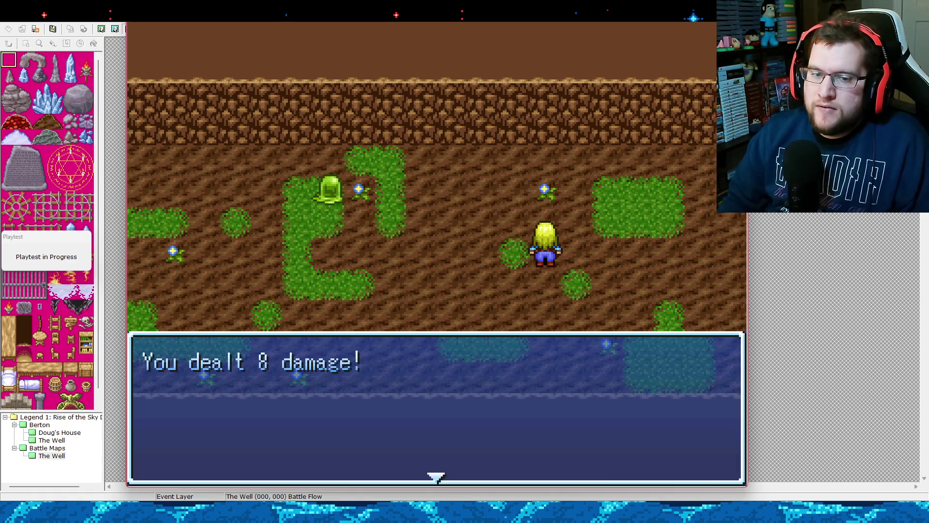
pyautogui.press('Return')
pyautogui.press('Return')
pyautogui.press('Return')
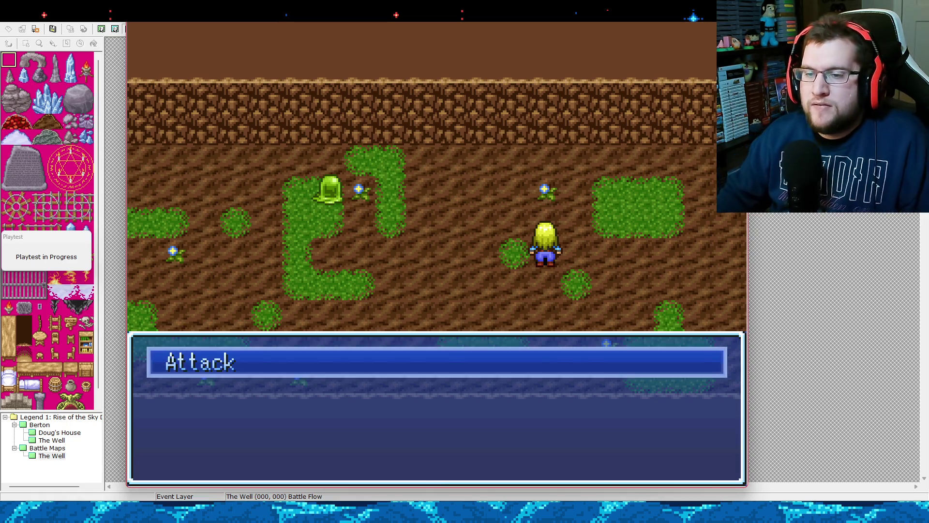
pyautogui.press('Return')
pyautogui.press('Return')
pyautogui.press('Return')
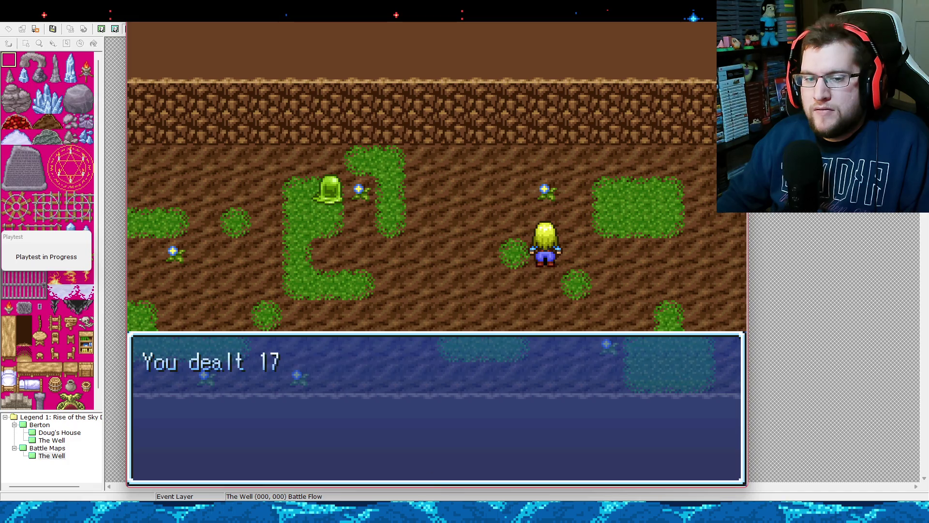
pyautogui.press('Return')
pyautogui.press('Return')
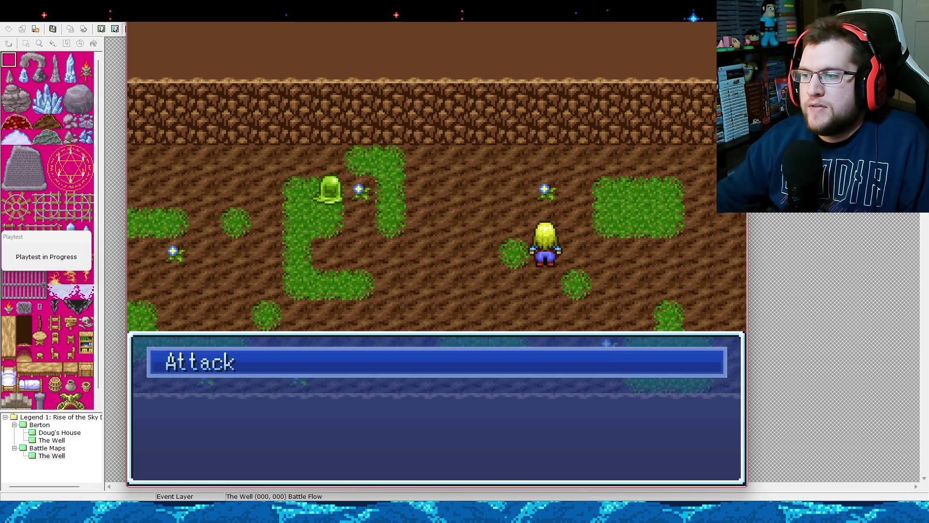
pyautogui.press('Escape')
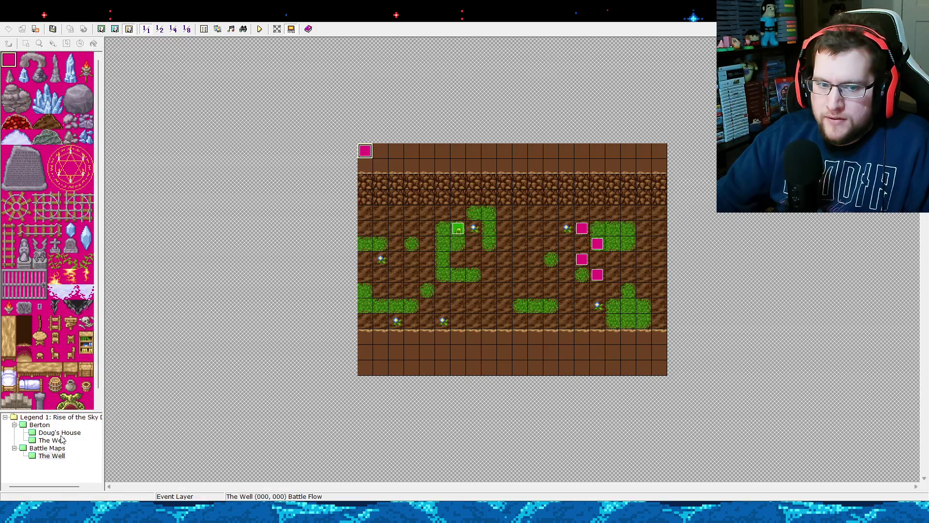
# Open slime event EV0003 on Berton's The Well map.
pyautogui.click(586, 233)
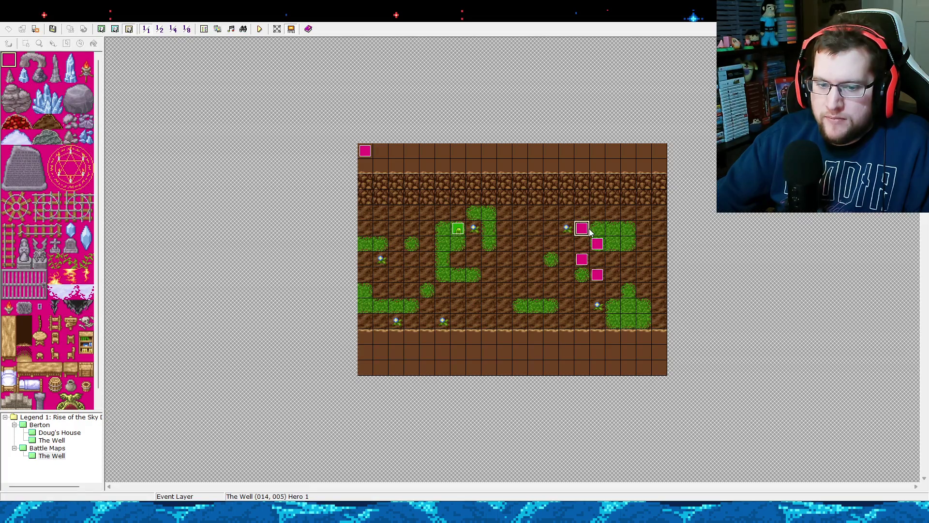
pyautogui.click(41, 426)
pyautogui.click(51, 441)
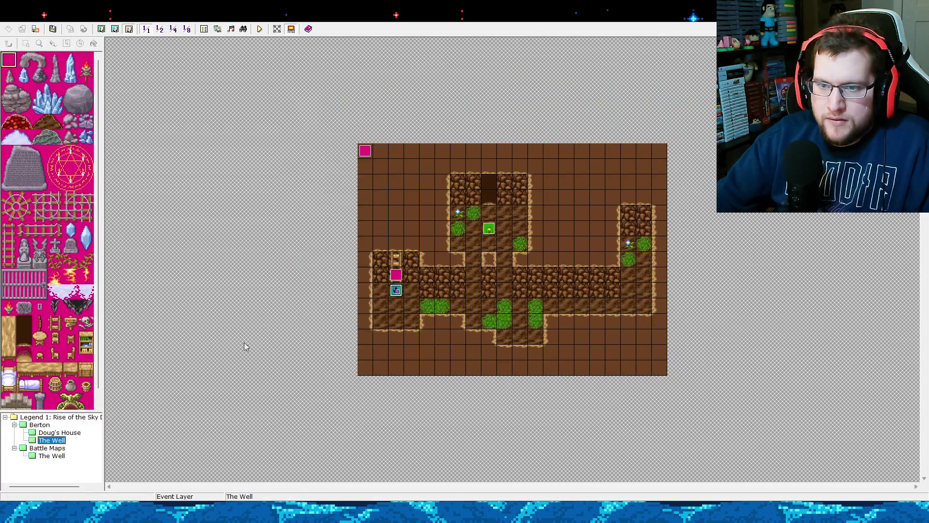
pyautogui.click(488, 231)
pyautogui.doubleClick(488, 231)
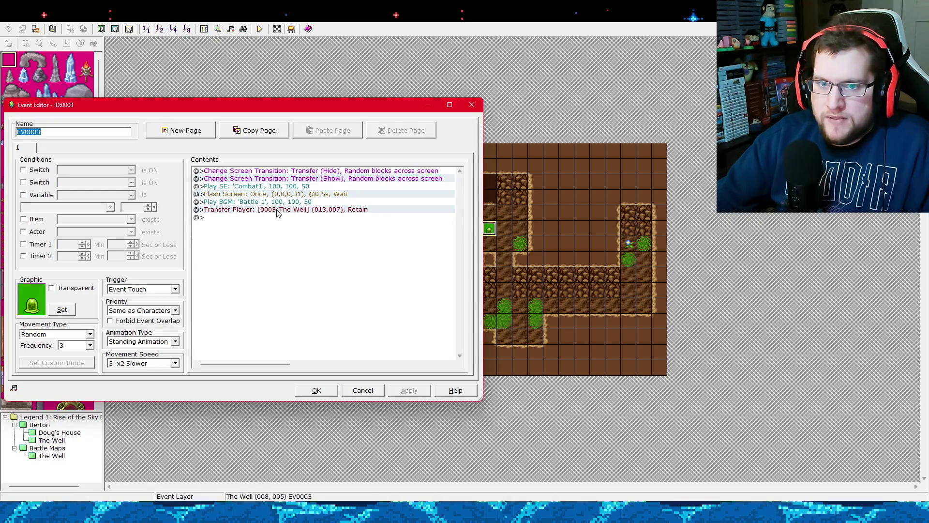
# Set EV0003's Transfer Player to tile (014,005) facing left and save.
pyautogui.click(272, 209)
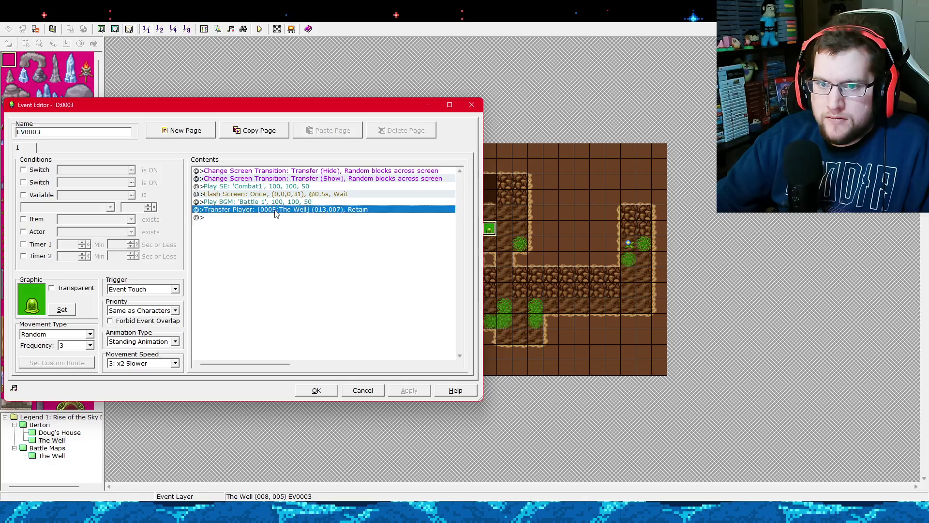
pyautogui.rightClick(274, 209)
pyautogui.click(286, 225)
pyautogui.click(221, 238)
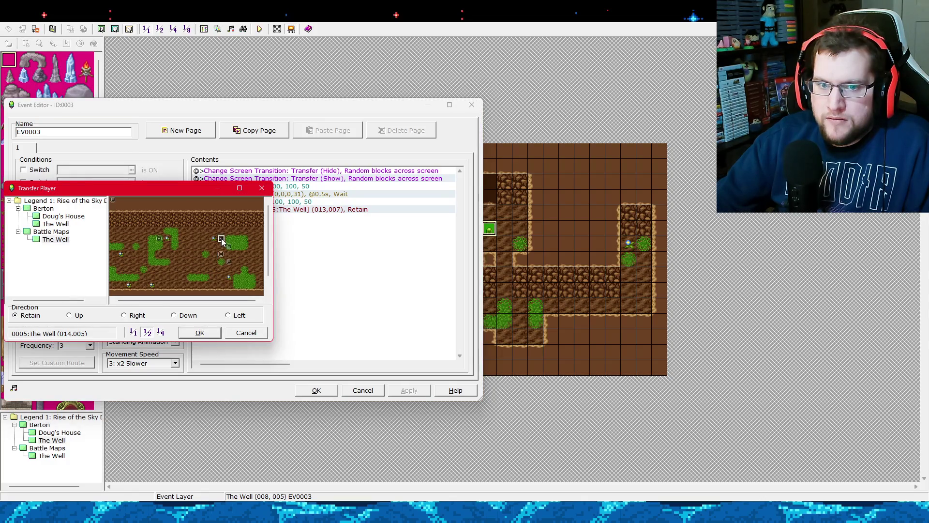
pyautogui.click(228, 316)
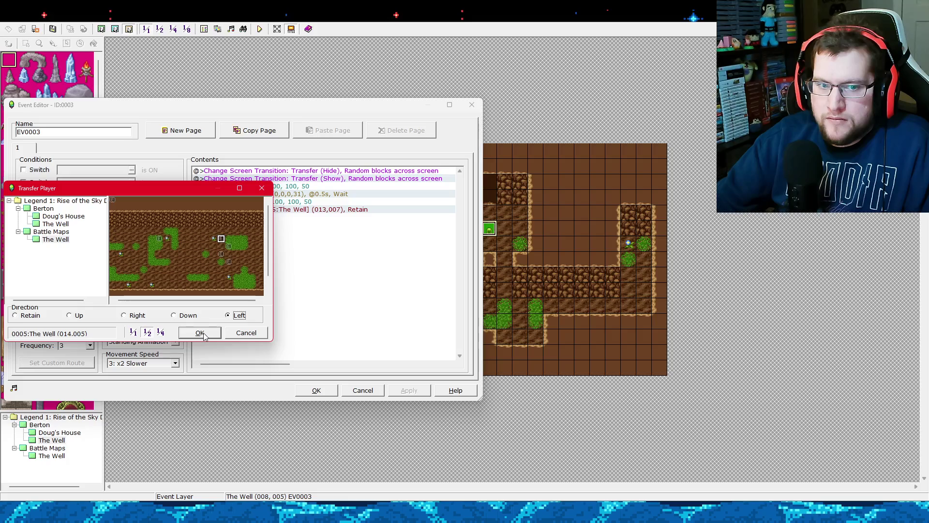
pyautogui.click(204, 336)
pyautogui.click(409, 390)
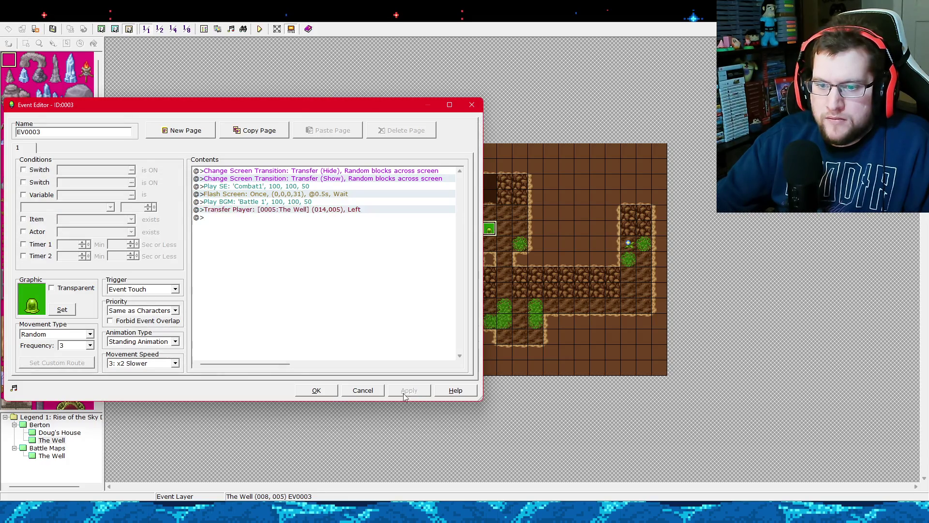
pyautogui.click(316, 390)
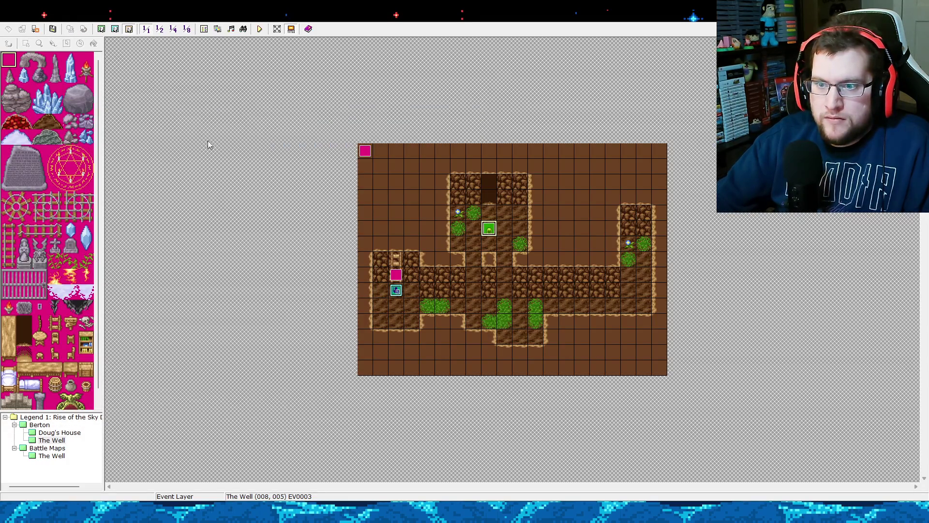
# After a playtest, move the transfer destination to (012,005).
pyautogui.click(260, 29)
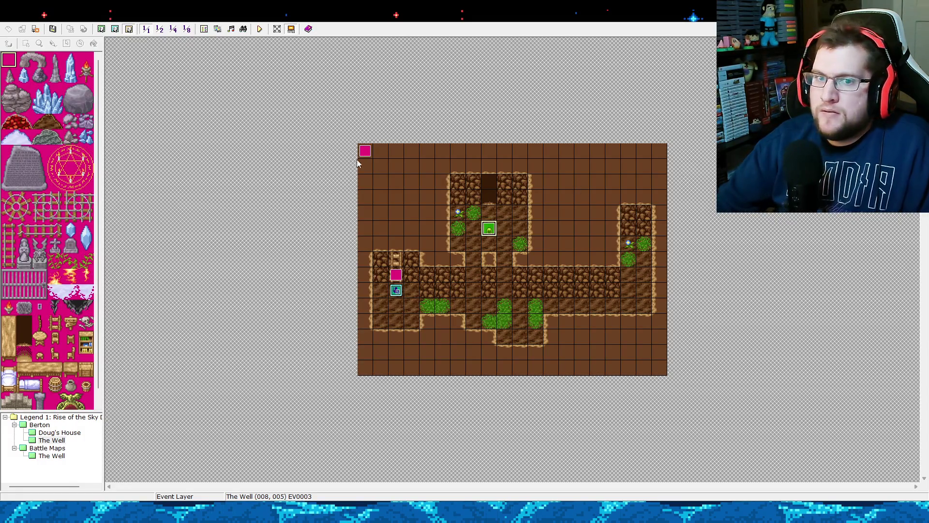
pyautogui.doubleClick(490, 234)
pyautogui.click(299, 211)
pyautogui.rightClick(298, 211)
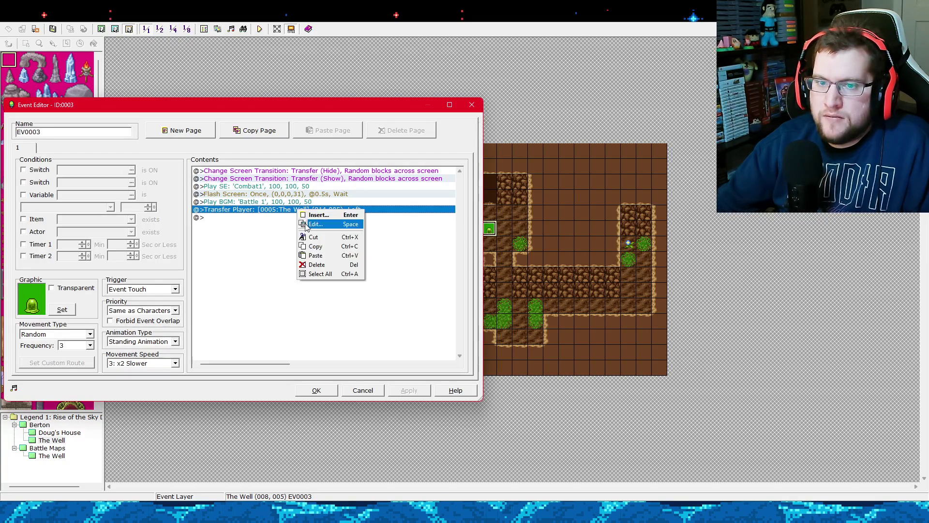
pyautogui.click(309, 216)
pyautogui.click(209, 243)
pyautogui.click(209, 337)
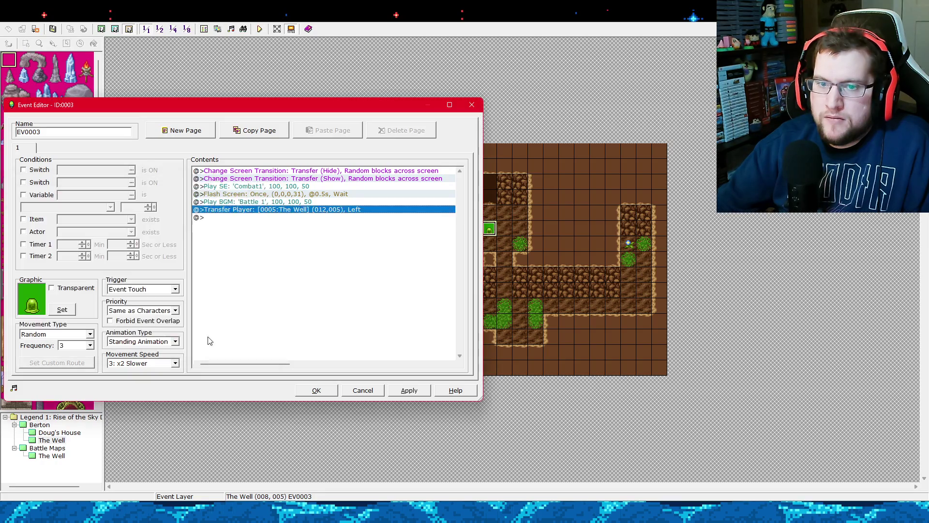
pyautogui.click(317, 393)
# On The Well battle map, shift the hero events to the left.
pyautogui.click(65, 433)
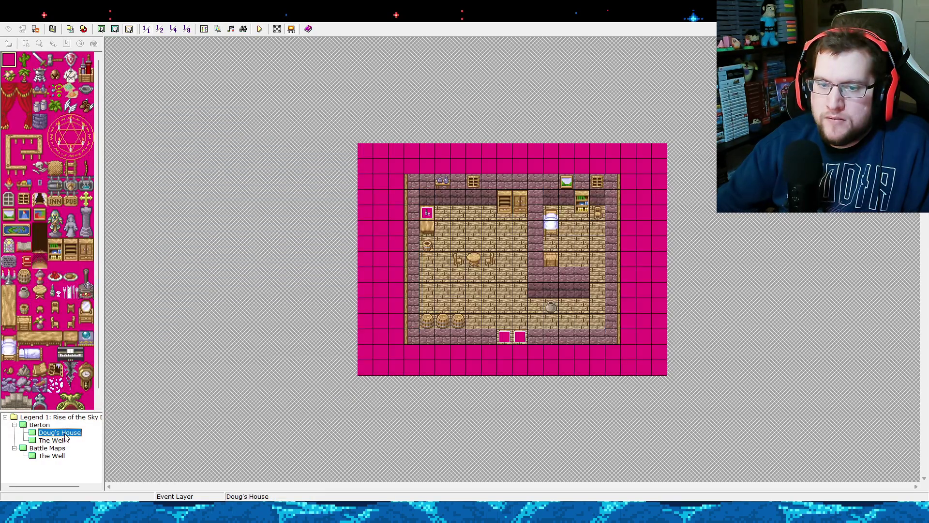
pyautogui.click(54, 456)
pyautogui.moveTo(580, 231)
pyautogui.mouseDown()
pyautogui.moveTo(550, 231)
pyautogui.moveTo(565, 245)
pyautogui.moveTo(550, 259)
pyautogui.moveTo(566, 274)
pyautogui.mouseUp()
pyautogui.click(579, 260)
pyautogui.click(582, 244)
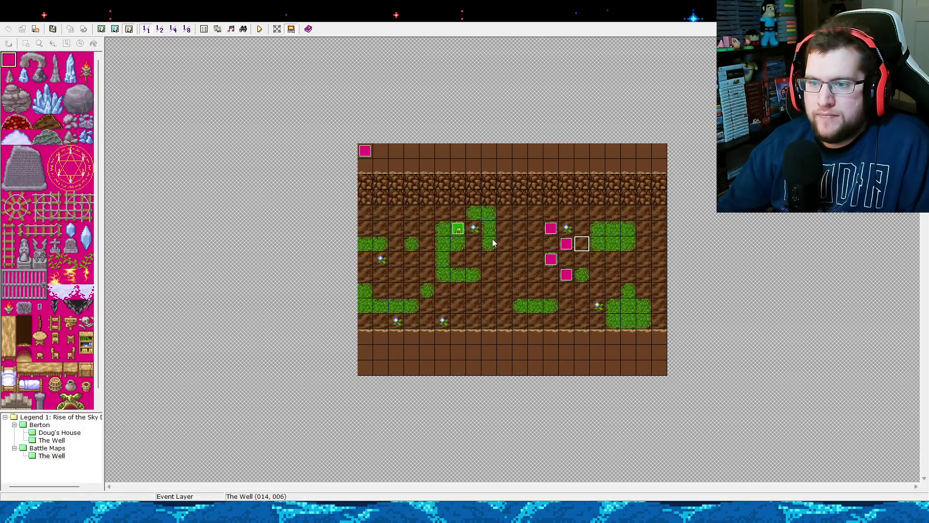
# Move the three hero events and the Monster A event one tile down.
pyautogui.moveTo(564, 280); pyautogui.dragTo(565, 293)
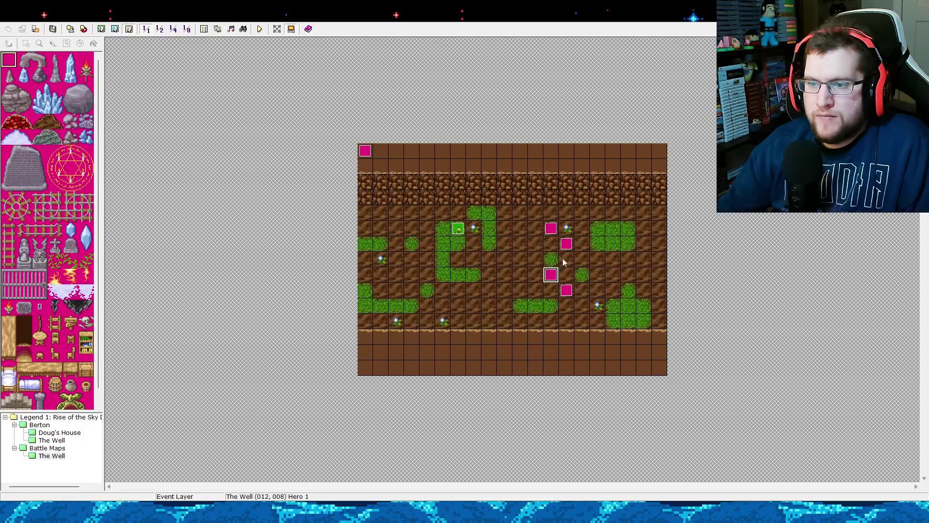
pyautogui.moveTo(565, 246); pyautogui.dragTo(565, 261)
pyautogui.moveTo(551, 230); pyautogui.dragTo(551, 246)
pyautogui.click(457, 236)
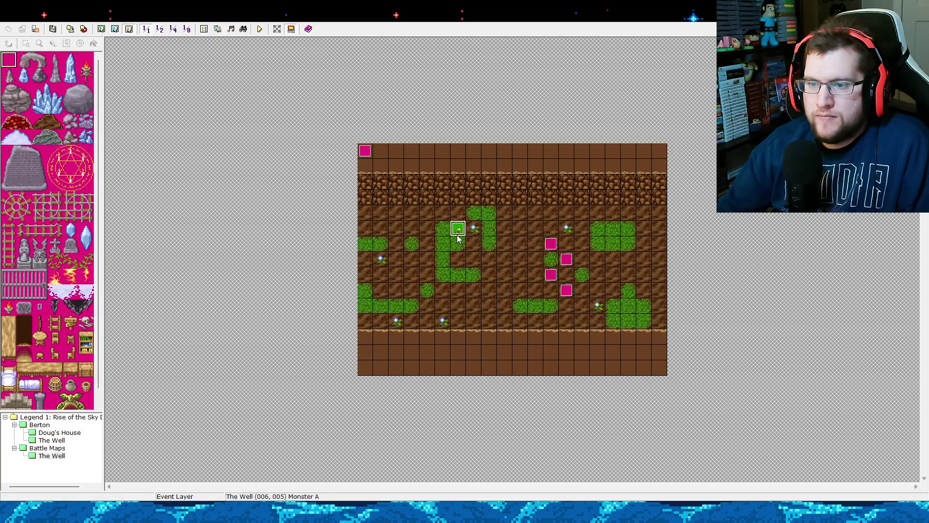
pyautogui.moveTo(457, 238); pyautogui.dragTo(458, 245)
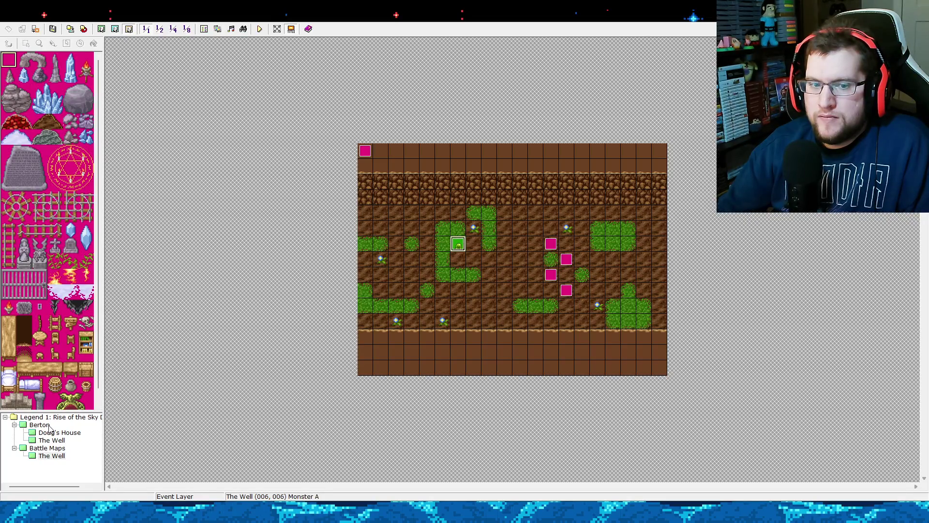
# On The Well map, set the slime event's Transfer Player to (012,006) facing left and save.
pyautogui.click(51, 440)
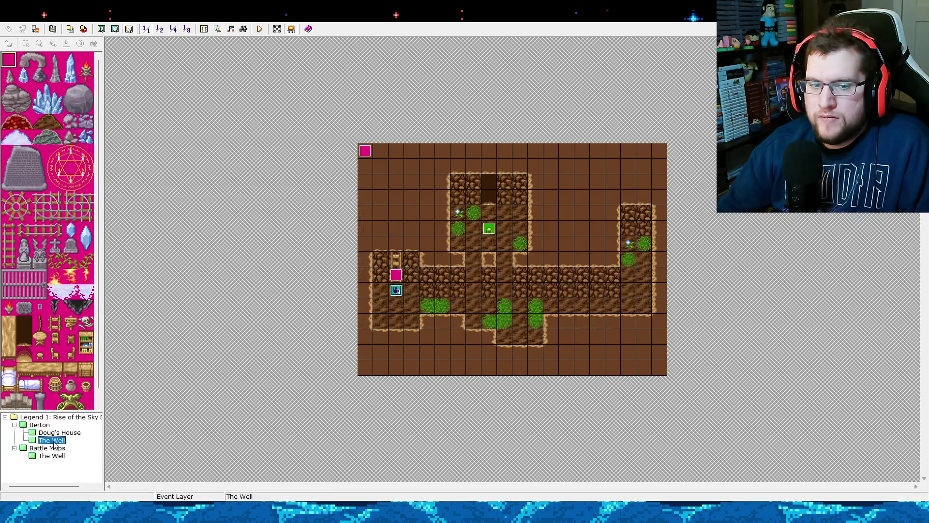
pyautogui.rightClick(488, 231)
pyautogui.click(501, 233)
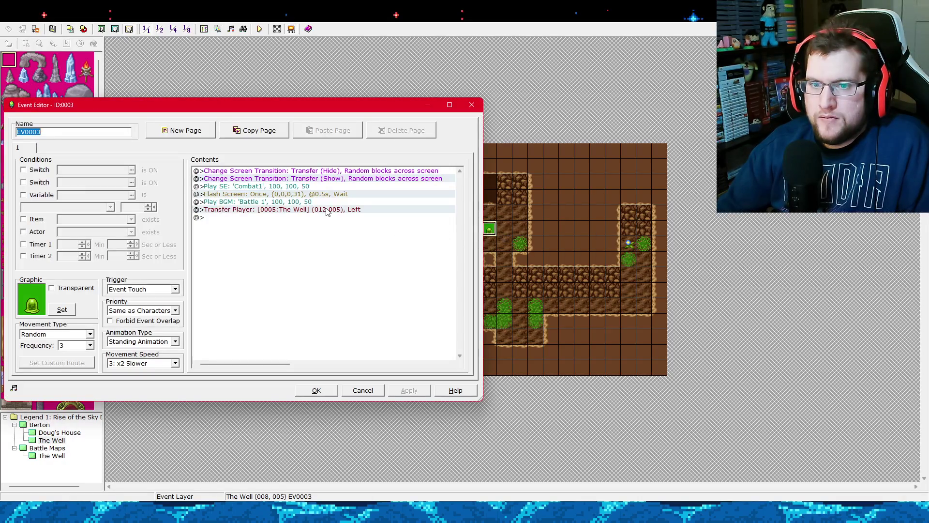
pyautogui.rightClick(326, 211)
pyautogui.click(333, 221)
pyautogui.click(205, 249)
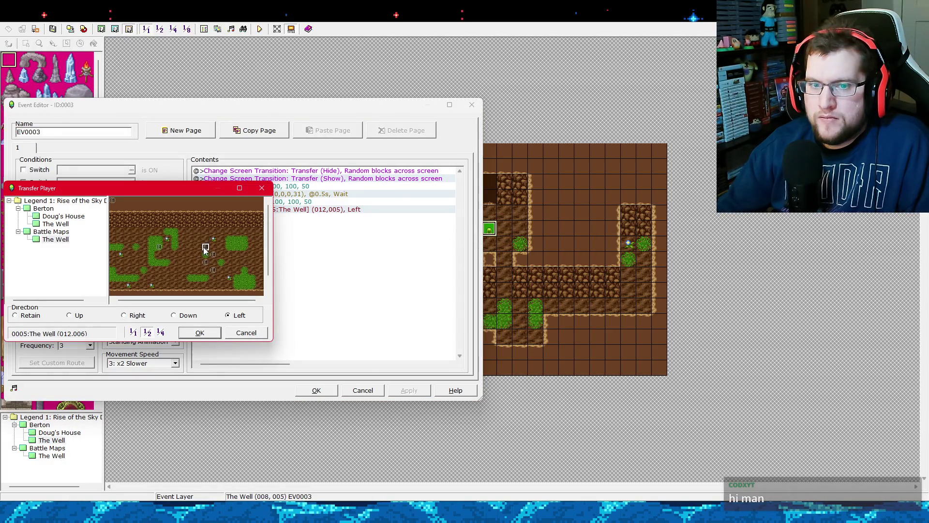
pyautogui.click(203, 333)
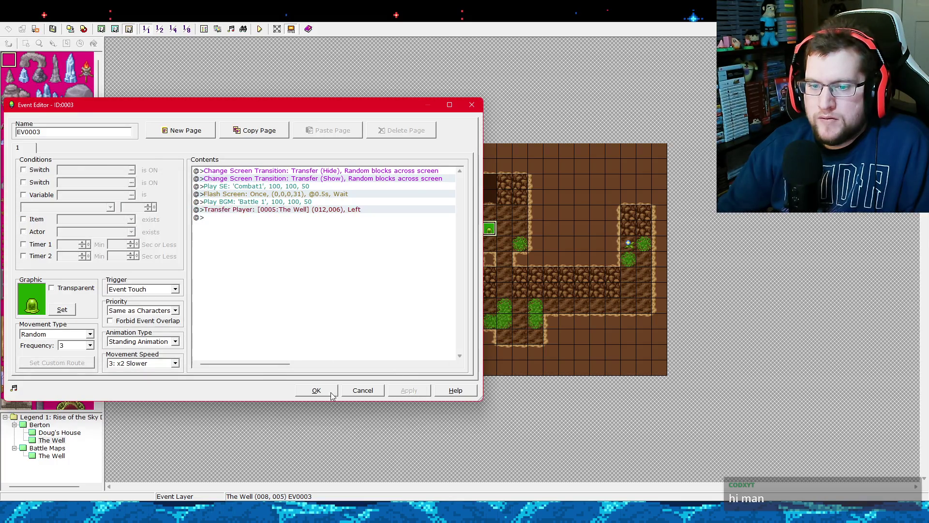
pyautogui.click(317, 390)
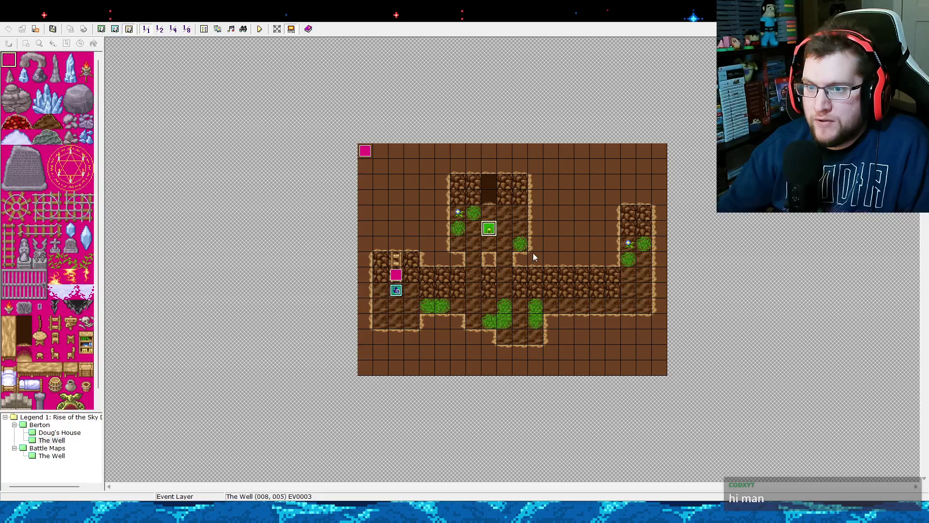
# Inspect both pages of the pink autorun event EV0002, then close it.
pyautogui.doubleClick(369, 152)
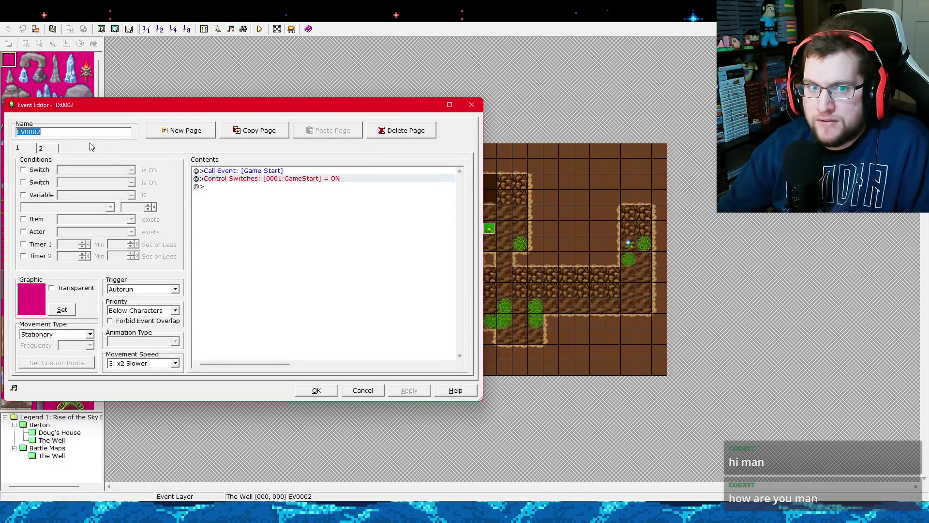
pyautogui.click(56, 146)
pyautogui.click(34, 148)
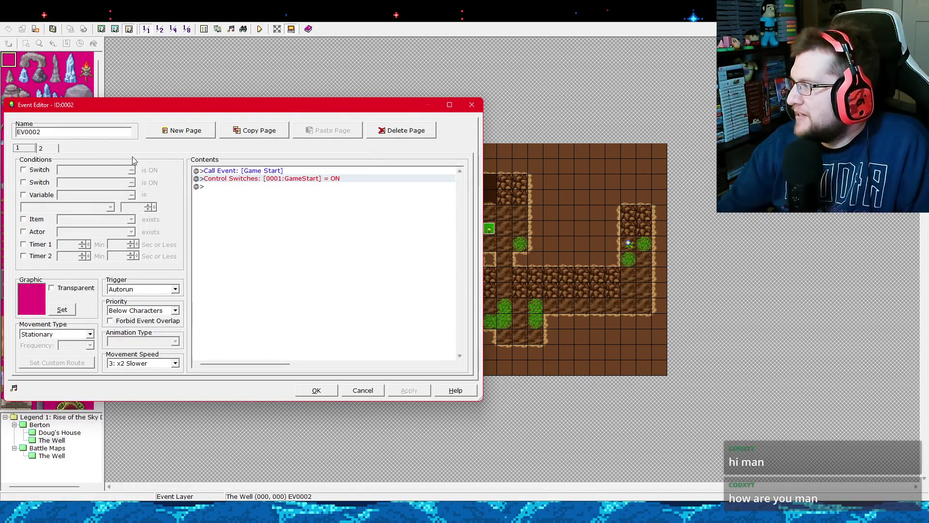
pyautogui.click(473, 105)
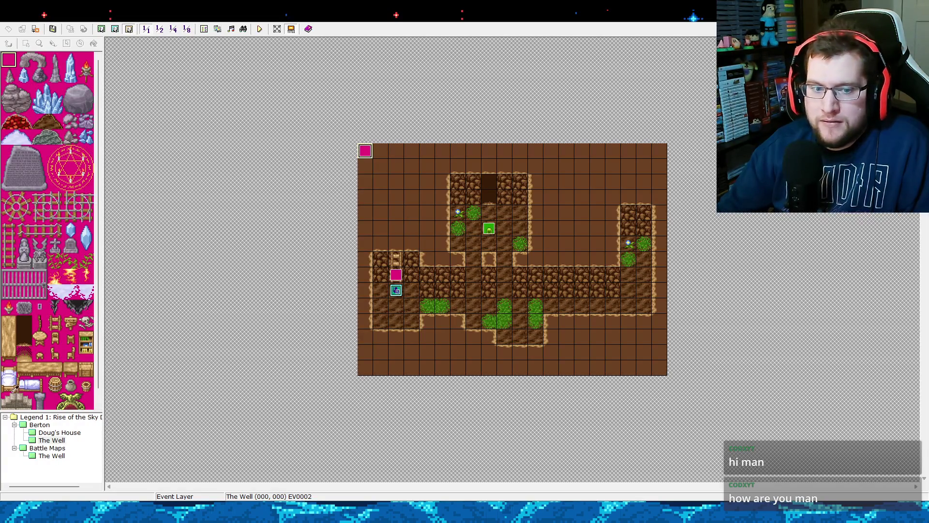
# Select The Well battle map and bring up the Database on Common Events.
pyautogui.click(44, 456)
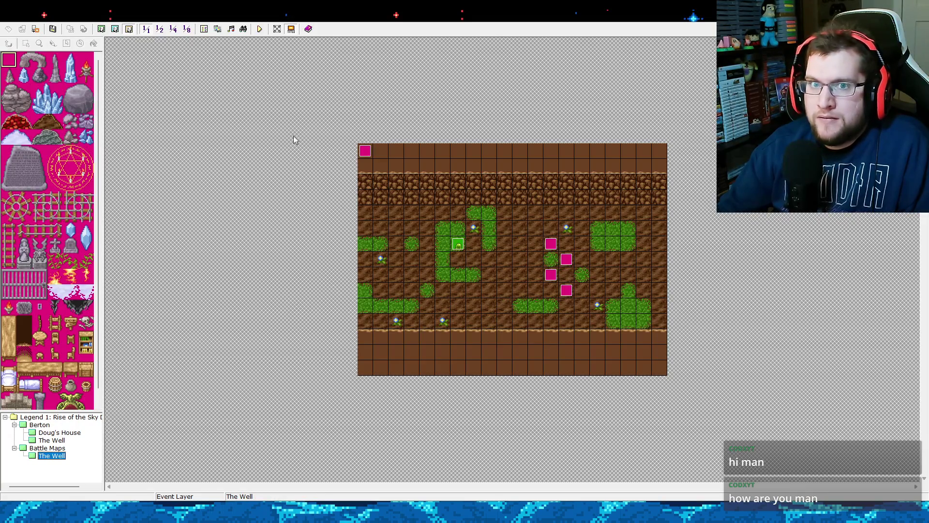
pyautogui.click(204, 28)
pyautogui.moveTo(295, 109); pyautogui.dragTo(544, 98)
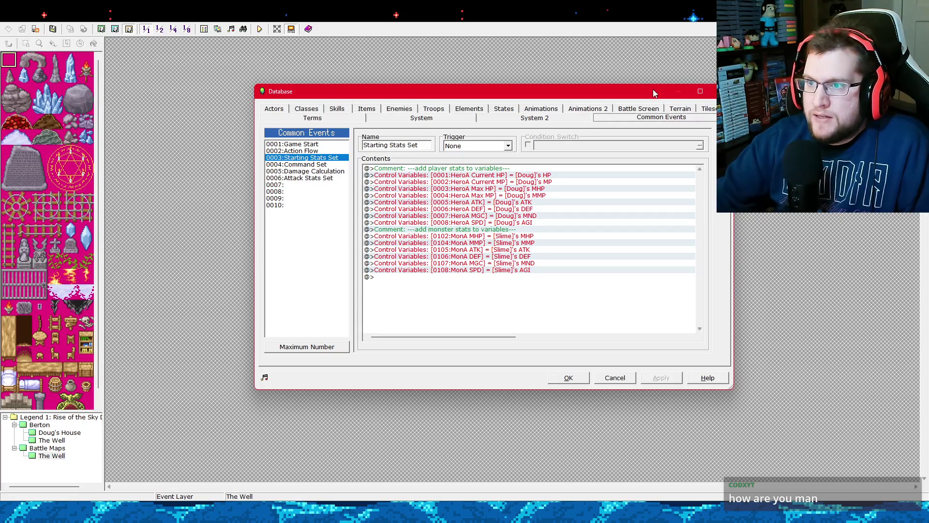
# Close and reopen the Database, glancing at System 2 before returning to Common Events.
pyautogui.moveTo(652, 89)
pyautogui.mouseDown()
pyautogui.moveTo(580, 84)
pyautogui.moveTo(666, 86)
pyautogui.moveTo(646, 81)
pyautogui.mouseUp()
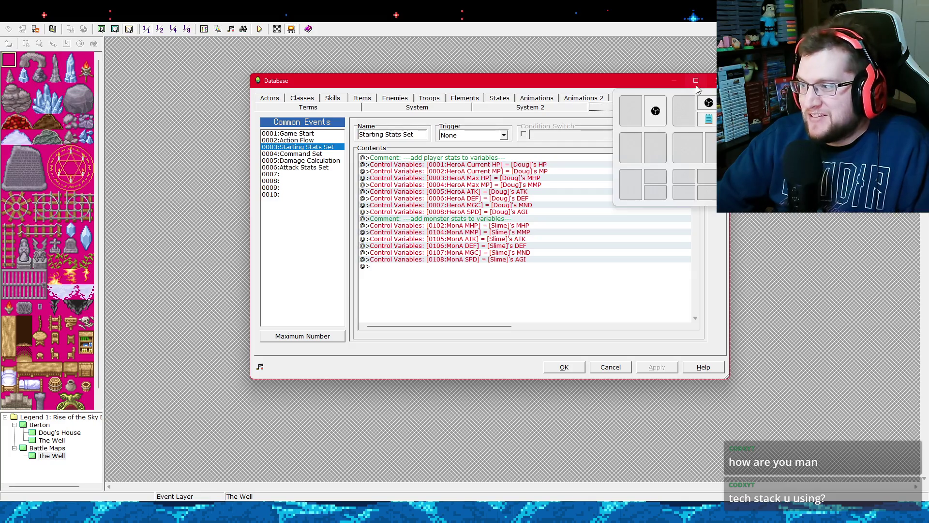
pyautogui.click(718, 81)
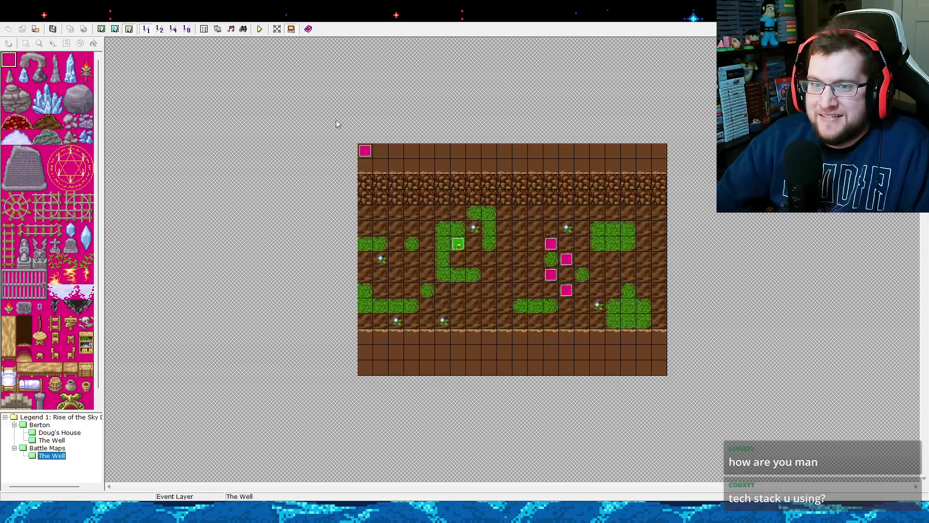
pyautogui.click(204, 29)
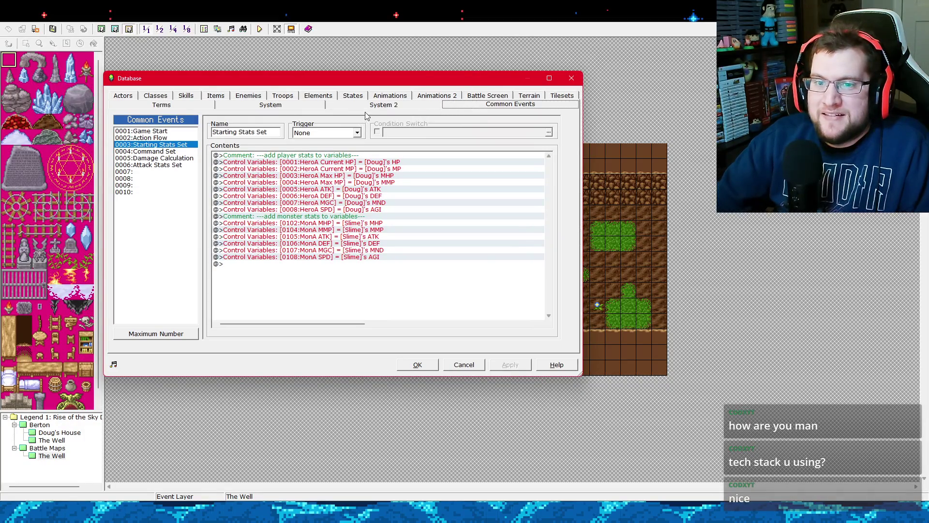
pyautogui.click(412, 106)
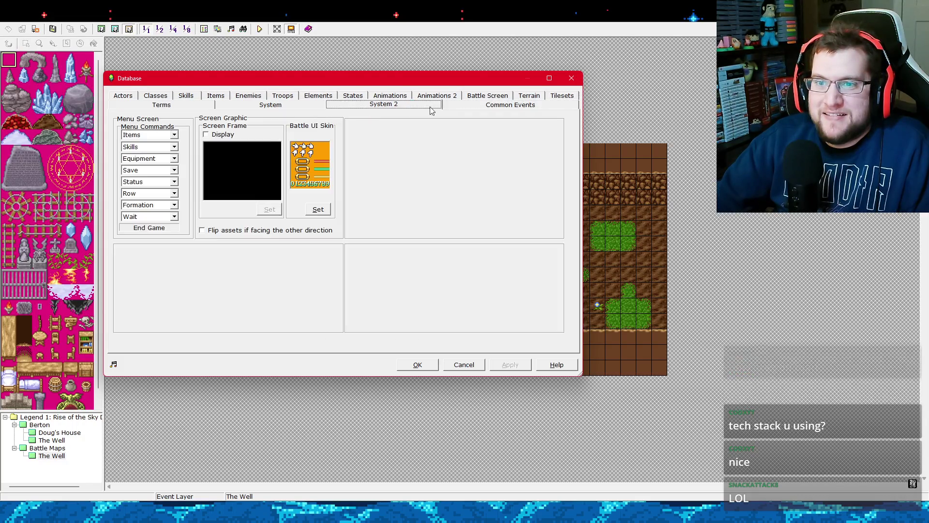
pyautogui.click(450, 104)
# Scroll through the Damage Calculation common event's contents.
pyautogui.click(182, 165)
pyautogui.click(184, 158)
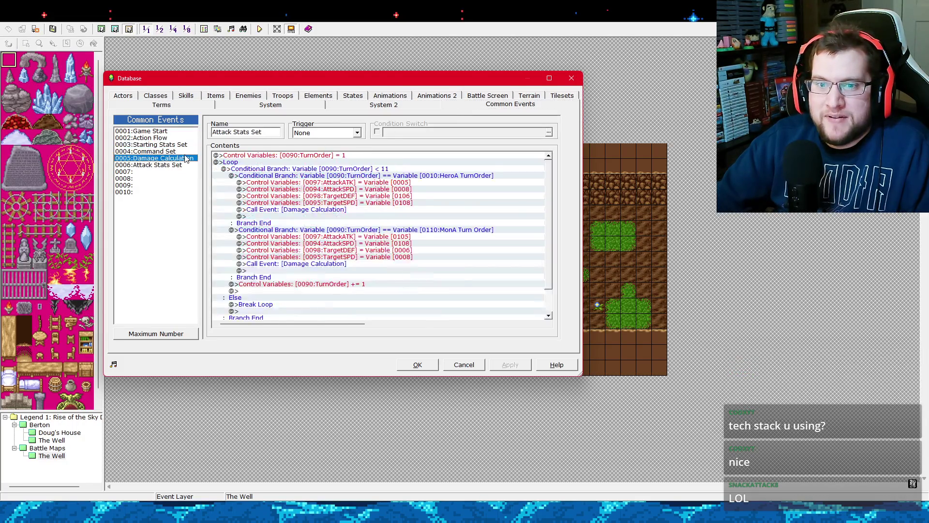
pyautogui.click(190, 151)
pyautogui.click(186, 158)
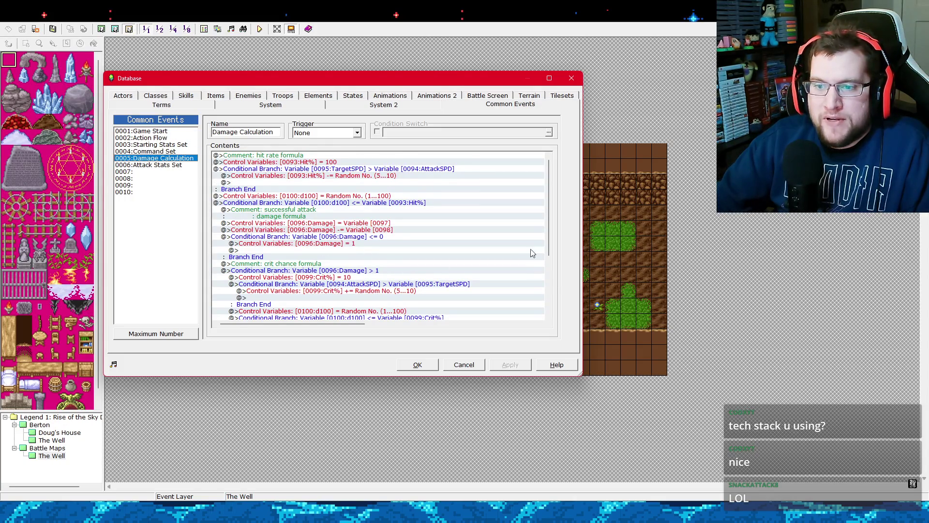
pyautogui.moveTo(548, 234); pyautogui.dragTo(549, 305)
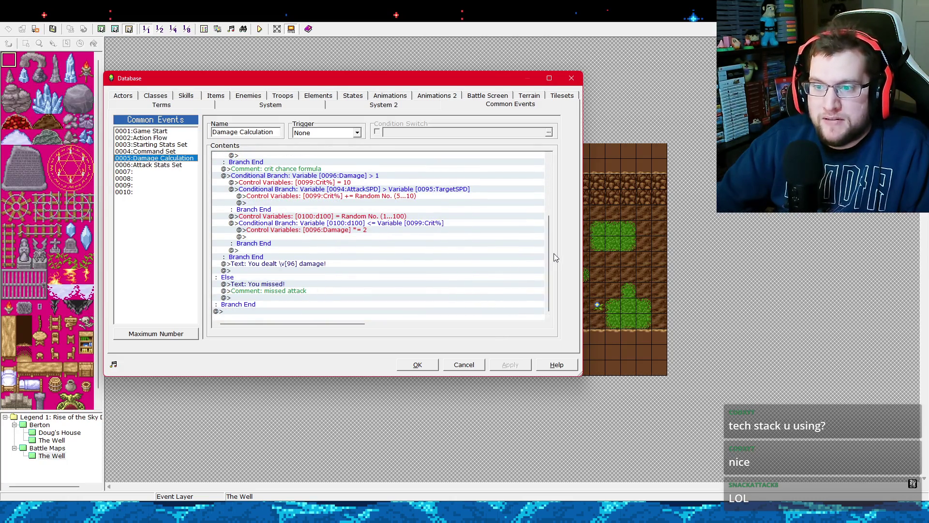
pyautogui.moveTo(549, 253)
pyautogui.mouseDown()
pyautogui.moveTo(557, 189)
pyautogui.moveTo(551, 266)
pyautogui.mouseUp()
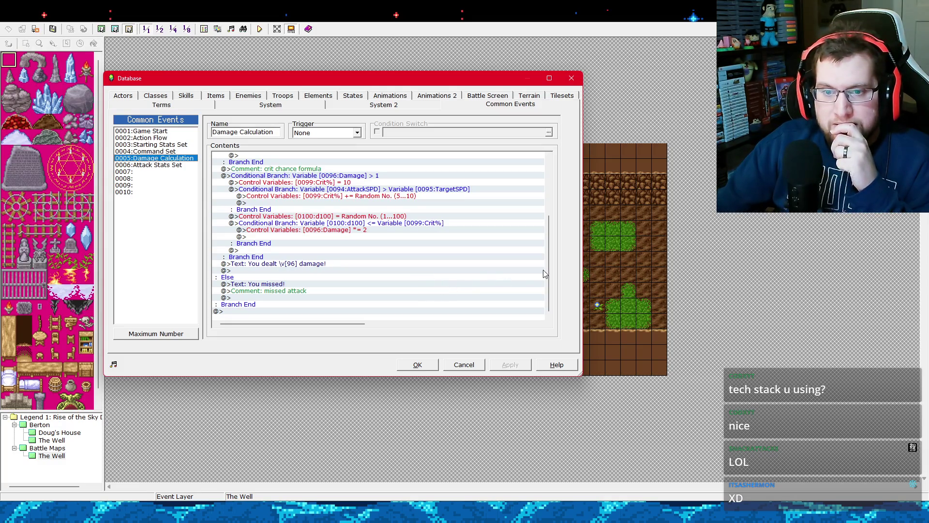
pyautogui.moveTo(550, 261)
pyautogui.mouseDown()
pyautogui.moveTo(555, 197)
pyautogui.moveTo(248, 201)
pyautogui.mouseUp()
# Compare the Attack Stats Set, Damage Calculation, Action Flow and Starting Stats Set events.
pyautogui.click(183, 166)
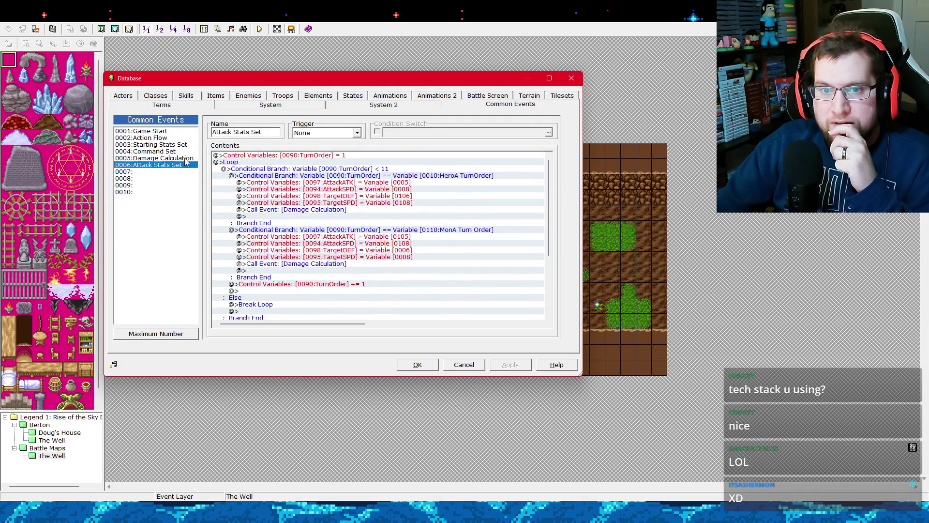
pyautogui.click(186, 159)
pyautogui.click(186, 166)
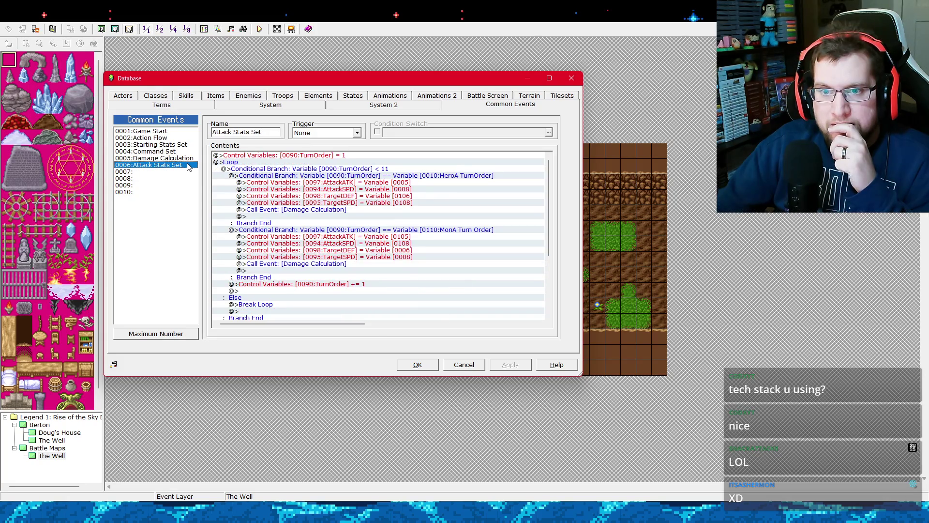
pyautogui.click(190, 158)
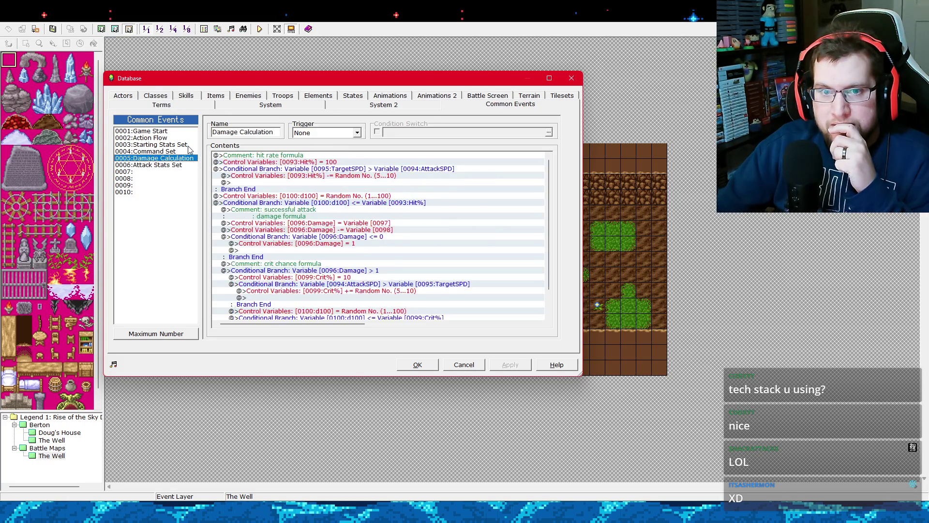
pyautogui.press('Up')
pyautogui.press('Up')
pyautogui.press('Up')
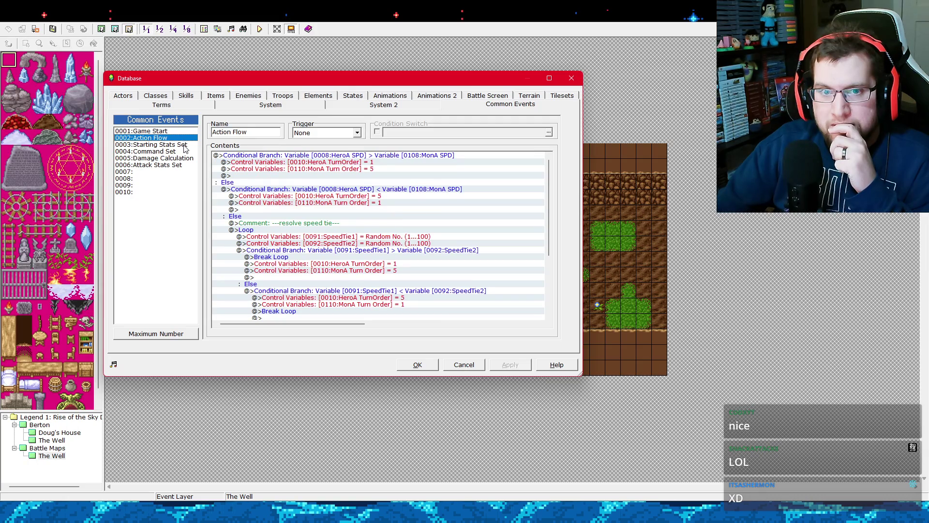
pyautogui.click(184, 145)
pyautogui.click(177, 165)
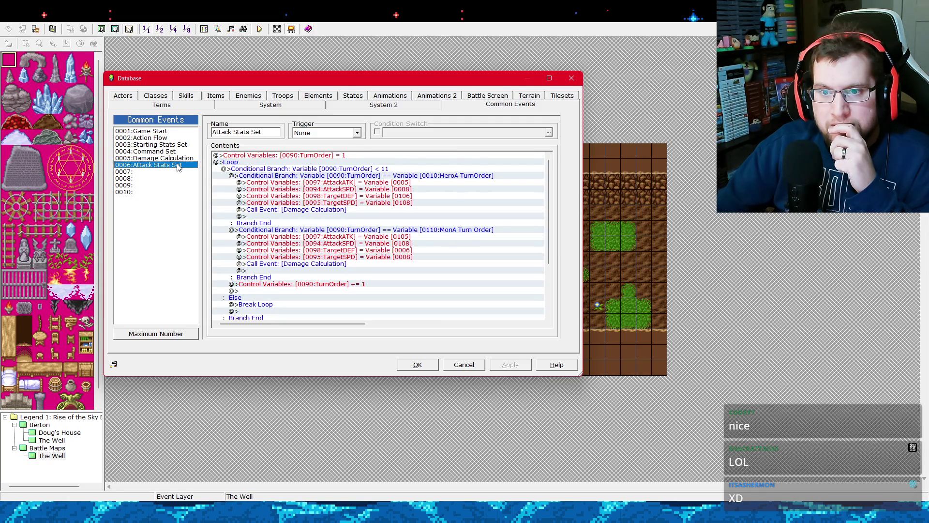
# Select the Control Variables line under When [Attack] in 0004:Command Set.
pyautogui.click(182, 146)
pyautogui.click(183, 152)
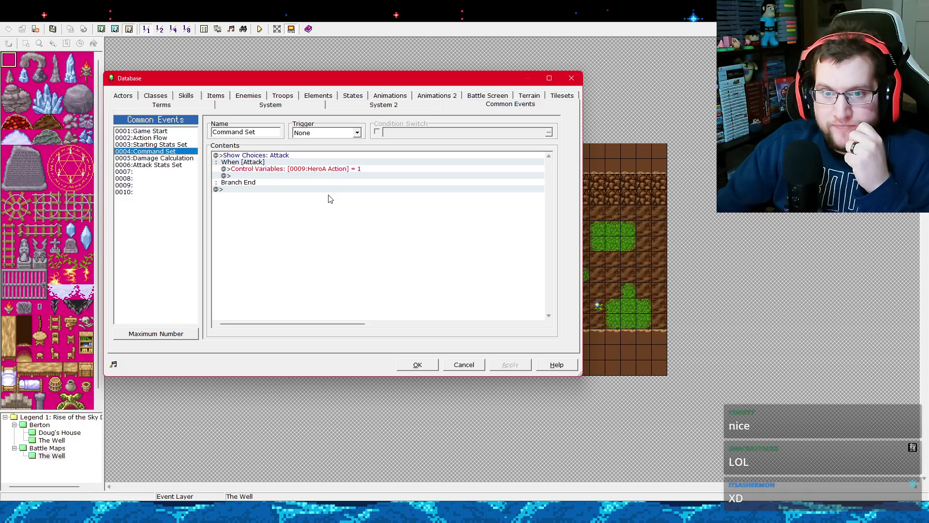
pyautogui.click(312, 169)
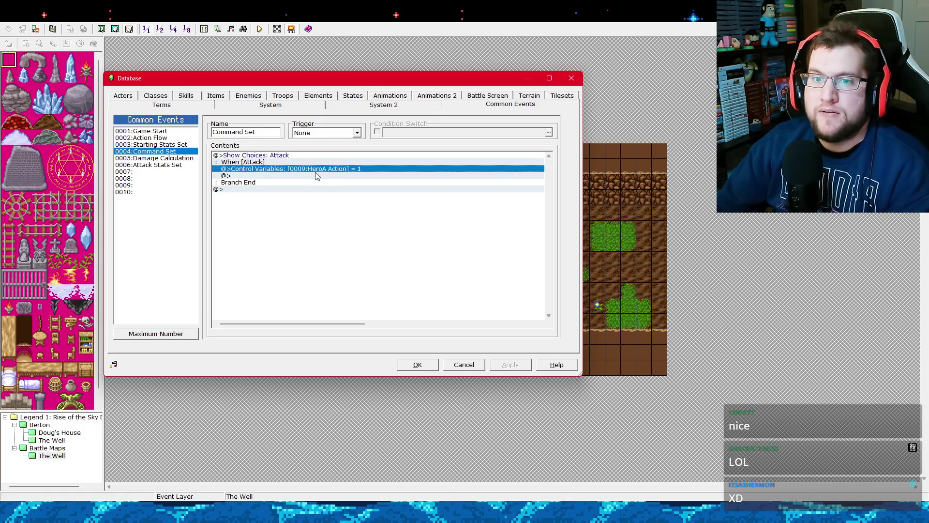
pyautogui.rightClick(316, 172)
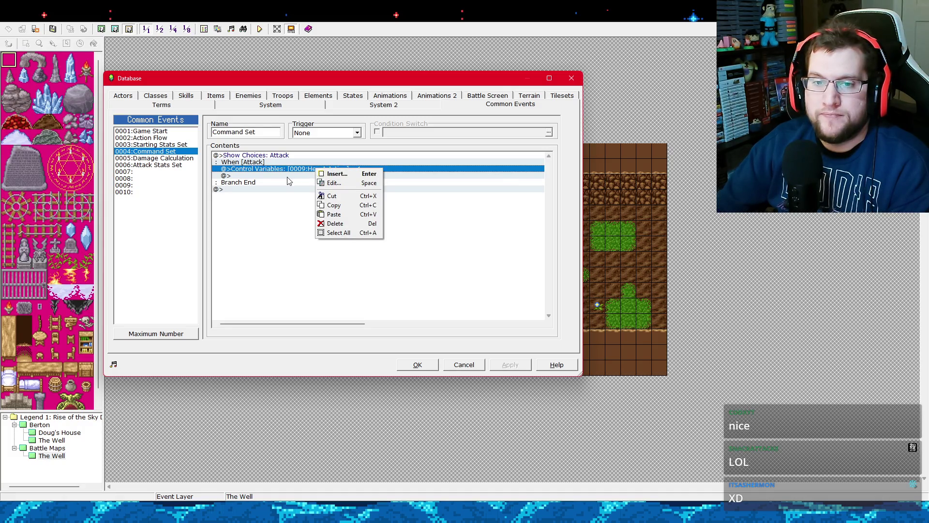
# Add a nested Show Choices with the single choice 'Slime A' and cancelling disallowed.
pyautogui.click(337, 173)
pyautogui.click(170, 341)
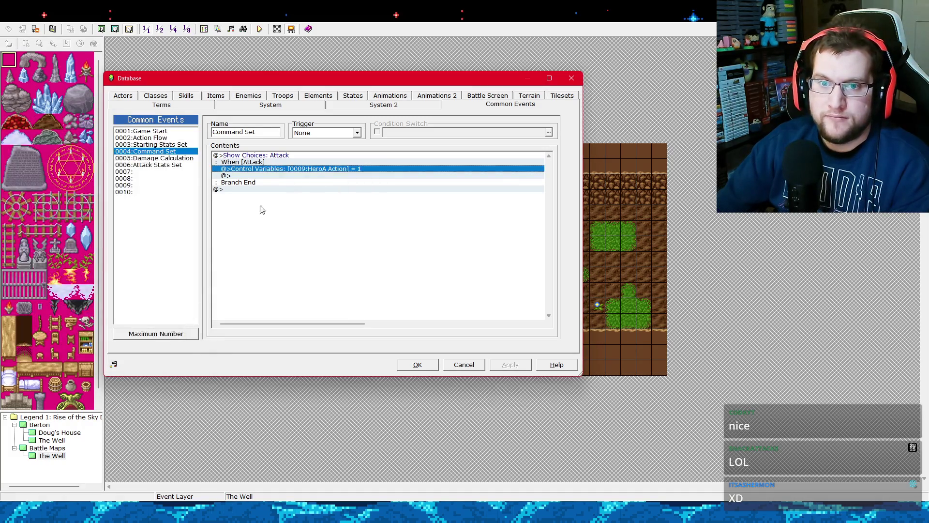
pyautogui.click(283, 176)
pyautogui.click(287, 169)
pyautogui.rightClick(286, 169)
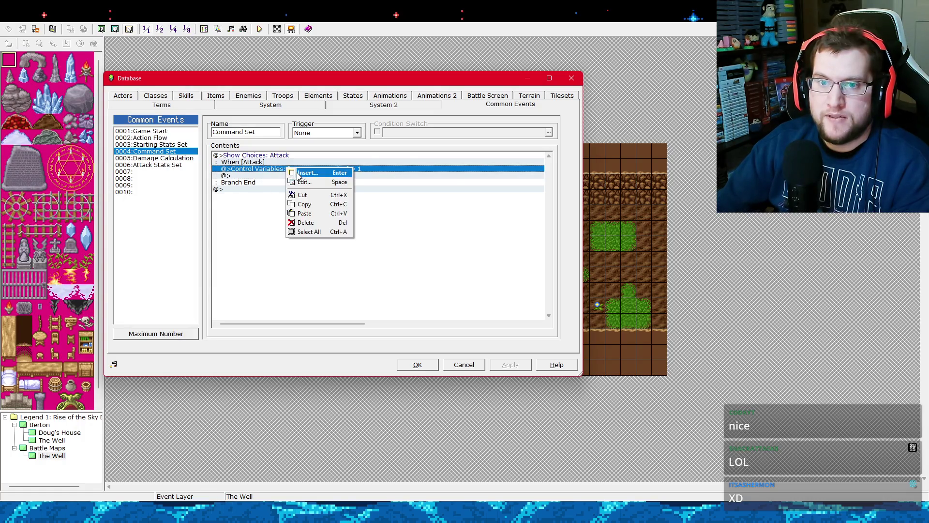
pyautogui.click(296, 174)
pyautogui.click(50, 195)
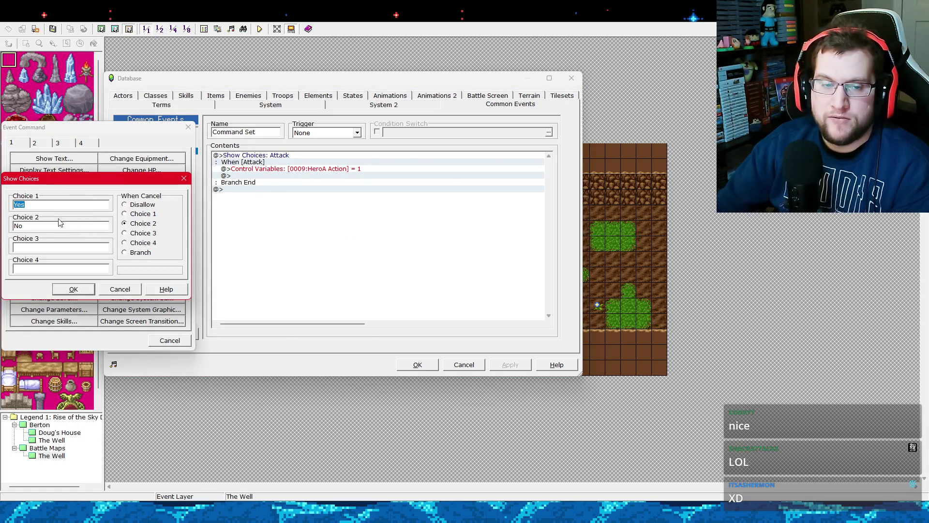
pyautogui.write('Sli')
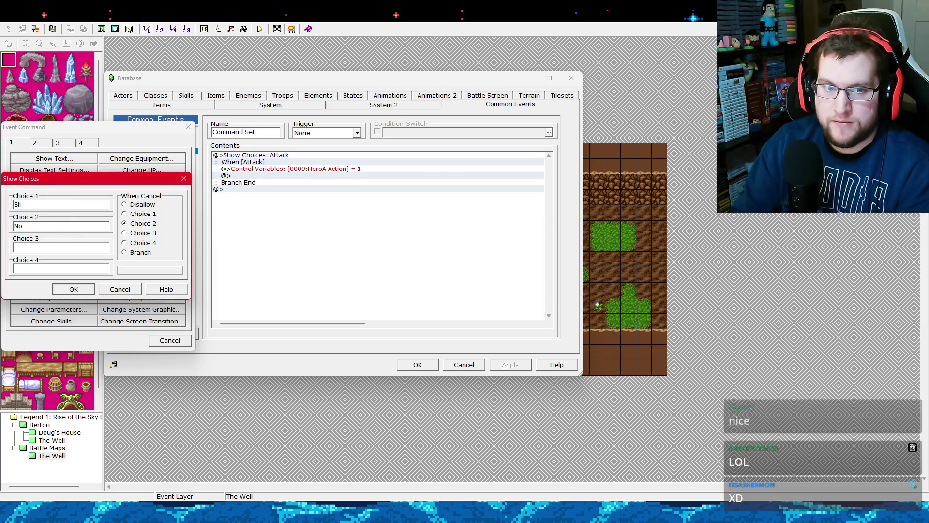
pyautogui.write('me A')
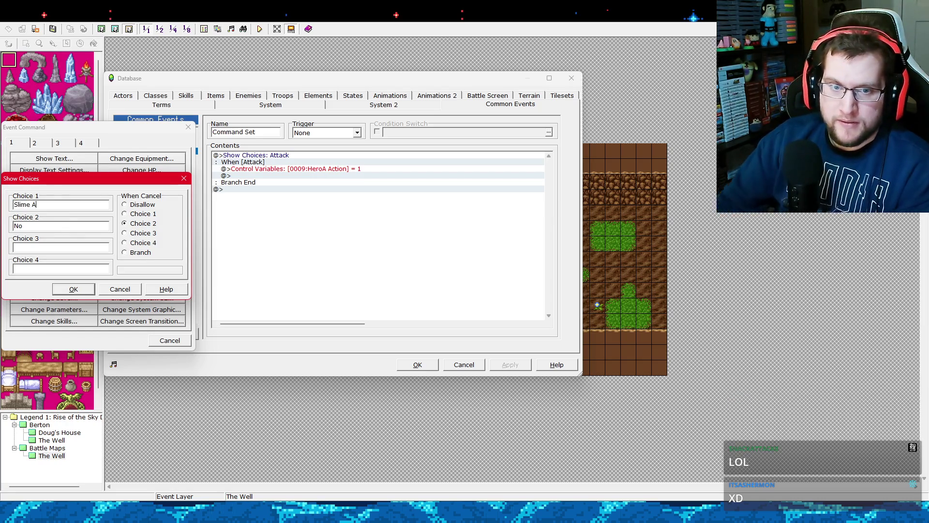
pyautogui.press('Tab')
pyautogui.press('BackSpace')
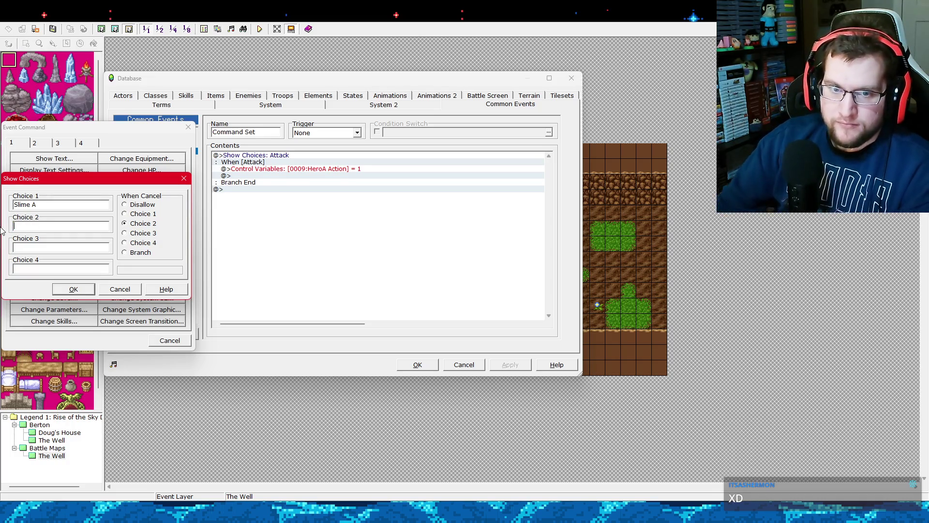
pyautogui.click(140, 205)
pyautogui.click(88, 290)
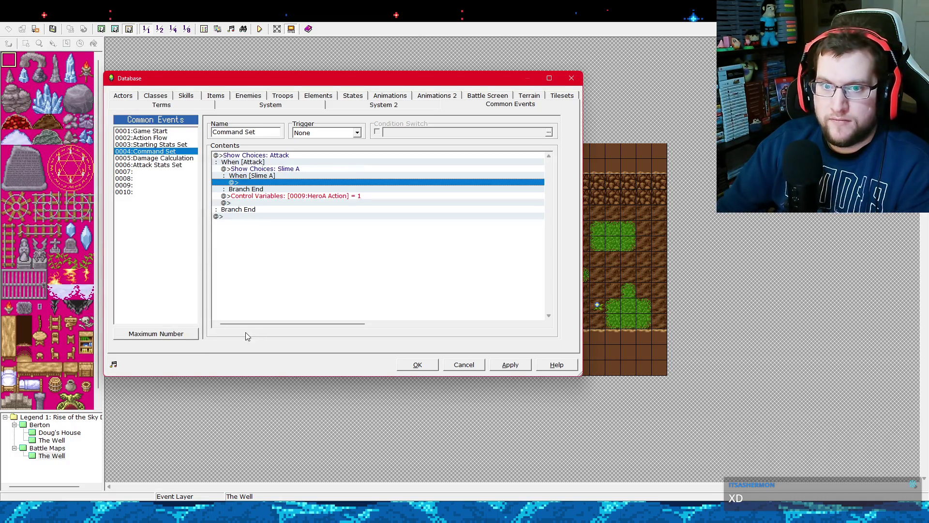
# Move the HeroA Action Control Variables line into the When [Slime A] branch and apply.
pyautogui.click(506, 365)
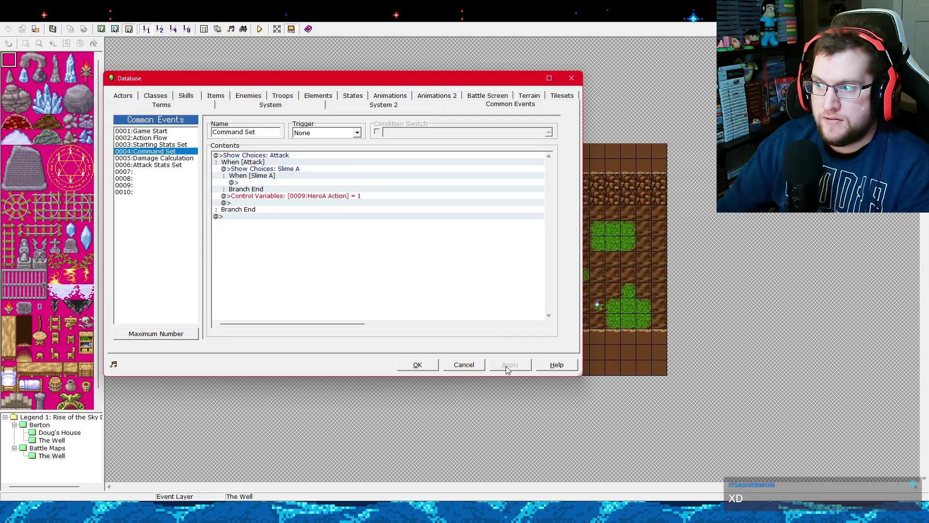
pyautogui.click(292, 165)
pyautogui.click(291, 196)
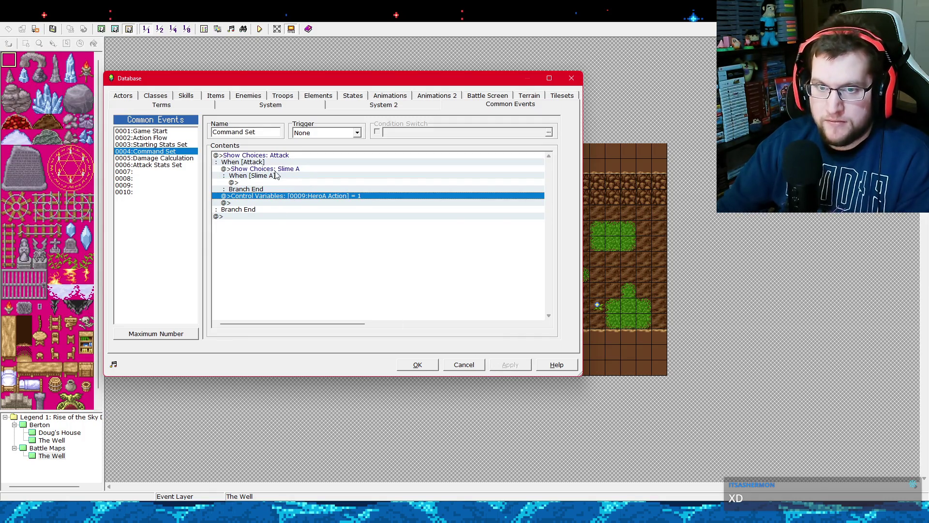
pyautogui.hotkey('ctrl', 'x')
pyautogui.click(273, 183)
pyautogui.hotkey('ctrl', 'v')
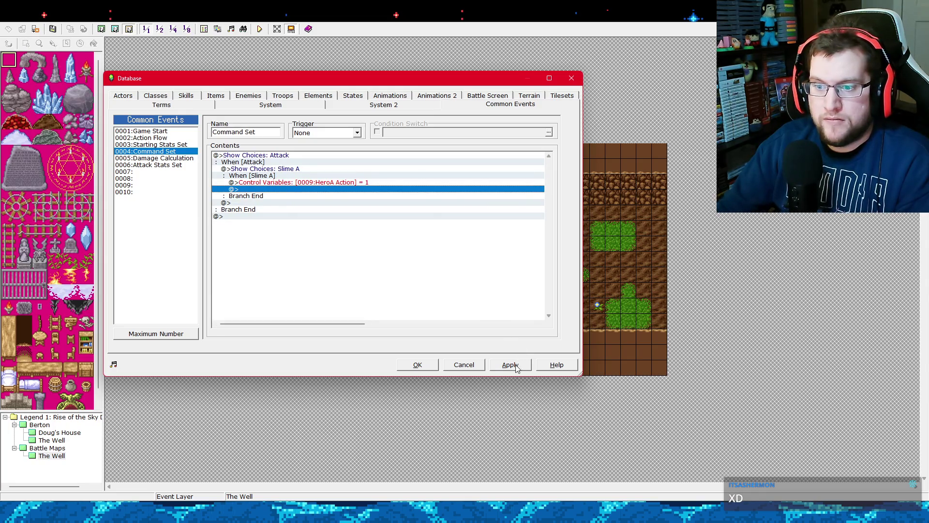
pyautogui.click(516, 365)
# Start inserting a new command on the empty line below the HeroA Action setting.
pyautogui.click(285, 163)
pyautogui.click(285, 163)
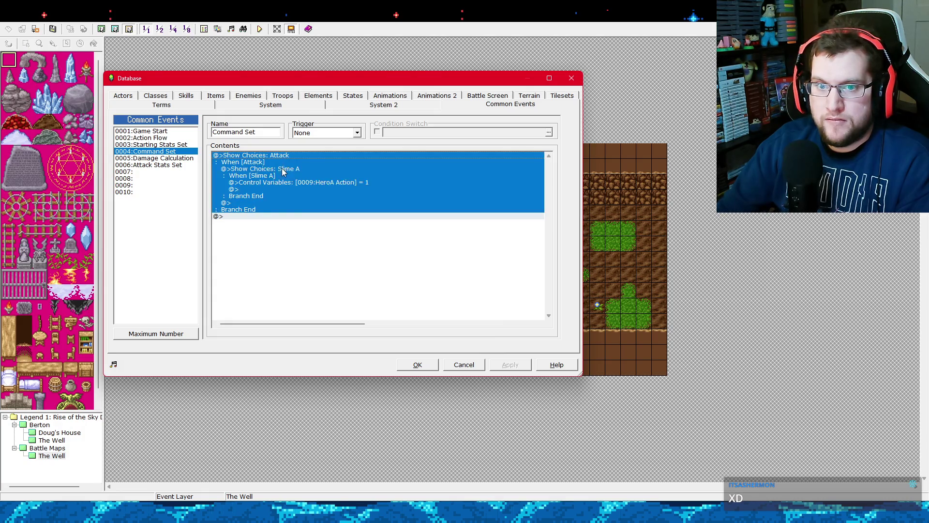
pyautogui.click(282, 183)
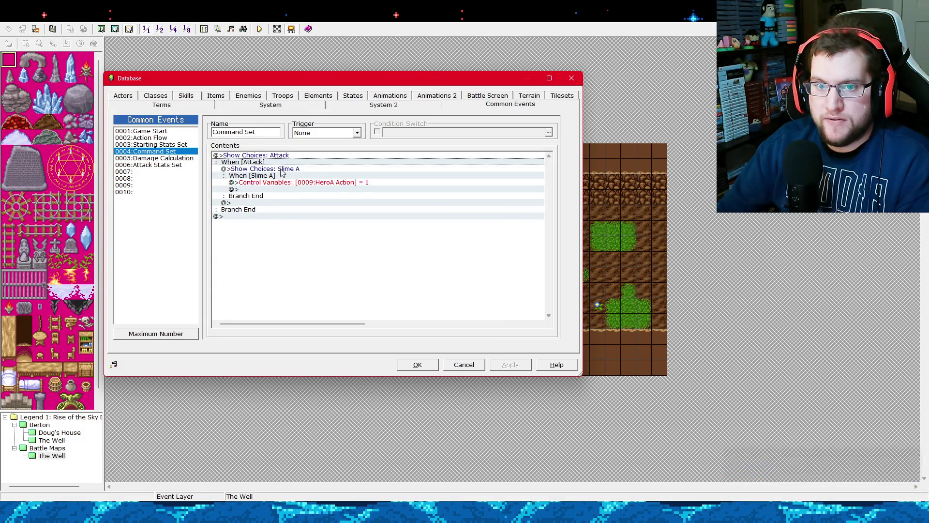
pyautogui.click(292, 189)
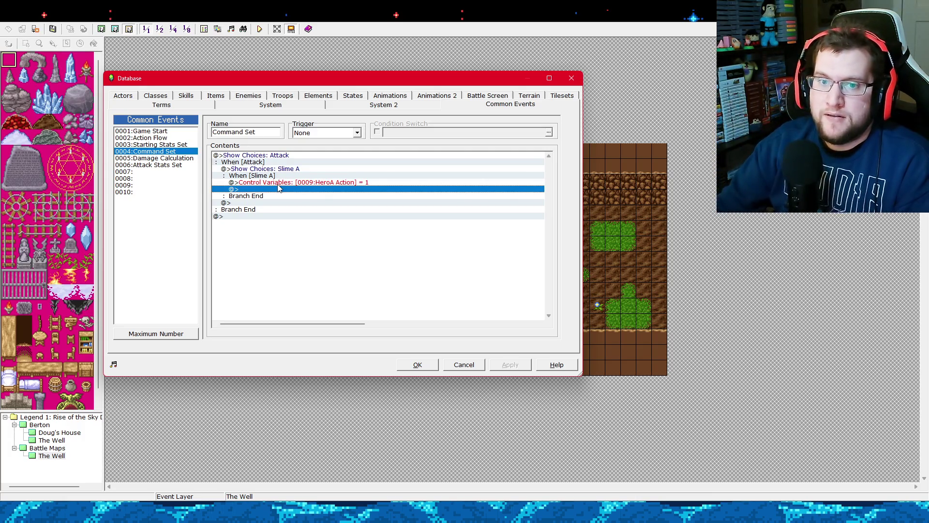
pyautogui.rightClick(285, 194)
pyautogui.click(299, 194)
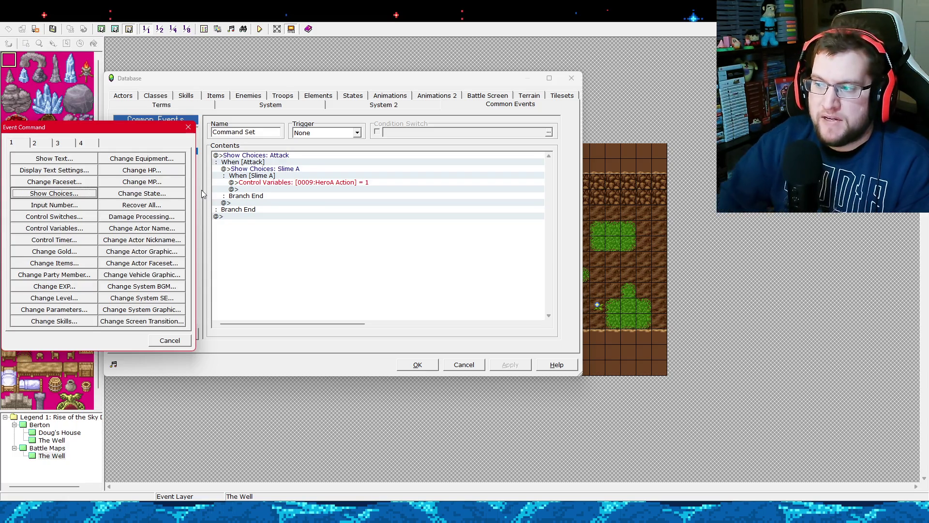
# Dismiss the Event Command list unused and show 0005:Damage Calculation.
pyautogui.click(188, 128)
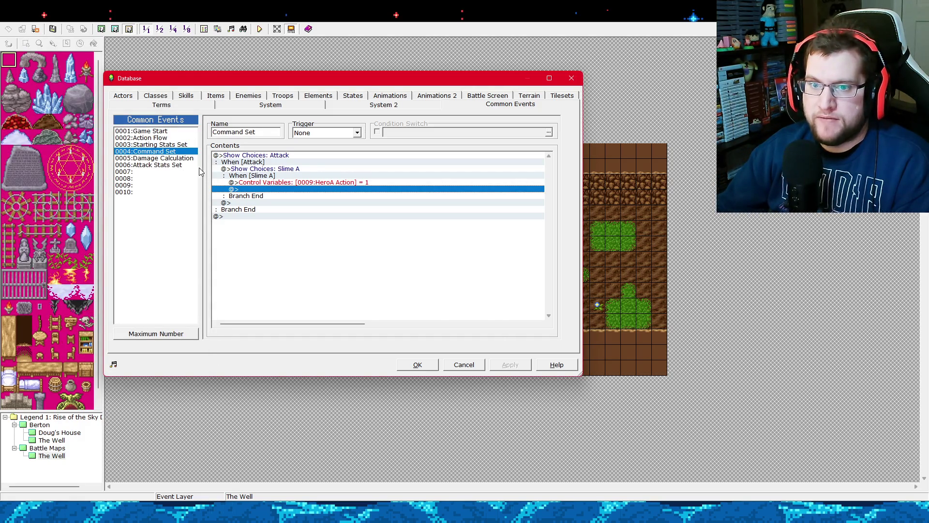
pyautogui.click(175, 159)
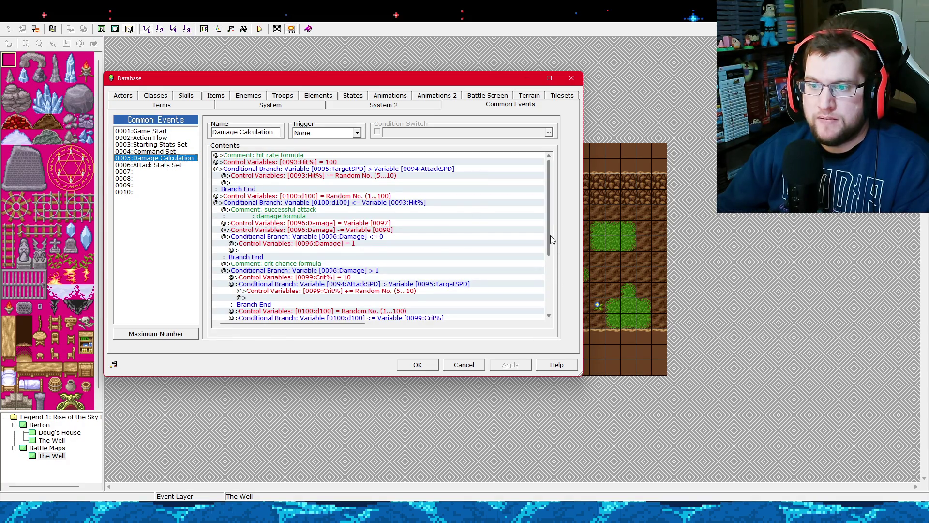
# Insert a Damage Processing command at the 'You dealt' damage message line.
pyautogui.moveTo(550, 235); pyautogui.dragTo(541, 314)
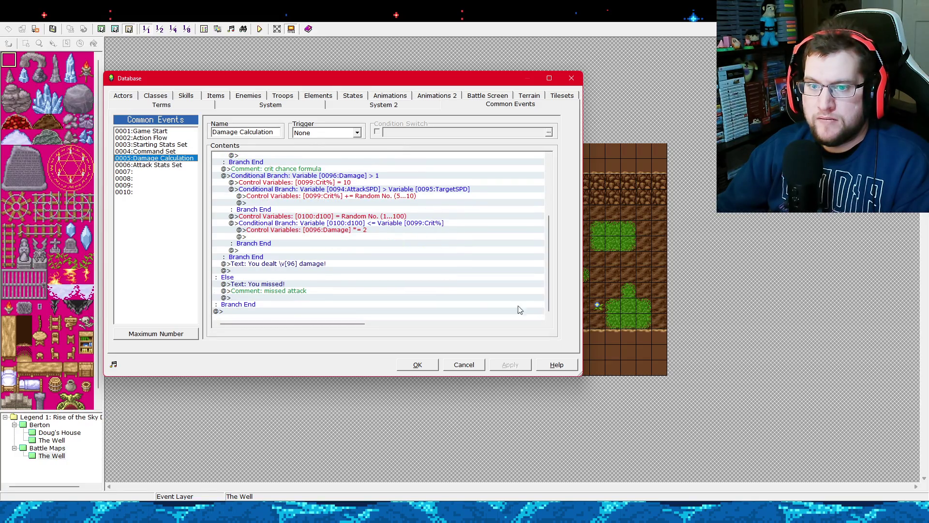
pyautogui.moveTo(357, 231); pyautogui.dragTo(341, 260)
pyautogui.click(341, 262)
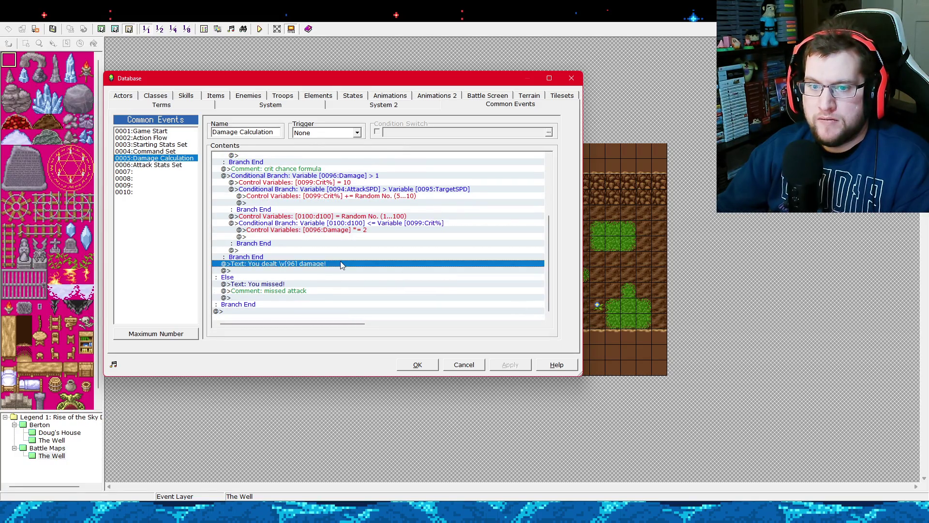
pyautogui.rightClick(341, 262)
pyautogui.click(344, 270)
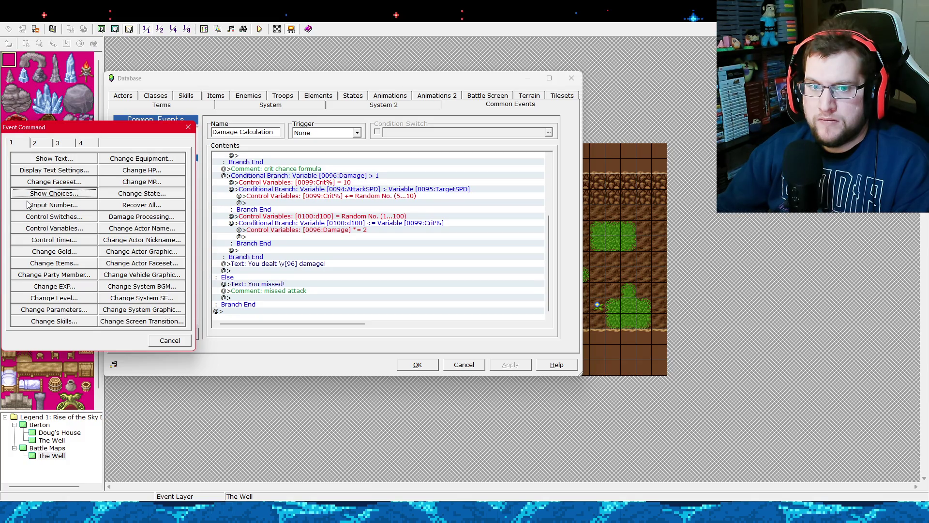
pyautogui.click(47, 144)
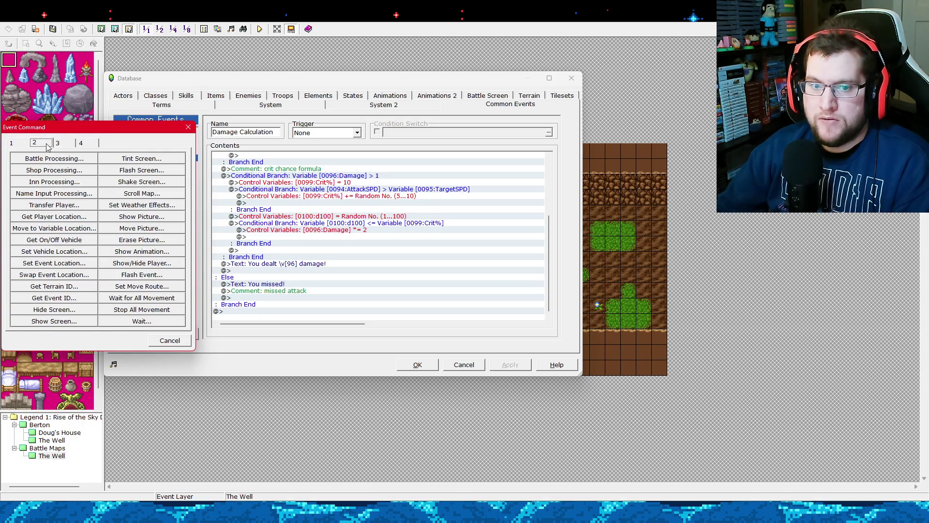
pyautogui.click(57, 143)
pyautogui.click(37, 142)
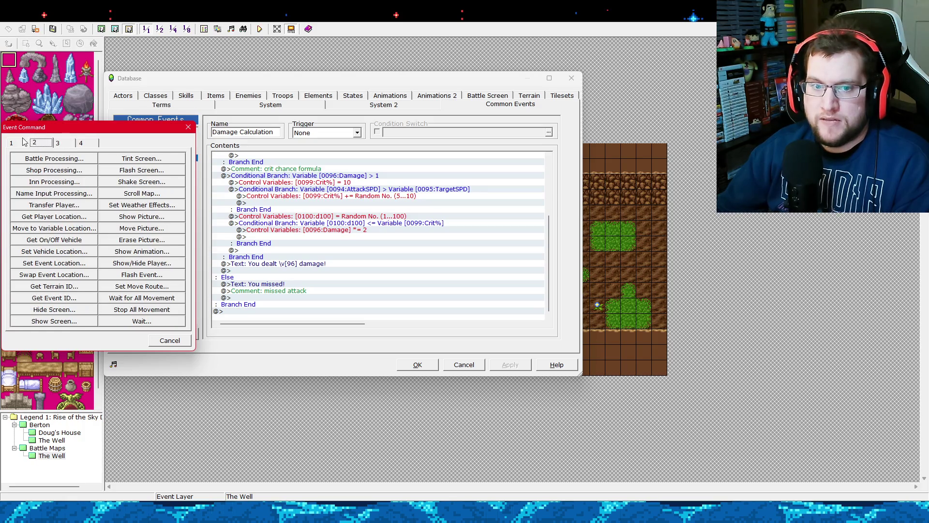
pyautogui.click(23, 142)
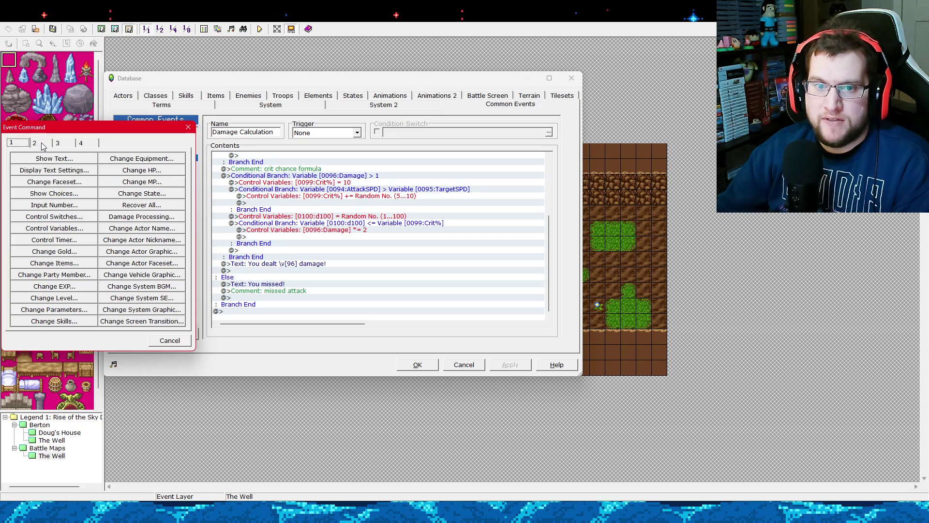
pyautogui.click(132, 217)
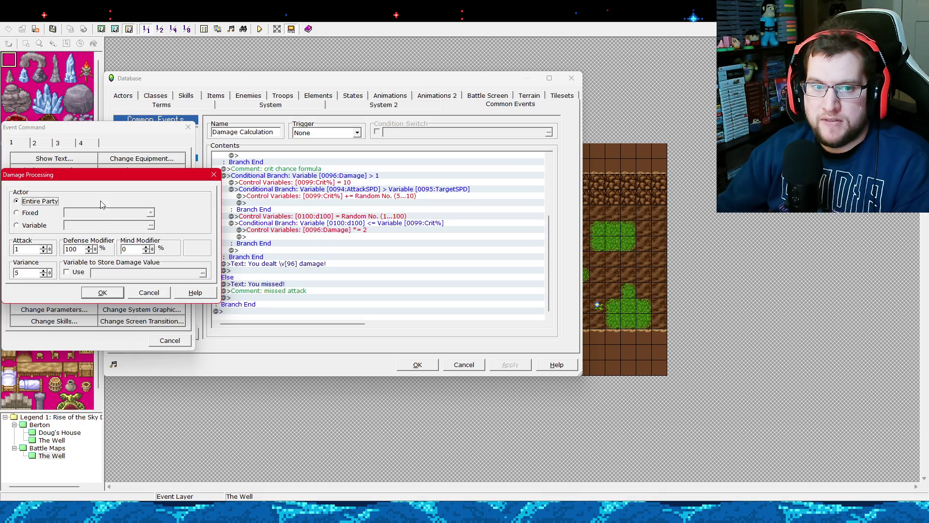
pyautogui.click(36, 213)
pyautogui.click(36, 201)
pyautogui.click(33, 213)
pyautogui.click(33, 225)
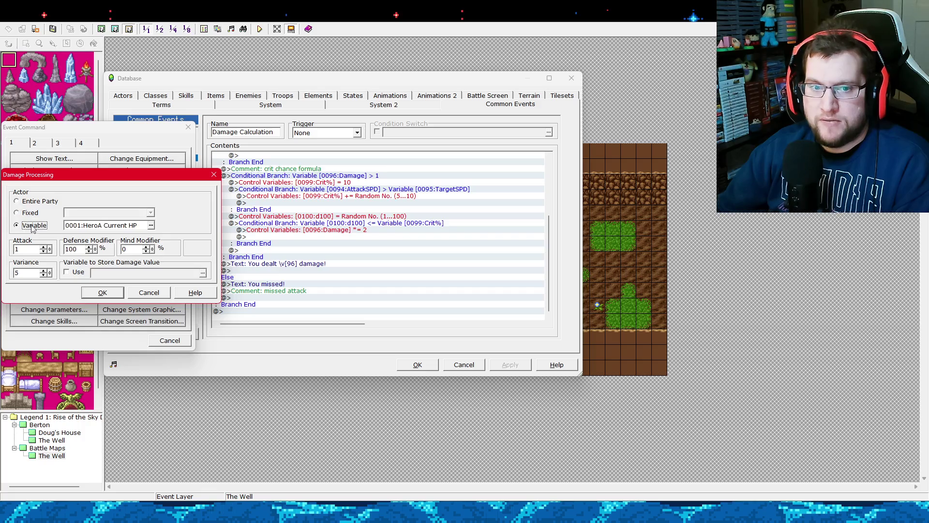
pyautogui.click(33, 213)
pyautogui.click(38, 202)
pyautogui.click(32, 213)
pyautogui.click(32, 225)
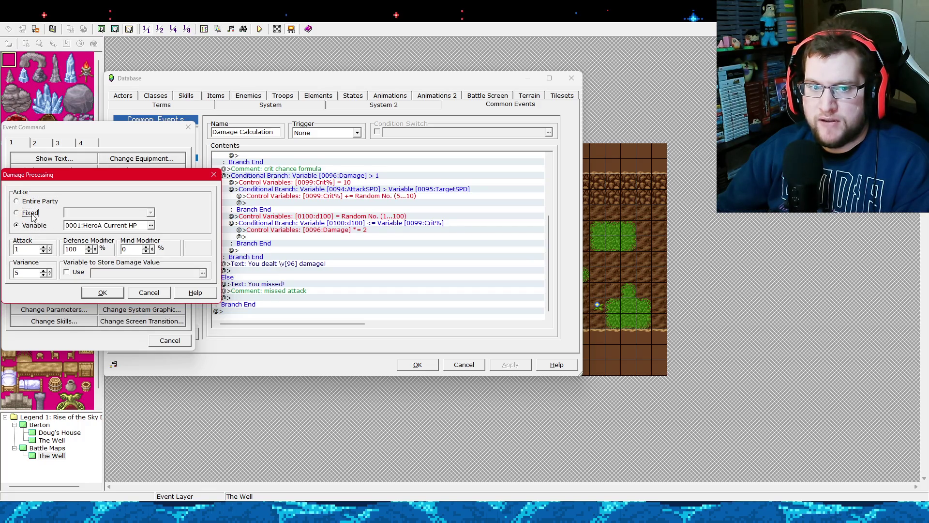
pyautogui.click(32, 213)
pyautogui.click(37, 201)
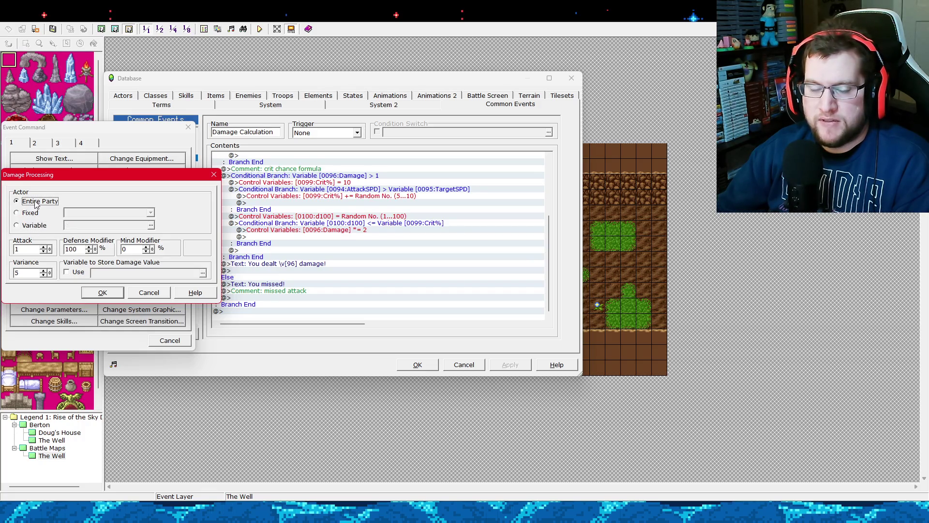
pyautogui.click(155, 297)
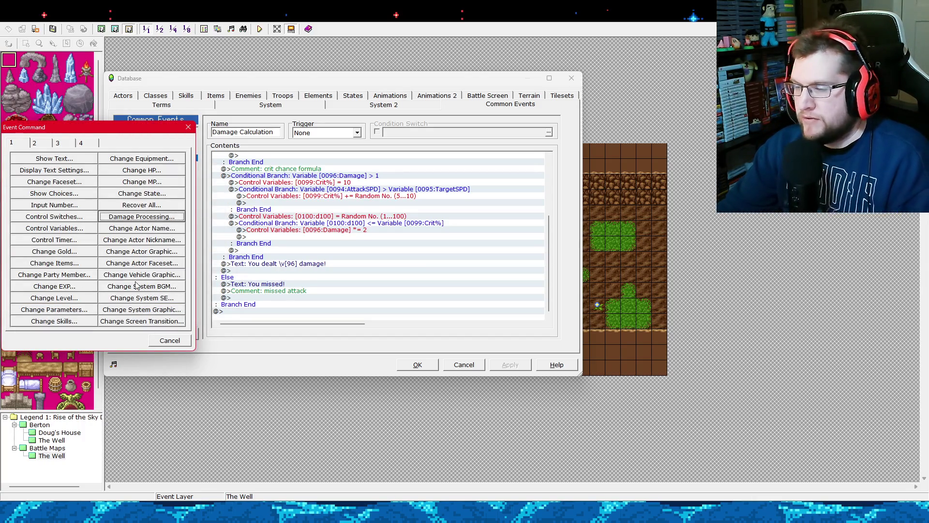
pyautogui.click(143, 219)
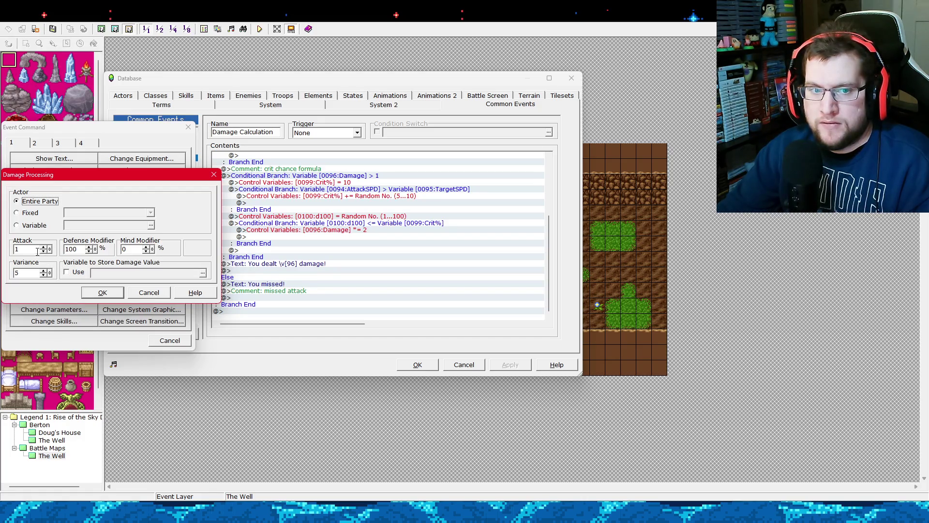
pyautogui.click(37, 213)
pyautogui.click(33, 226)
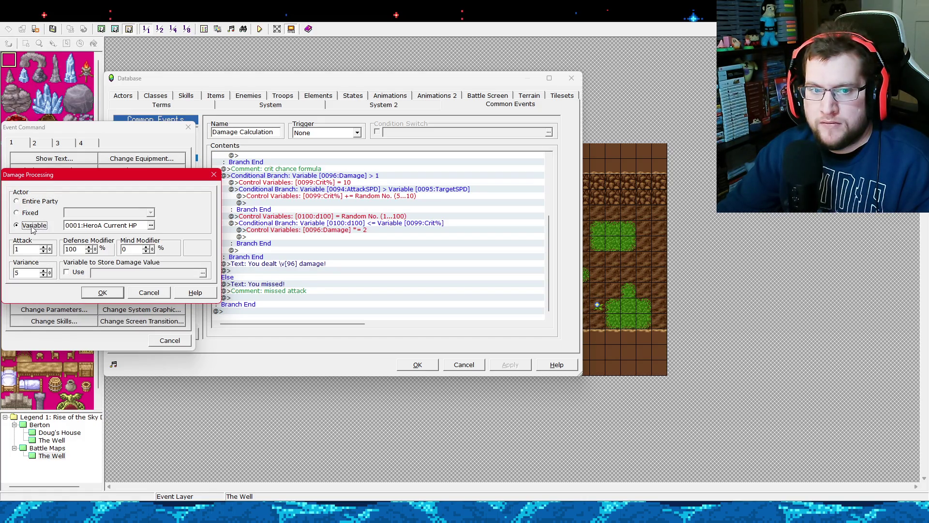
pyautogui.click(43, 247)
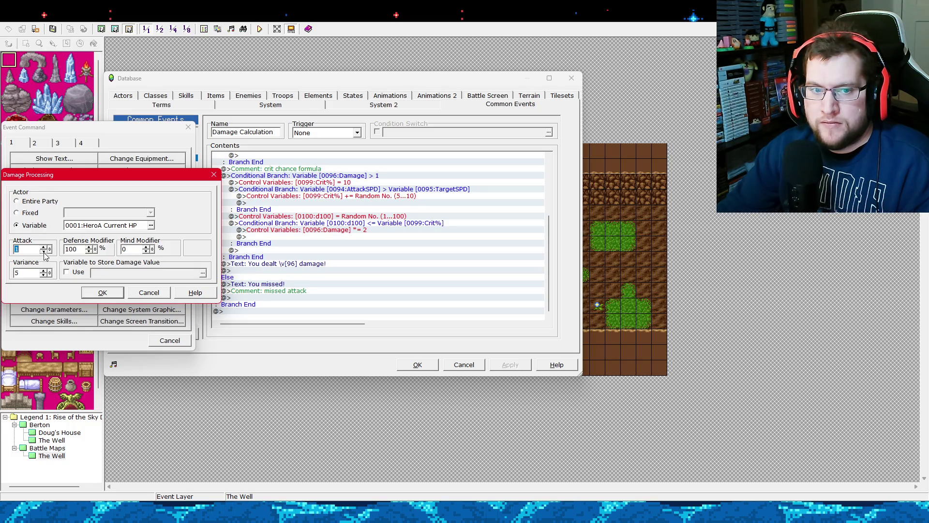
pyautogui.click(43, 251)
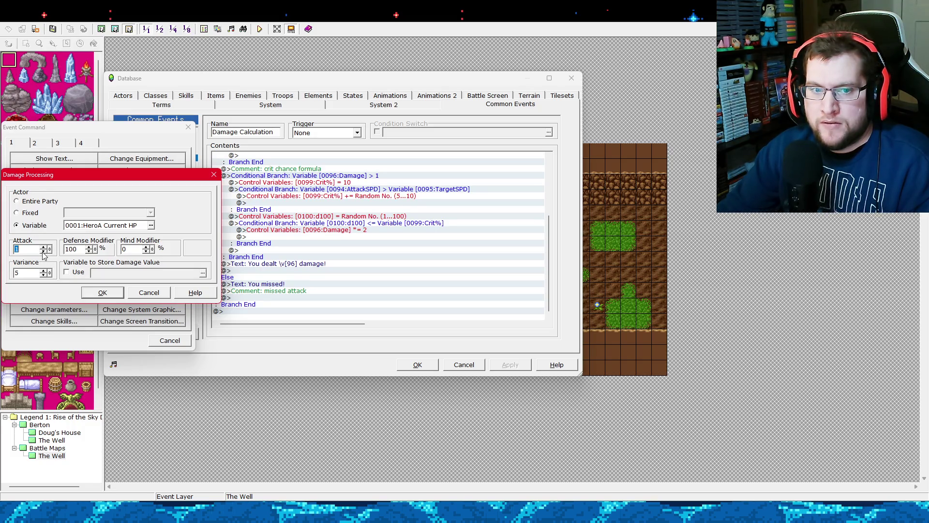
pyautogui.click(33, 213)
pyautogui.click(33, 202)
pyautogui.click(34, 226)
pyautogui.click(29, 213)
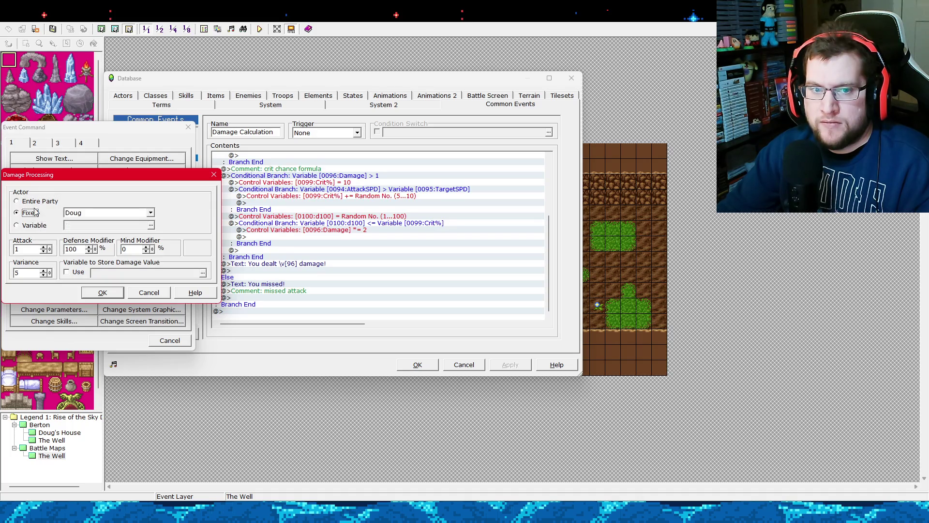
pyautogui.click(35, 201)
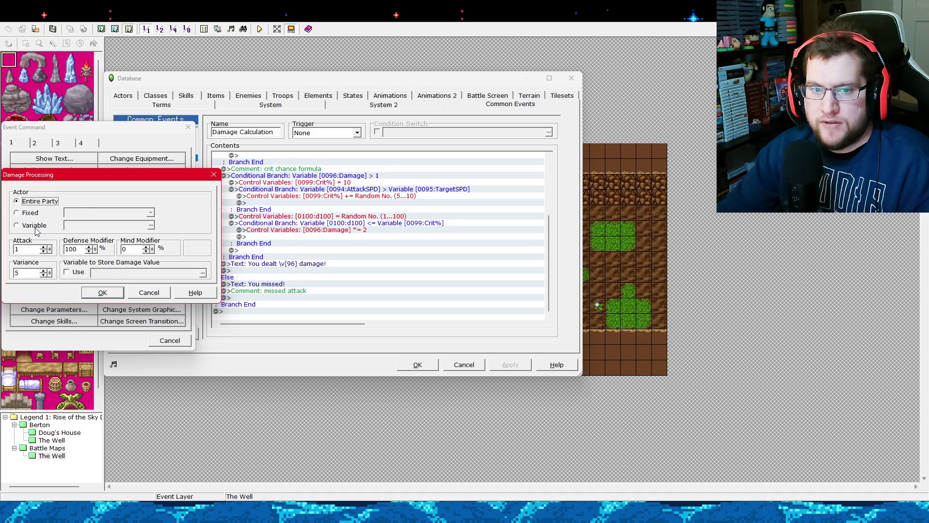
pyautogui.click(78, 275)
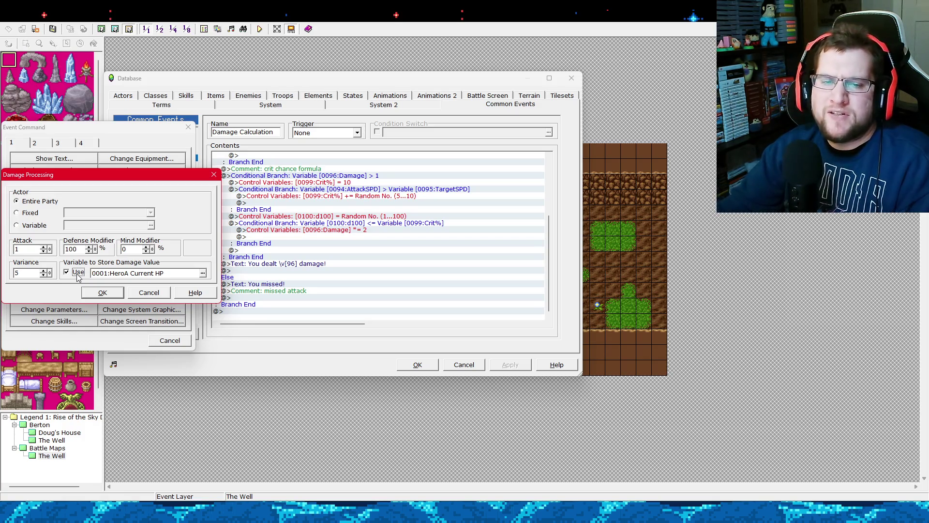
pyautogui.click(77, 272)
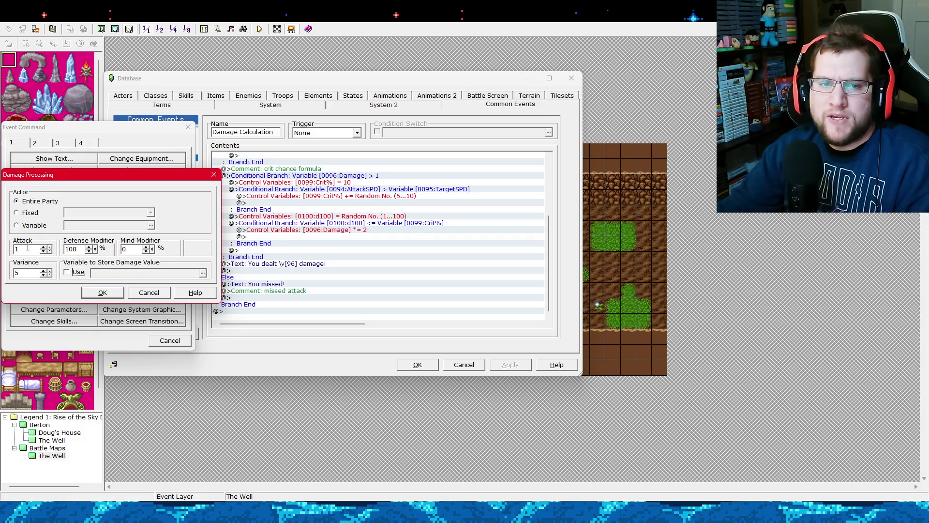
pyautogui.click(30, 226)
pyautogui.click(27, 213)
pyautogui.click(34, 230)
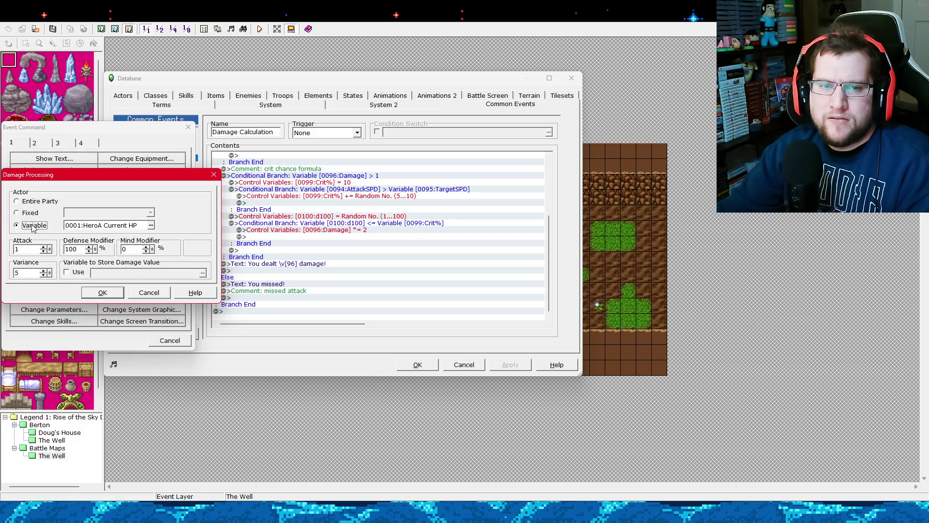
pyautogui.click(32, 217)
pyautogui.click(35, 206)
pyautogui.click(33, 217)
pyautogui.click(35, 225)
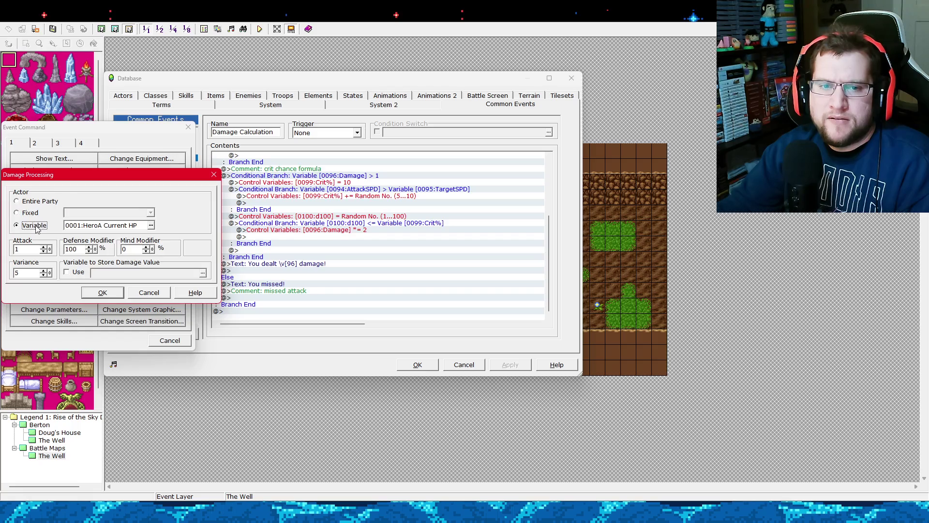
pyautogui.click(148, 292)
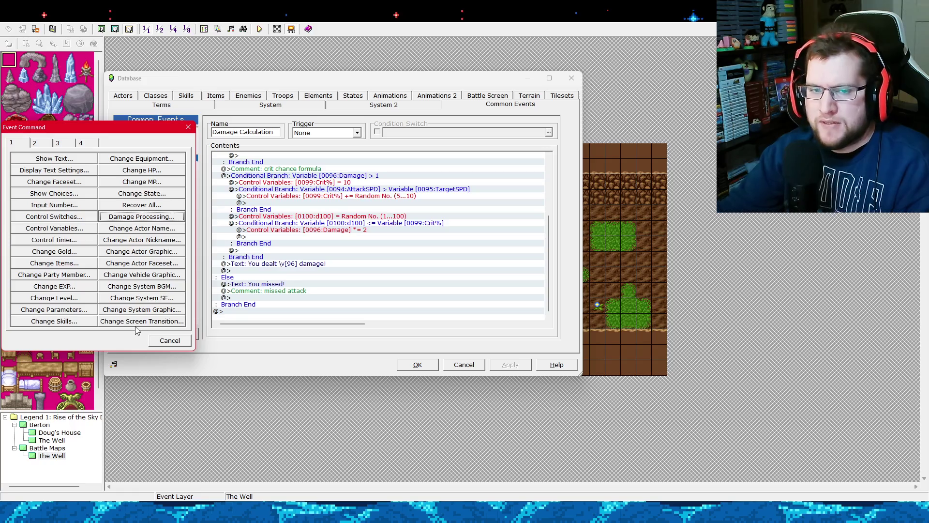
pyautogui.click(172, 218)
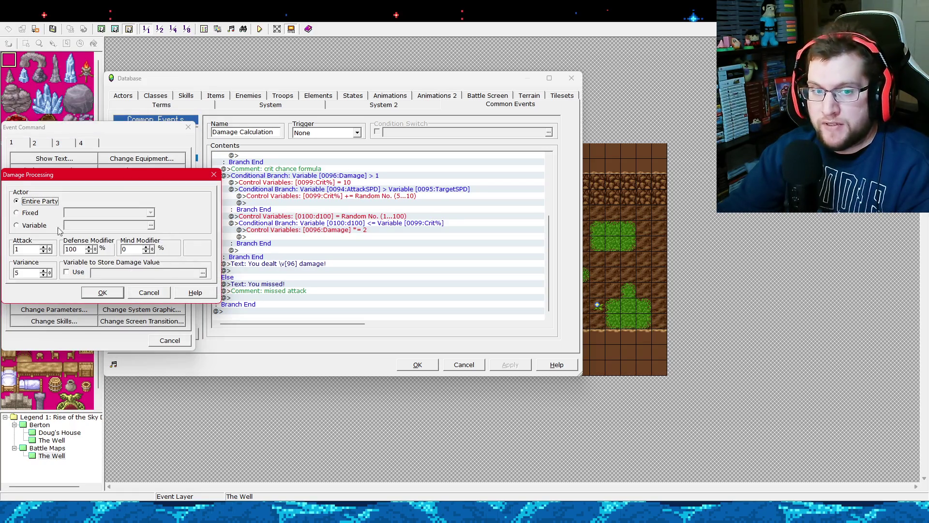
pyautogui.click(30, 212)
pyautogui.click(33, 201)
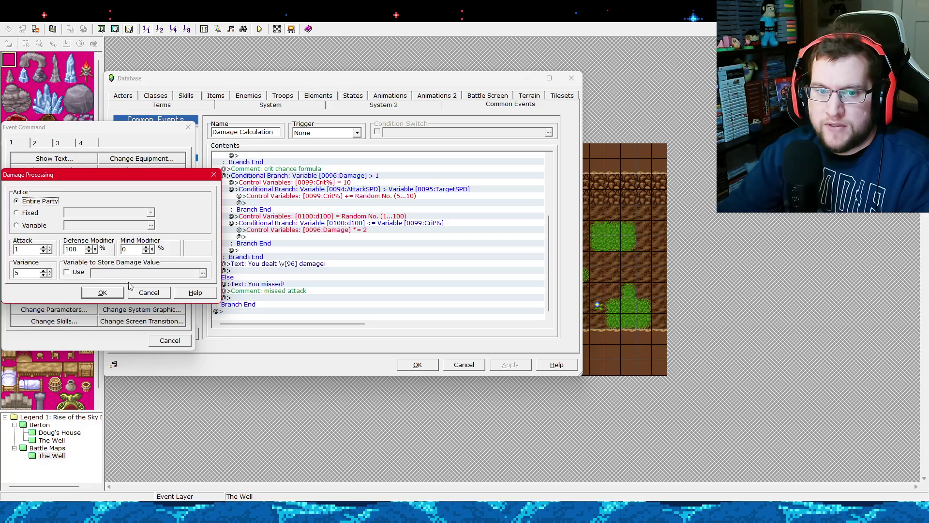